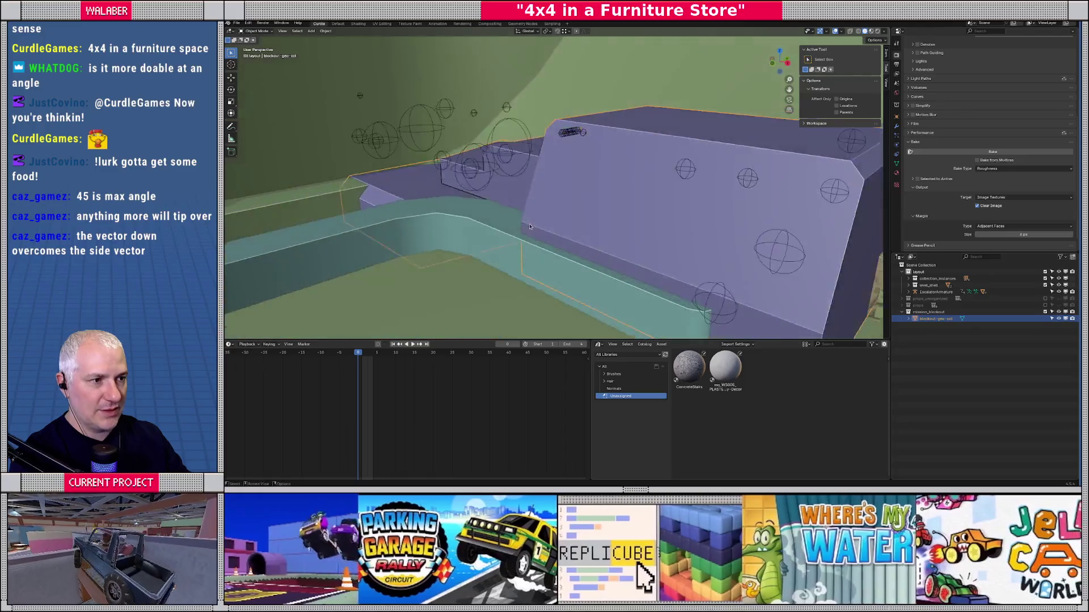
Enter Edit Mode in edge select and pick one edge on the purple walkway ramp.
scroll(511, 184, up, 5)
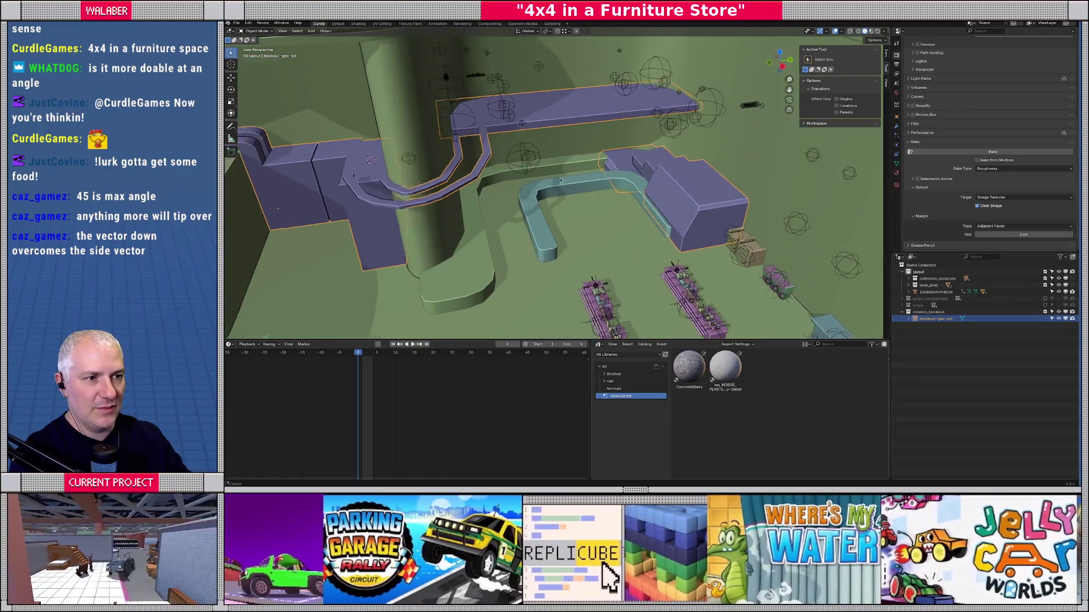
key(Tab)
drag(510, 153, 540, 156)
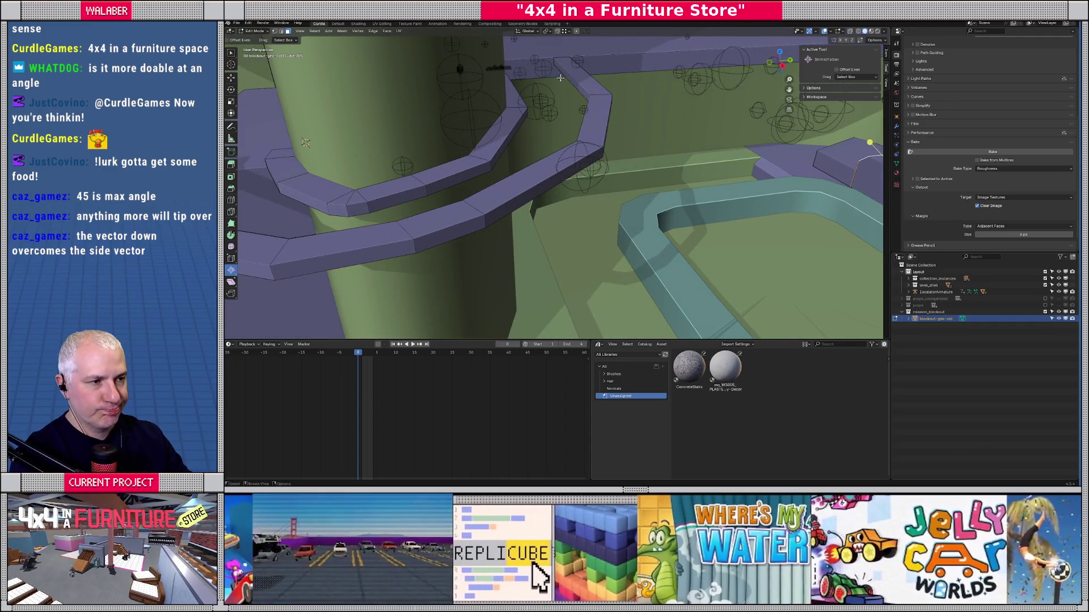
key(2)
click(570, 81)
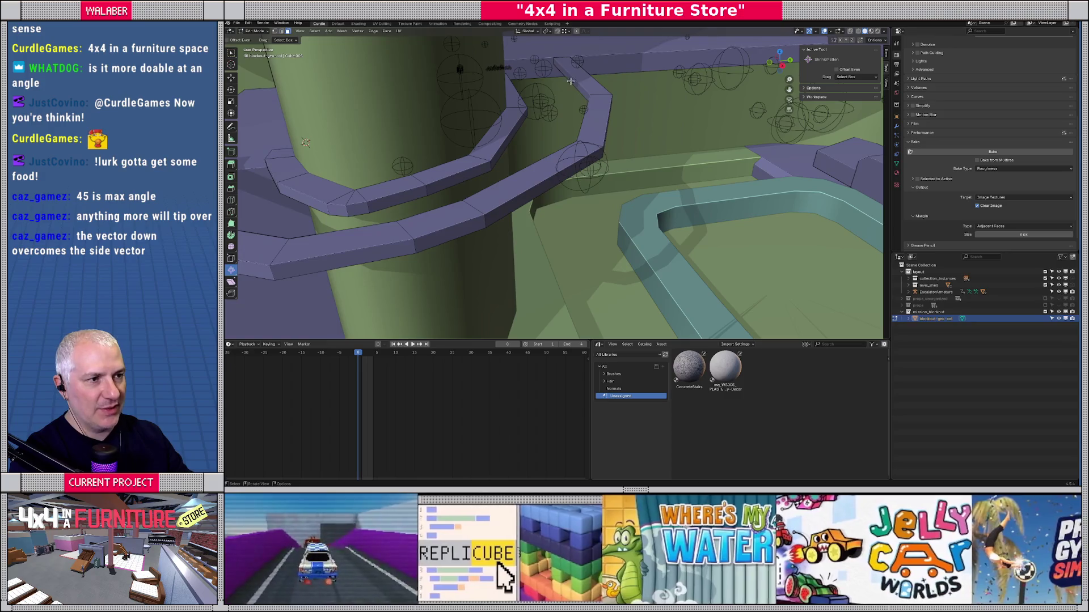
Extend the selection with a shortest edge path down the ramp plus an edge on its far side.
drag(570, 84, 592, 97)
drag(652, 139, 785, 169)
ctrl+click(811, 218)
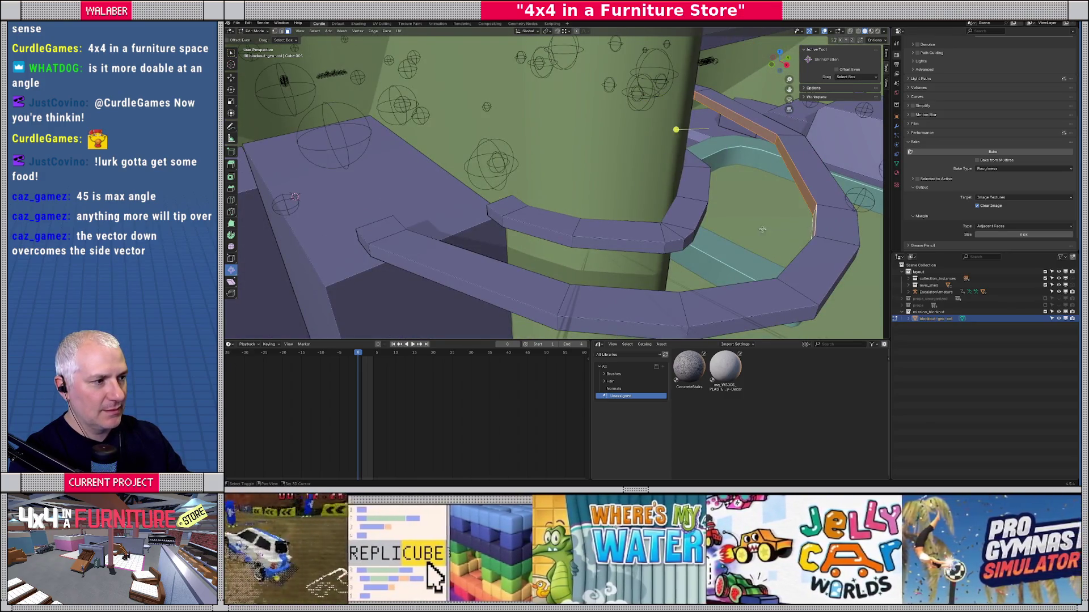
mouse_move(811, 220)
mouse_down()
mouse_move(674, 185)
mouse_move(581, 179)
mouse_up()
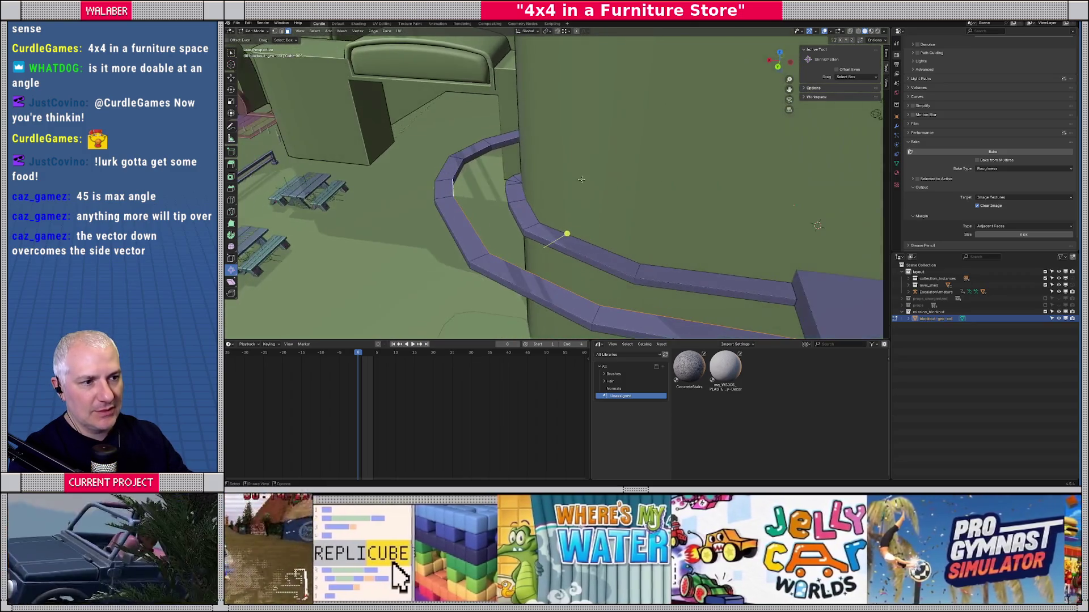
shift+click(466, 164)
mouse_move(470, 161)
mouse_down()
mouse_move(588, 131)
mouse_move(601, 115)
mouse_move(593, 122)
mouse_move(499, 44)
mouse_up()
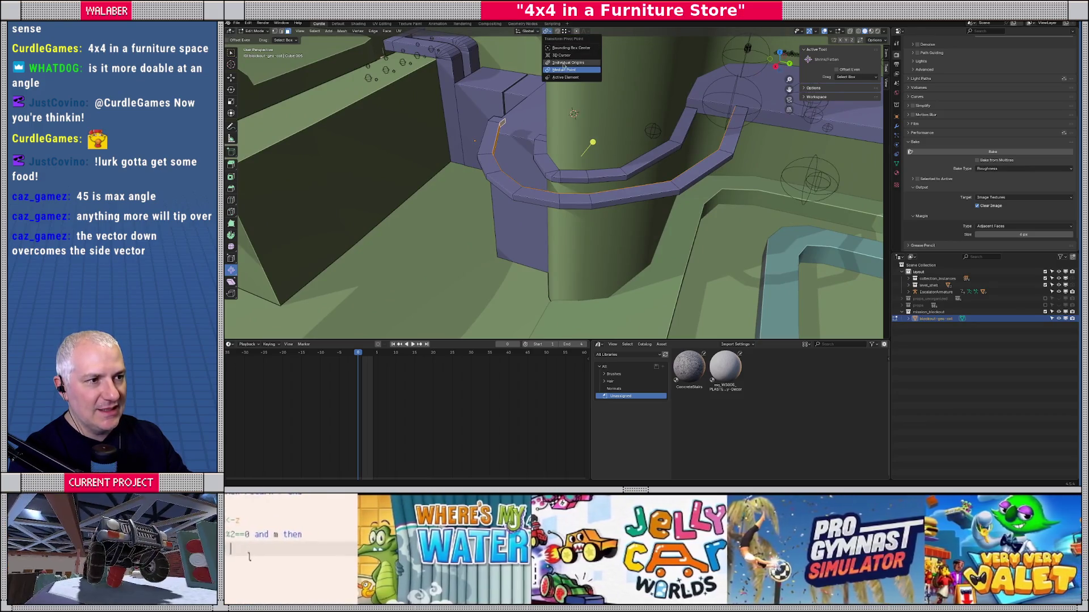
Set transform orientation to Normal and move the selected ramp edges to a new position.
click(527, 31)
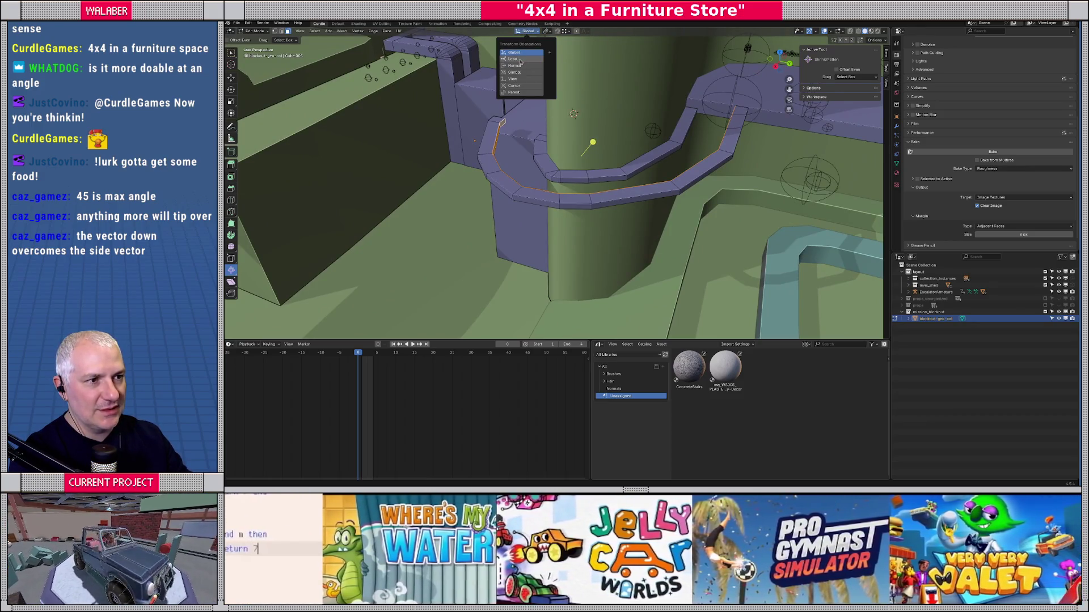
click(515, 66)
drag(516, 68, 575, 134)
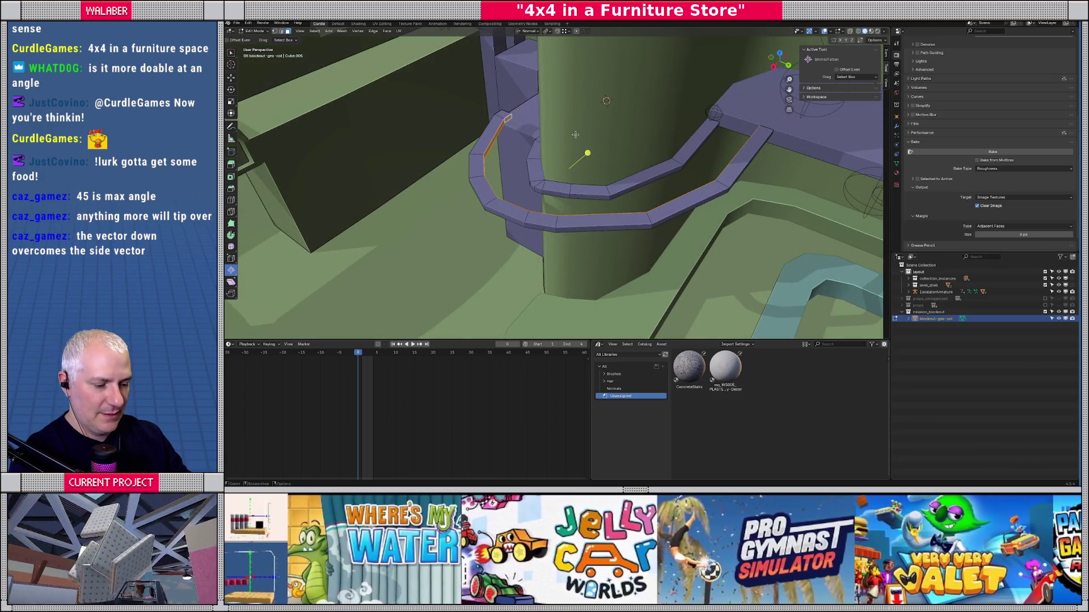
key(g)
key(z)
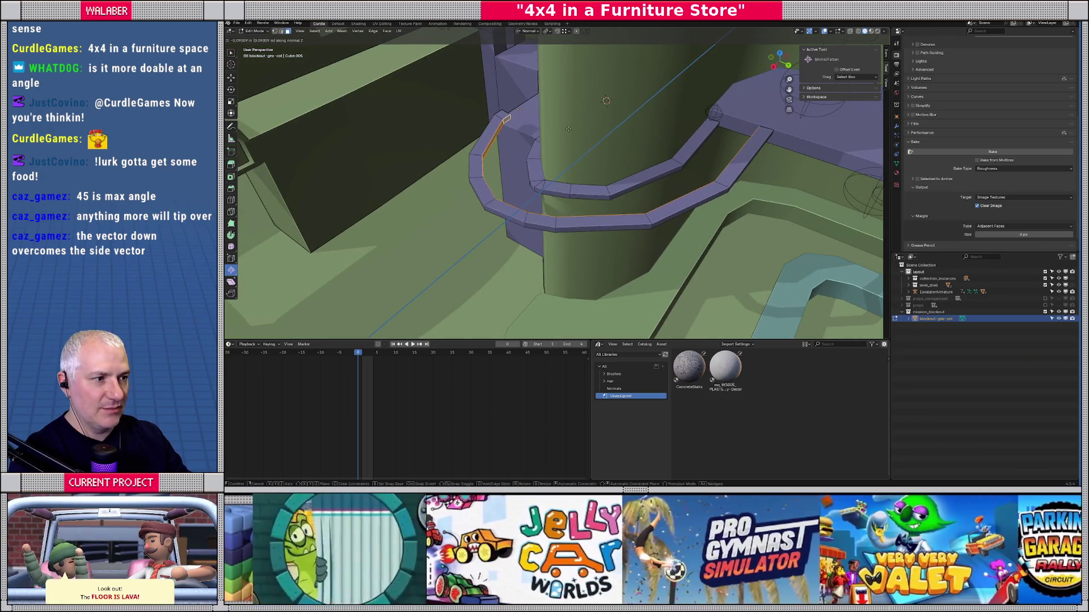
key(z)
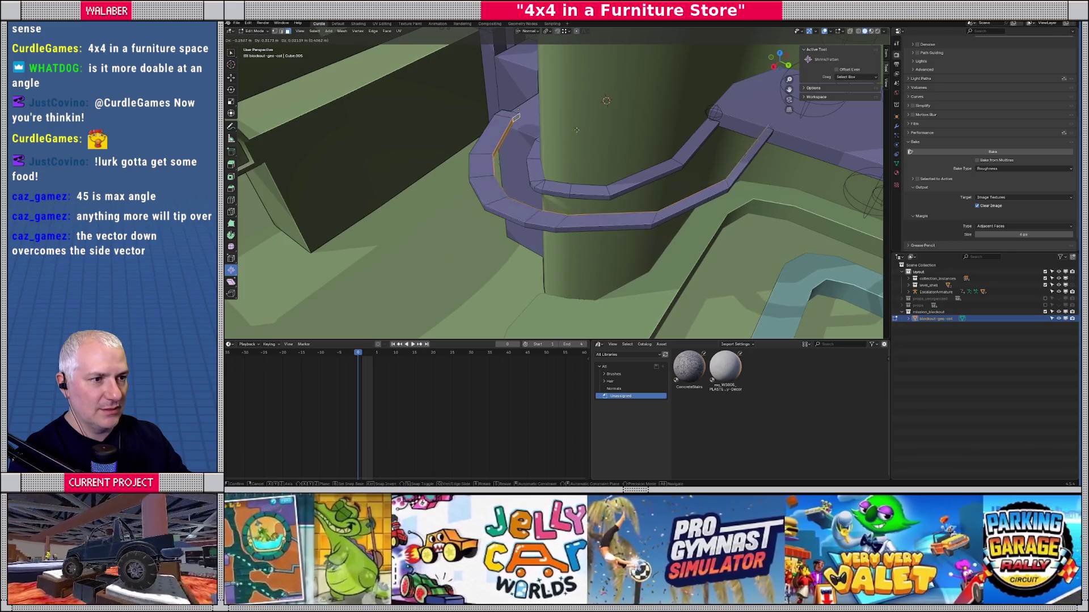
click(561, 101)
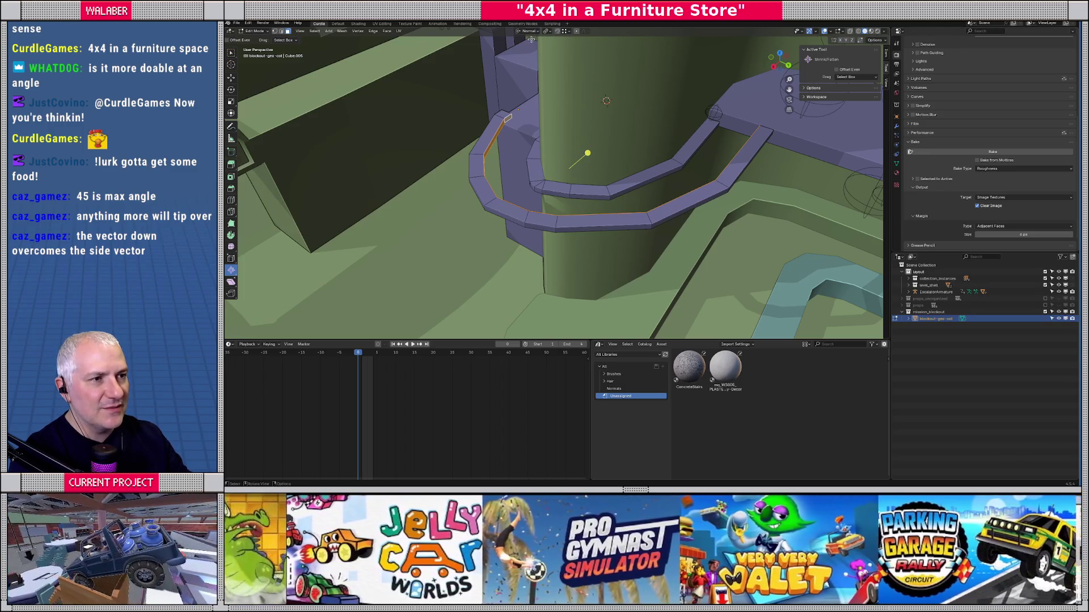
Move the edges again along normal Z, then fatten them outward about 0.5 m.
click(527, 32)
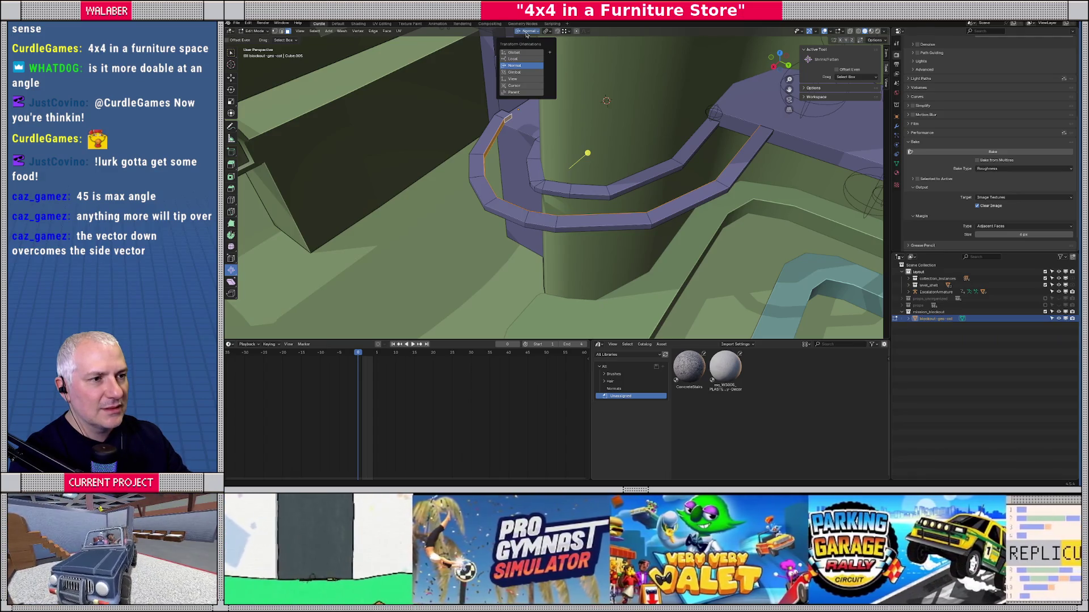
key(g)
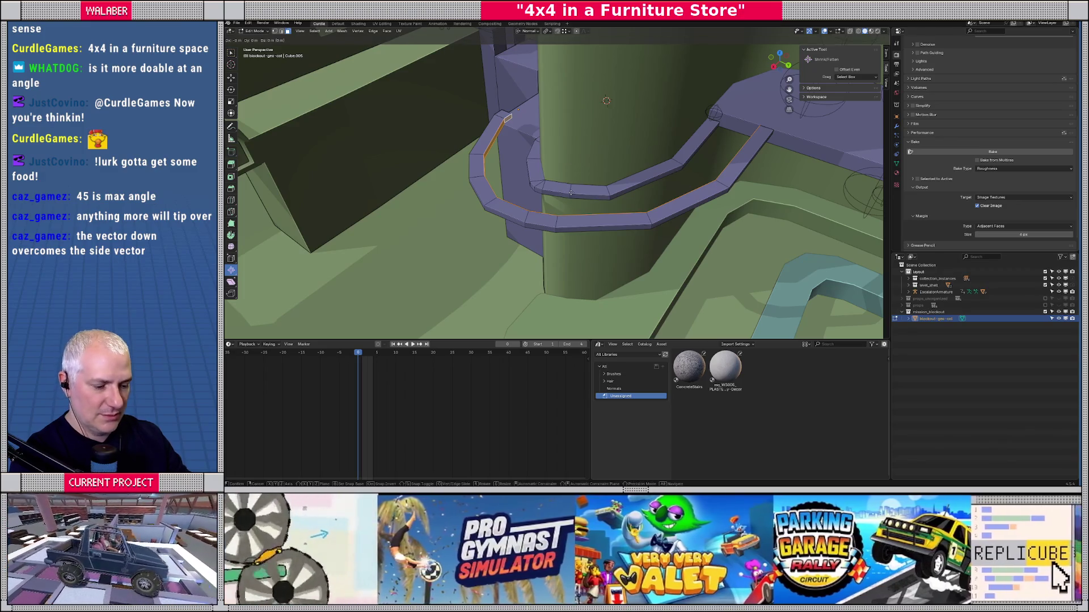
key(x)
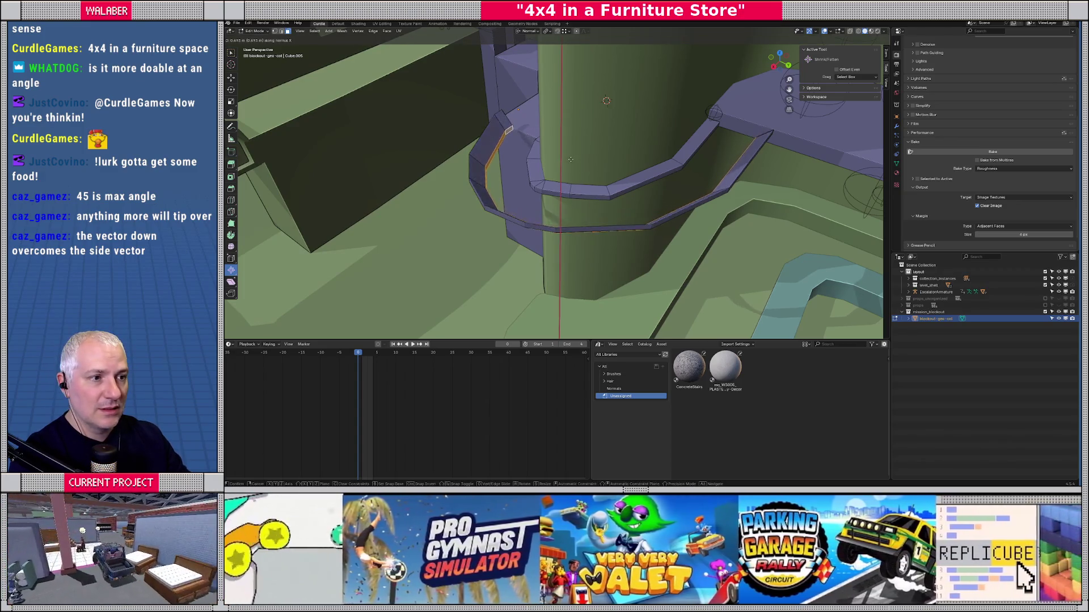
right_click(575, 201)
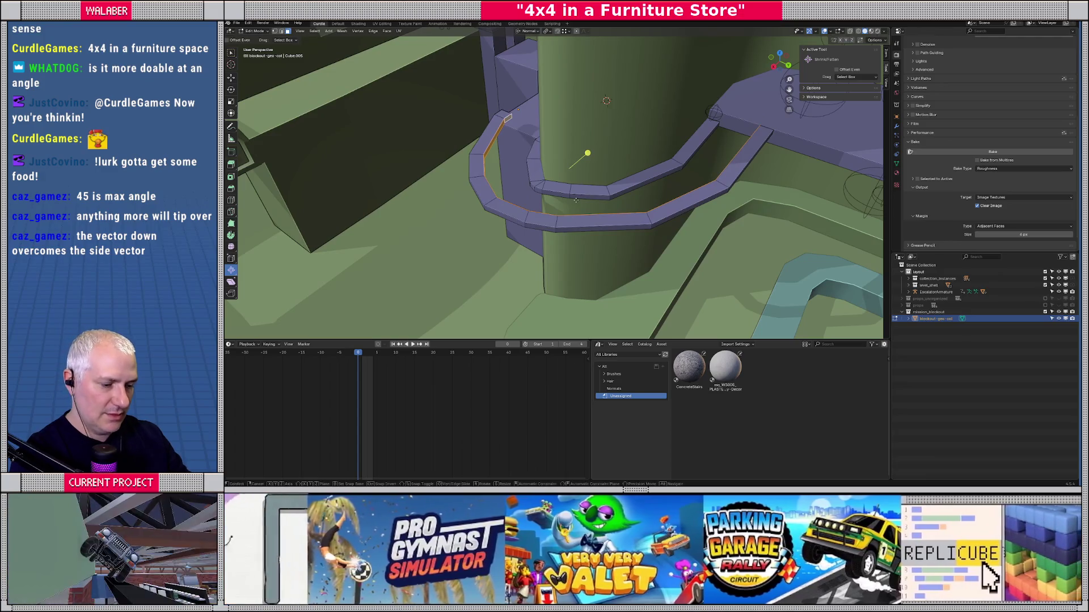
key(g)
key(y)
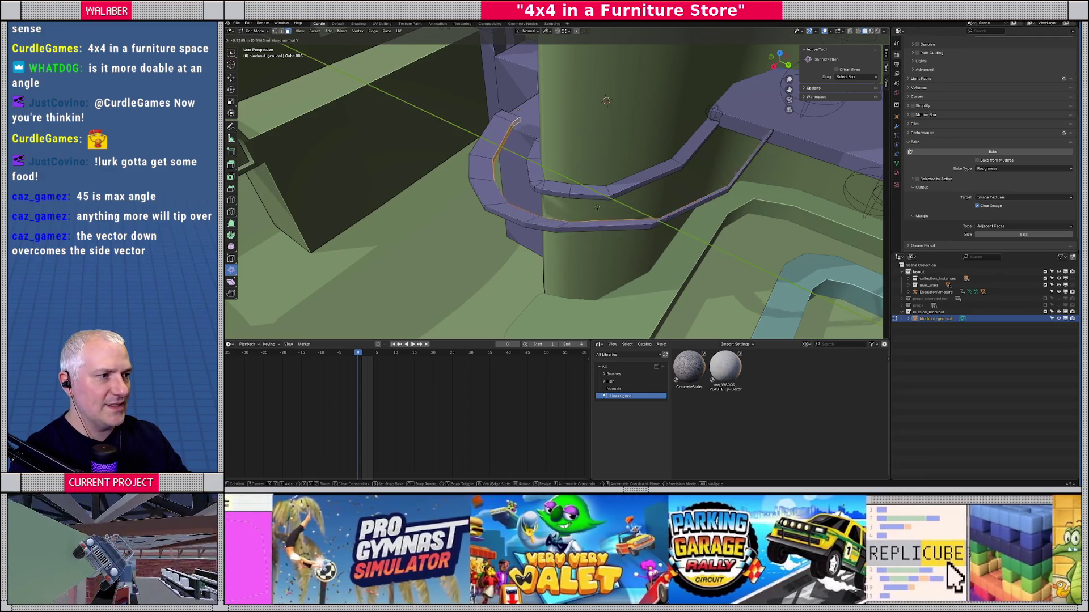
key(z)
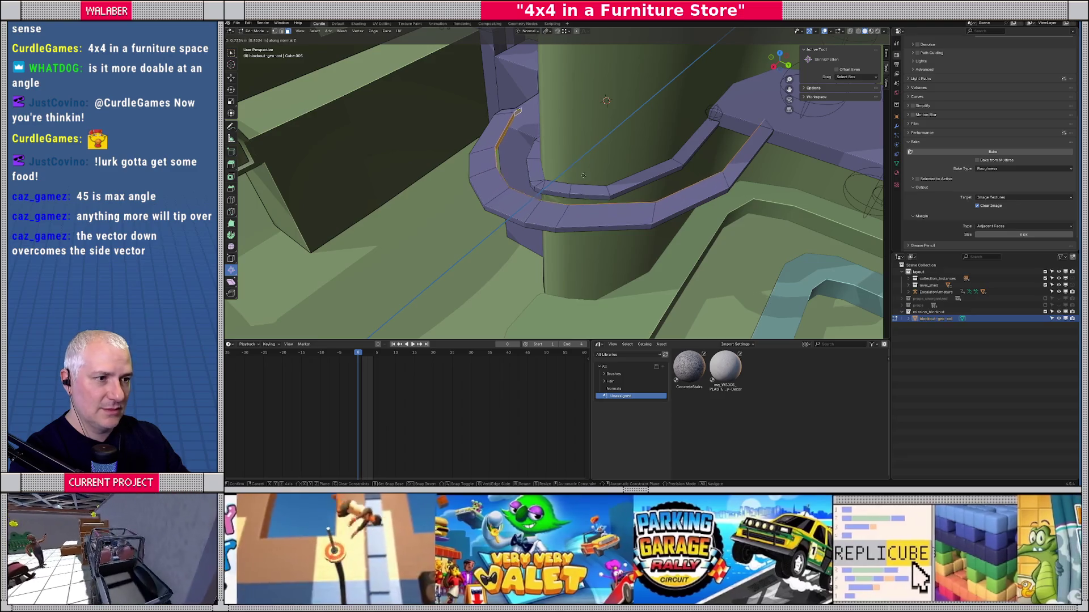
click(584, 200)
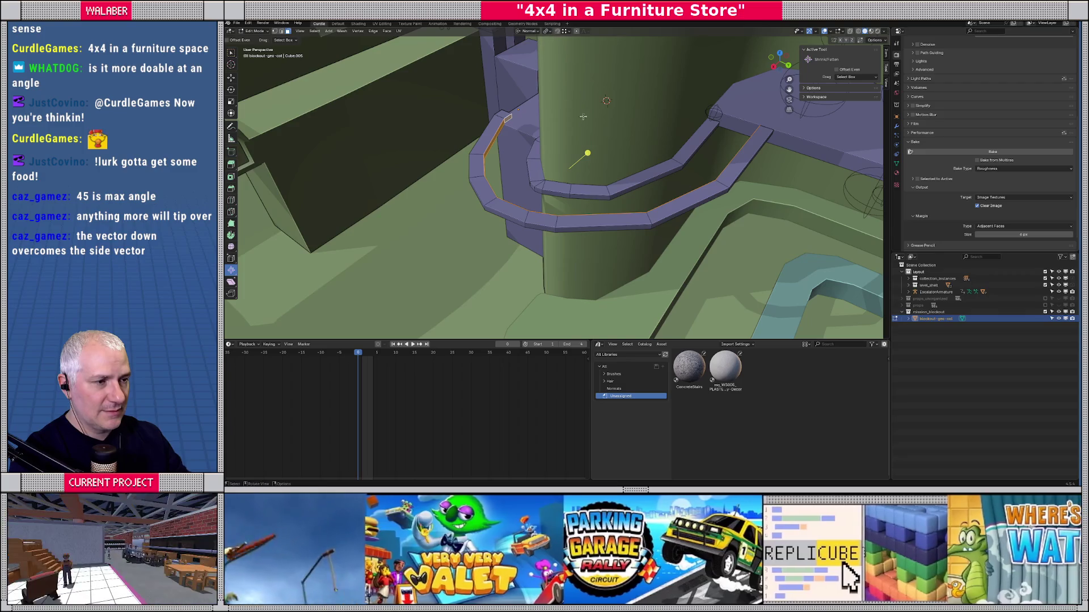
drag(586, 152, 586, 151)
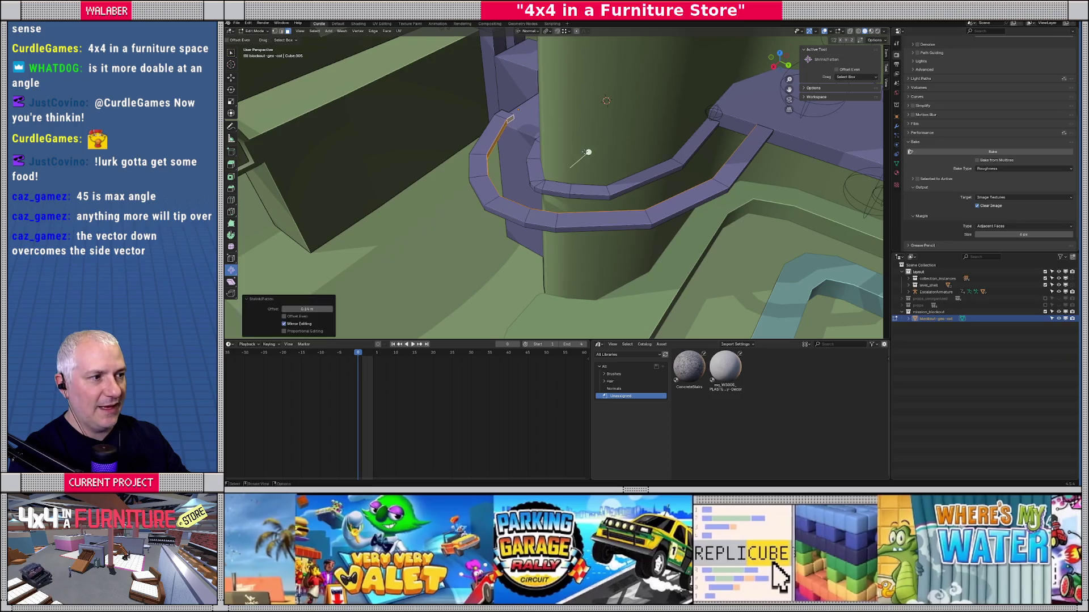
Review pivot and orientation options, switch to vertex select, and shift the edge loop along normal Y.
scroll(587, 156, up, 3)
scroll(596, 160, down, 3)
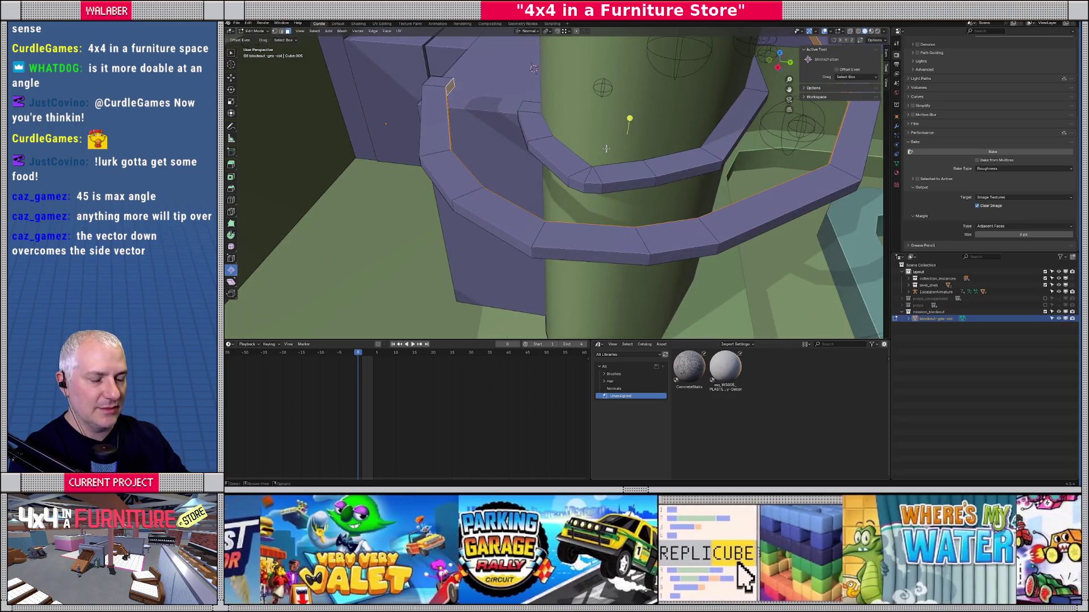
click(545, 33)
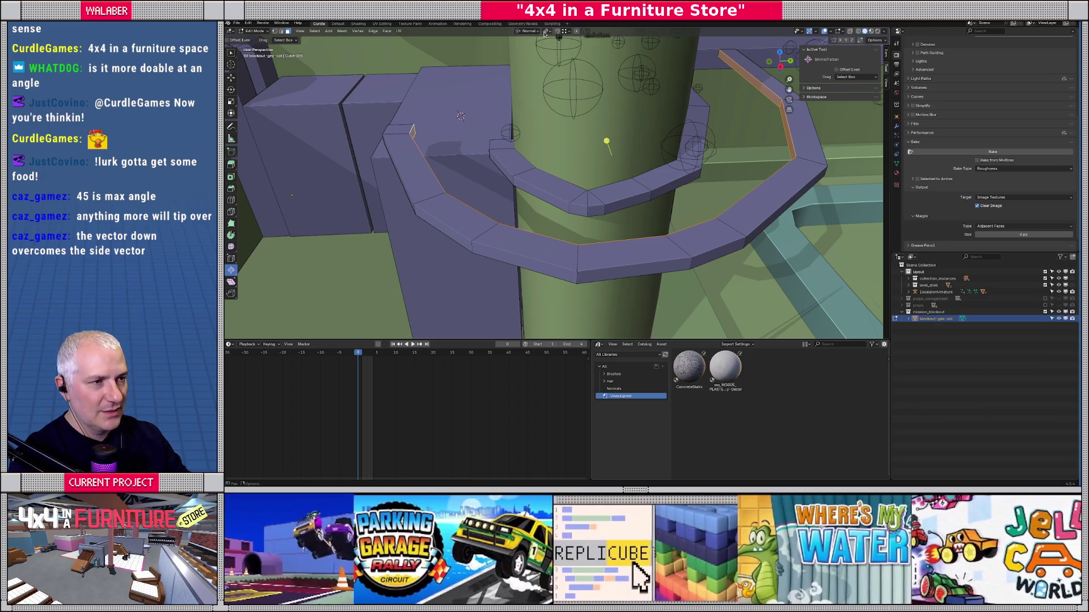
click(529, 32)
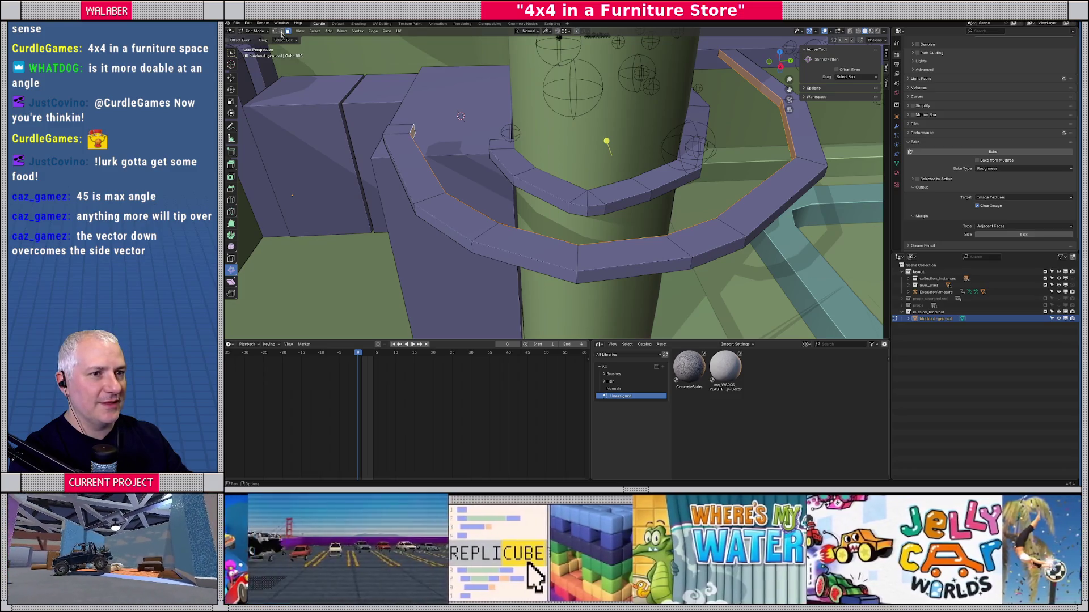
click(279, 32)
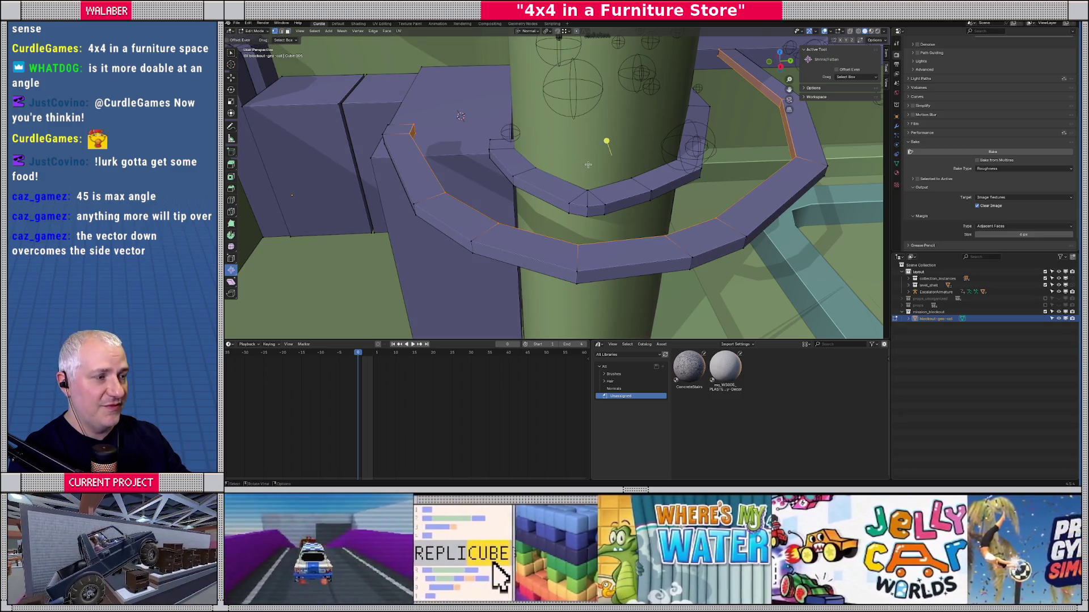
key(g)
key(y)
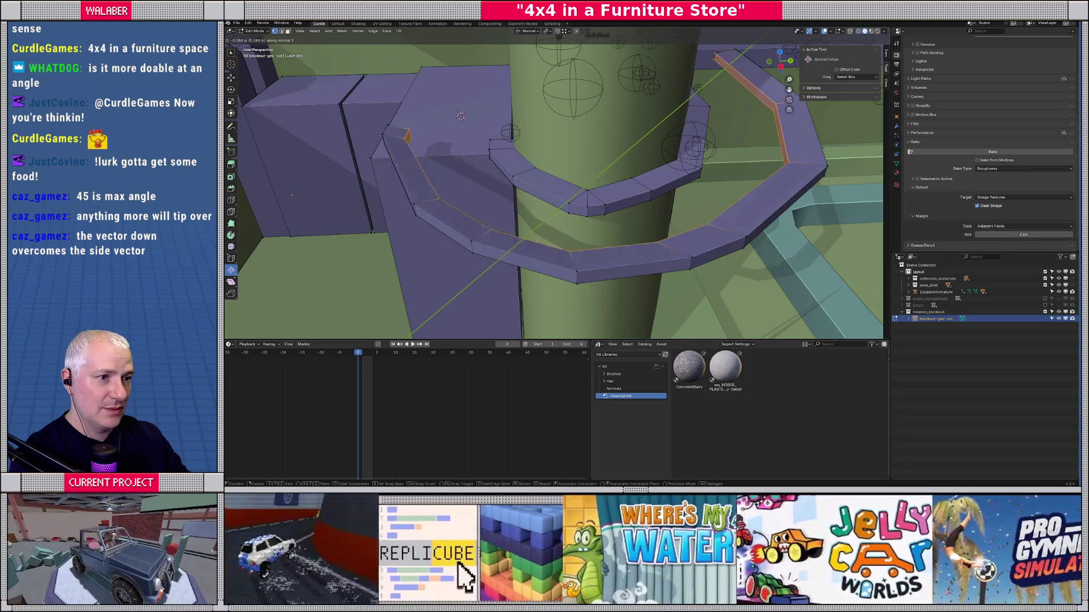
click(601, 179)
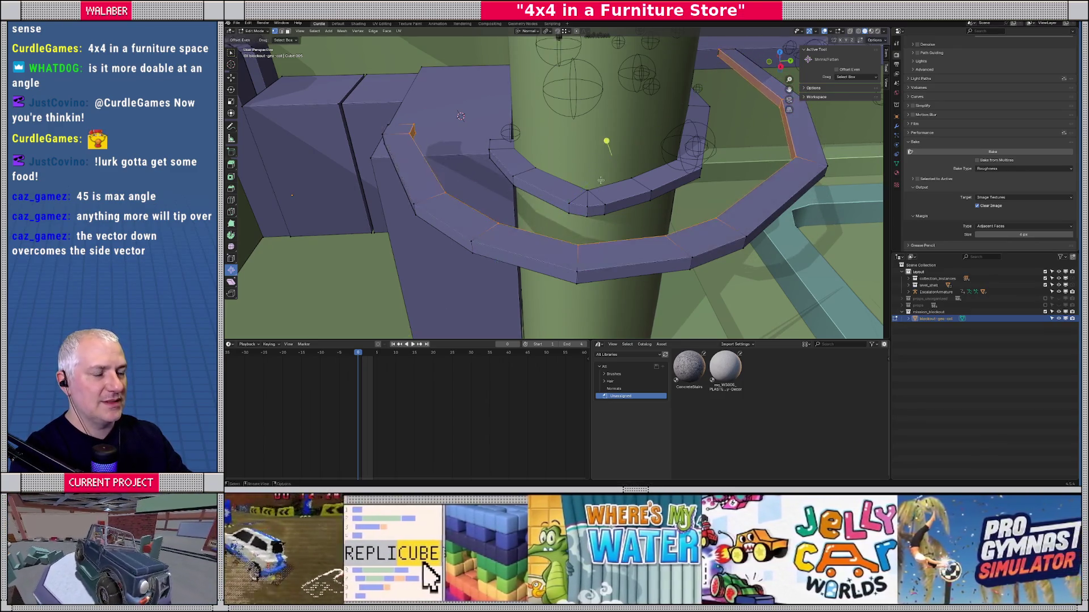
Trial a move of the edge loop along normal X, cancel it, and view the curved ledge.
drag(600, 180, 595, 180)
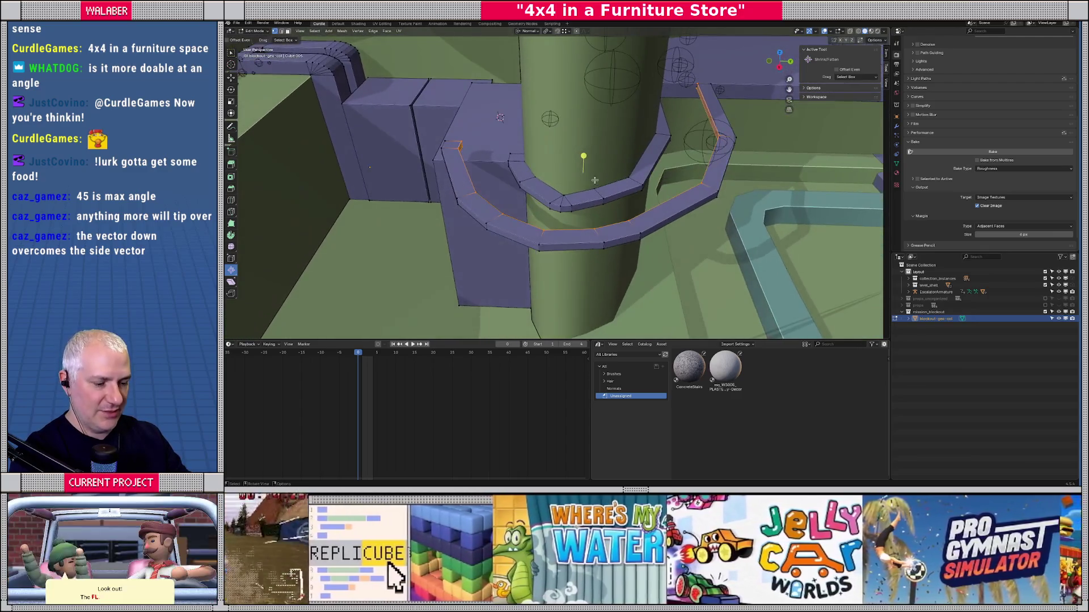
key(g)
key(x)
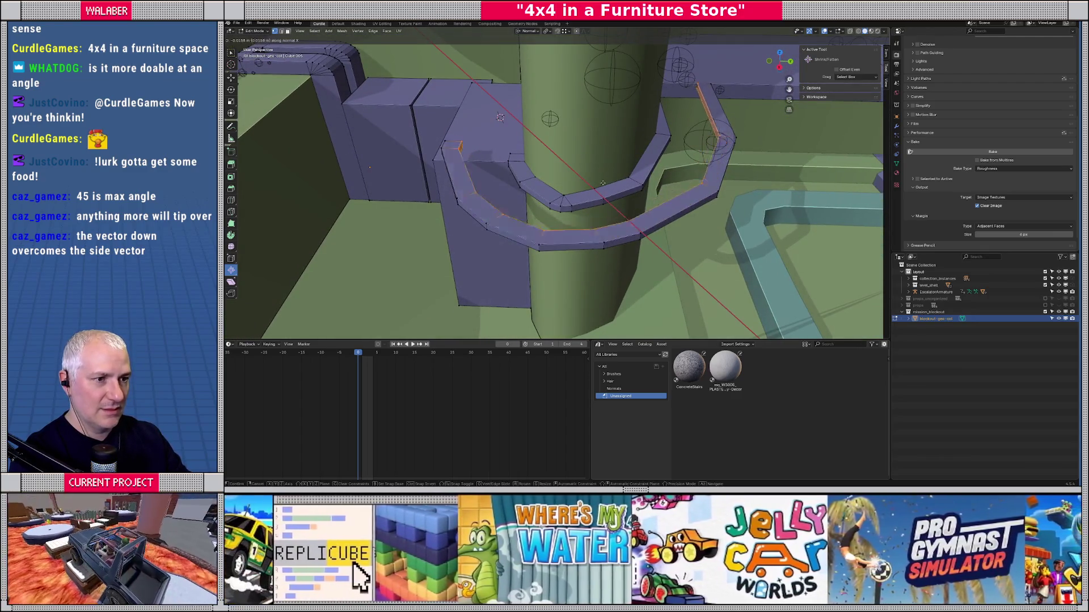
right_click(603, 183)
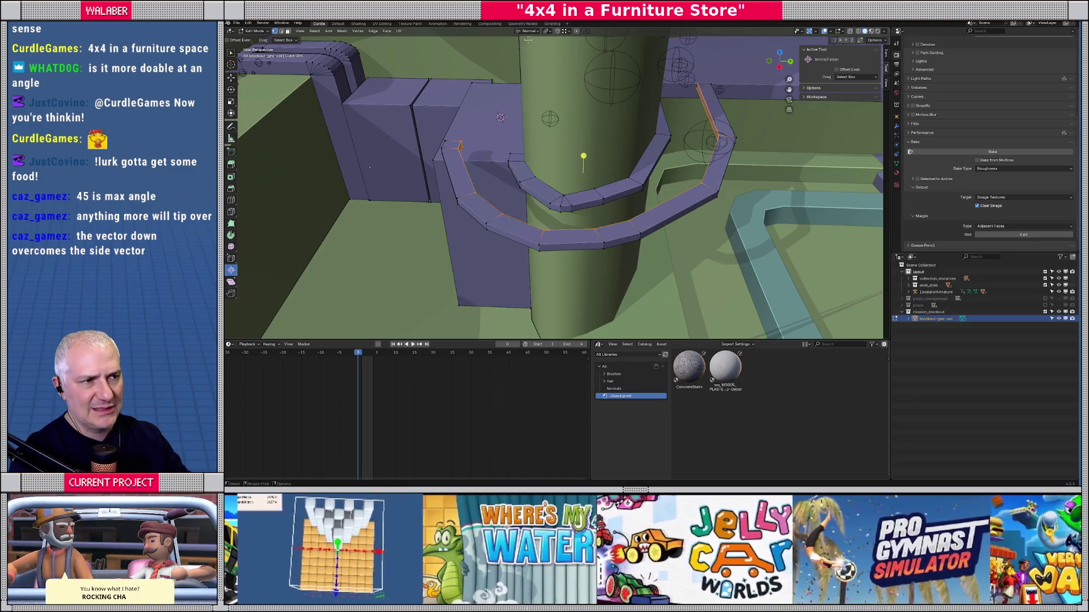
mouse_move(556, 171)
mouse_down()
mouse_move(584, 163)
mouse_move(574, 152)
mouse_move(563, 160)
mouse_move(680, 144)
mouse_move(650, 147)
mouse_up()
Lower the end faces of the upper ledge slightly along their normal, then along global Z.
key(g)
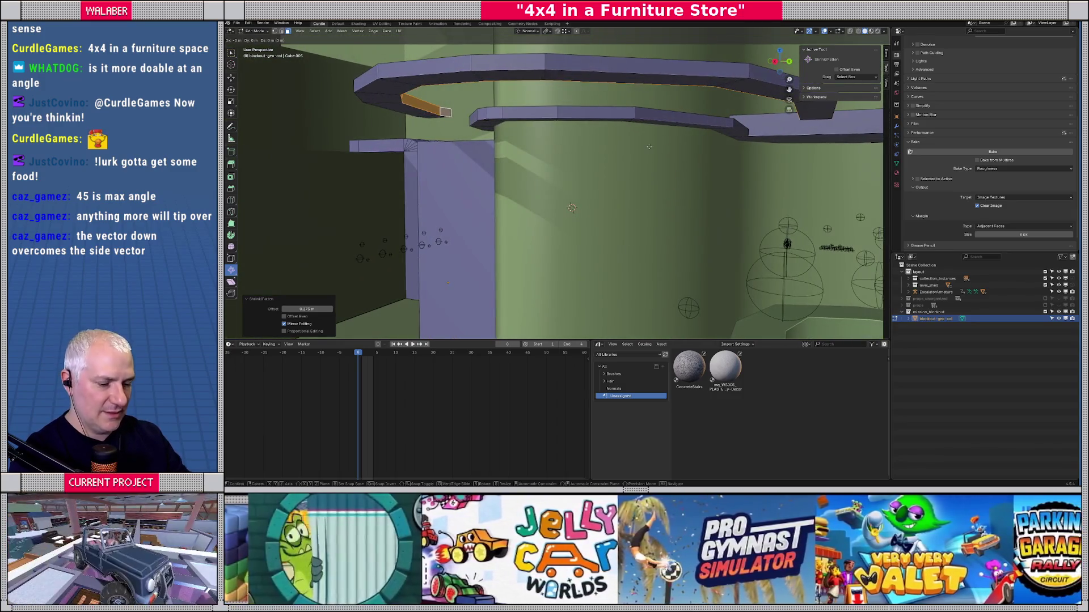
key(z)
key(z)
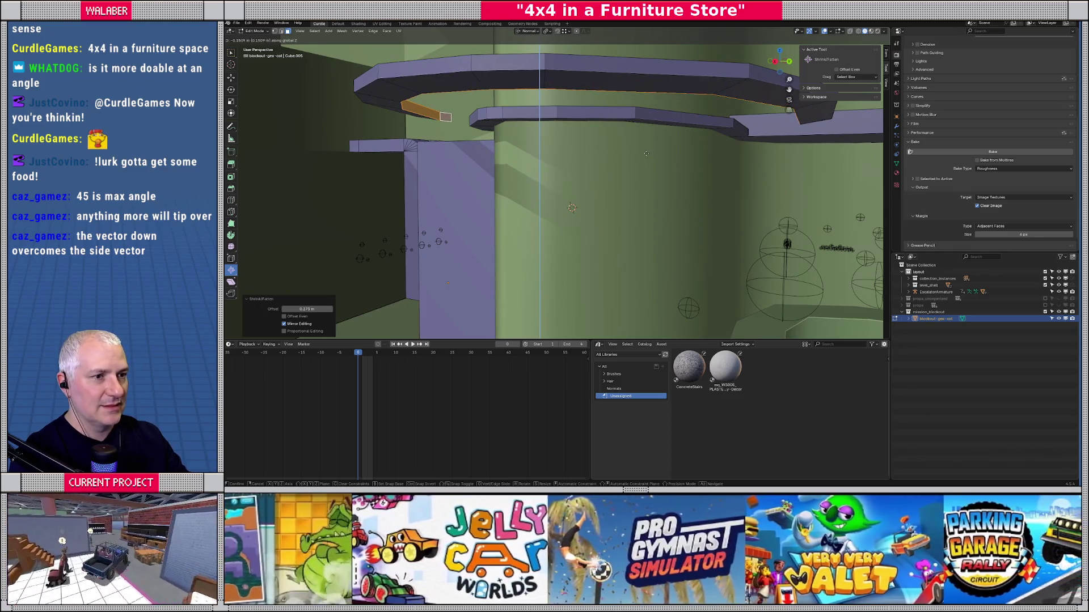
click(647, 153)
drag(646, 153, 646, 155)
key(g)
key(z)
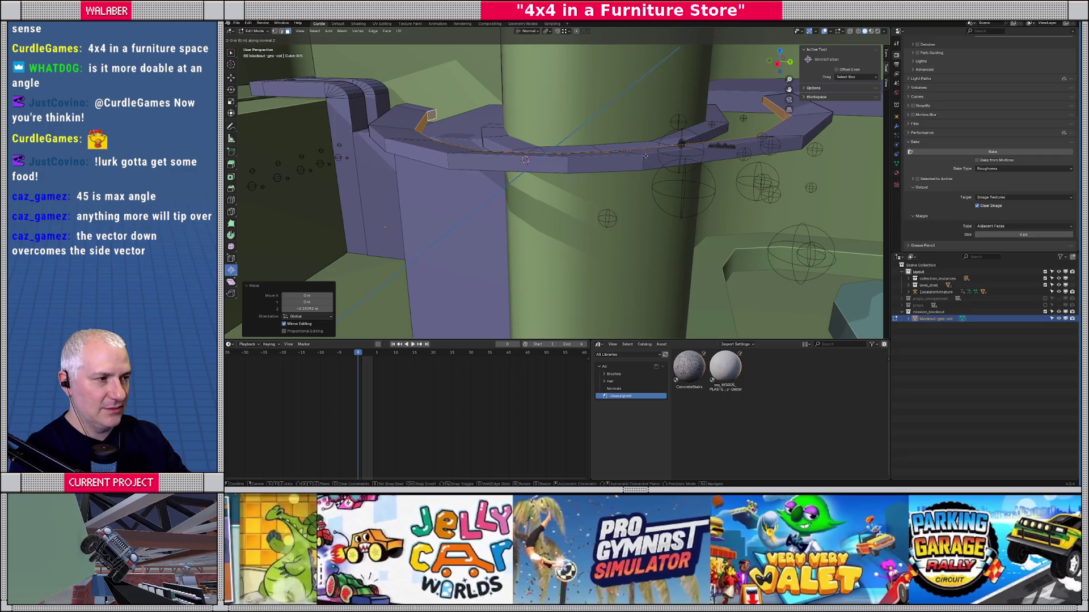
key(z)
click(645, 159)
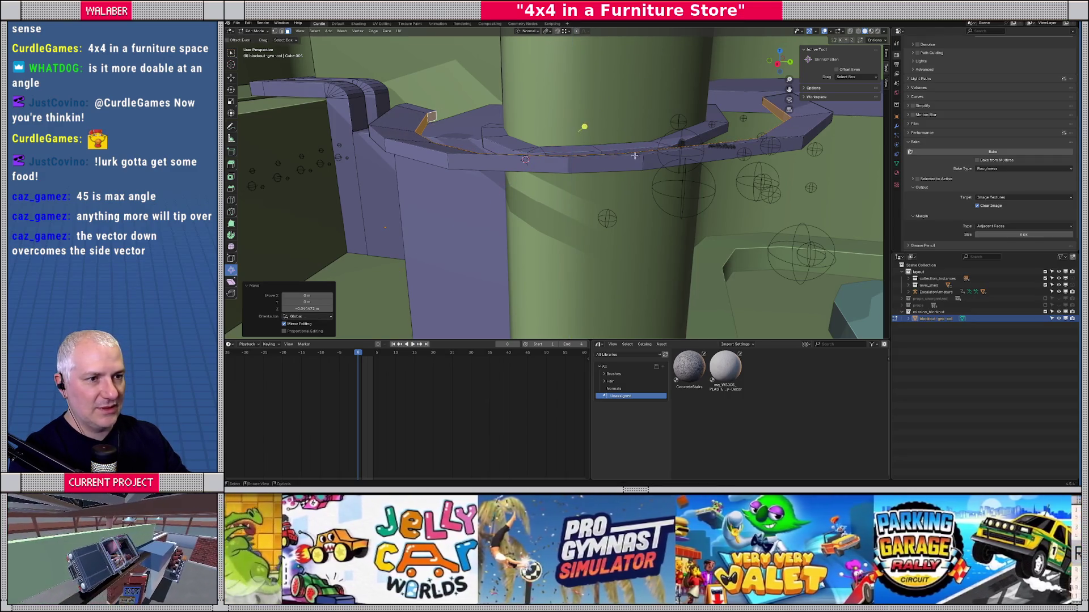
drag(646, 158, 586, 120)
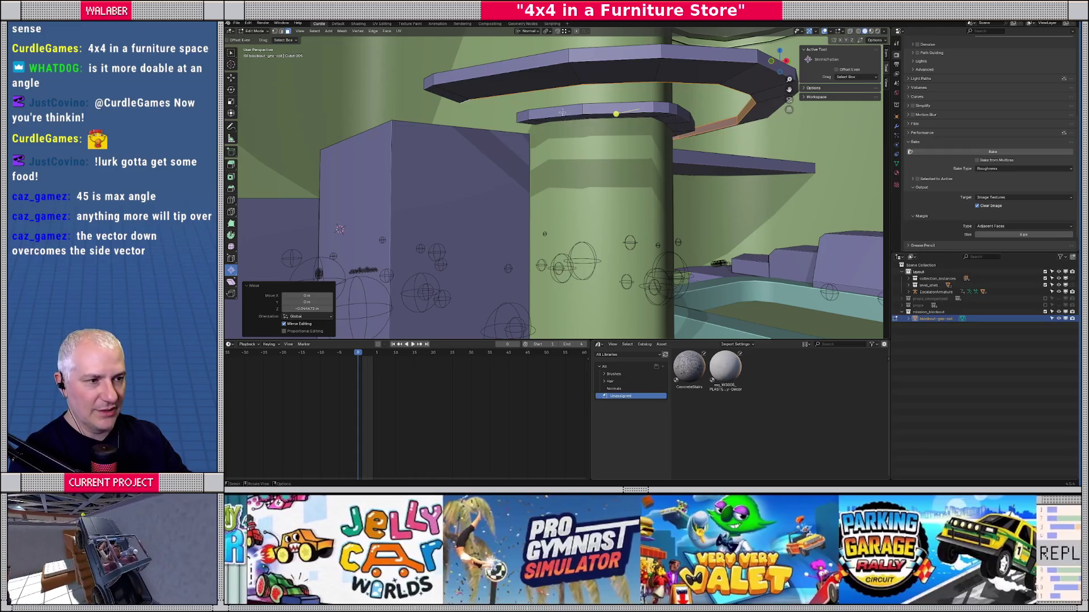
Select a strip of lower curved ledge faces, fatten them outward 0.241 m, and begin raising them.
click(530, 113)
scroll(536, 115, up, 2)
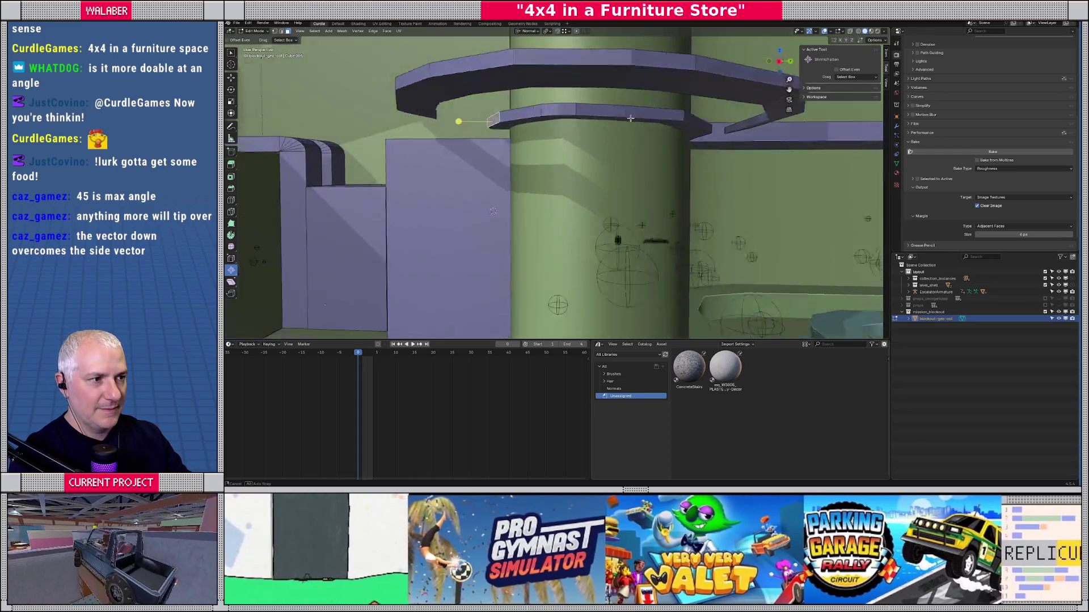
click(530, 114)
shift+click(559, 114)
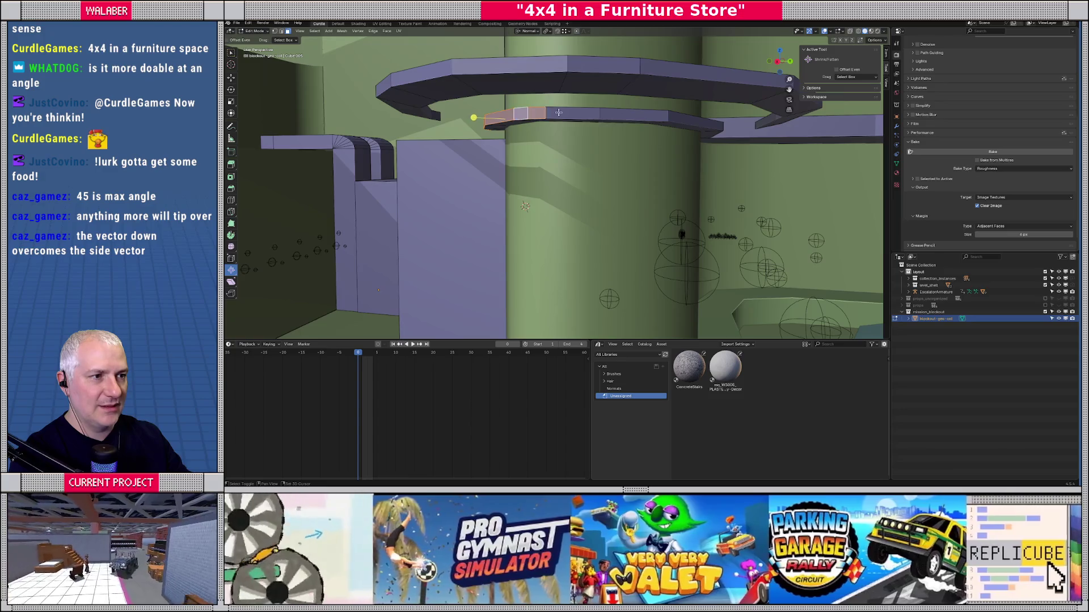
shift+click(590, 113)
shift+click(615, 114)
shift+click(698, 114)
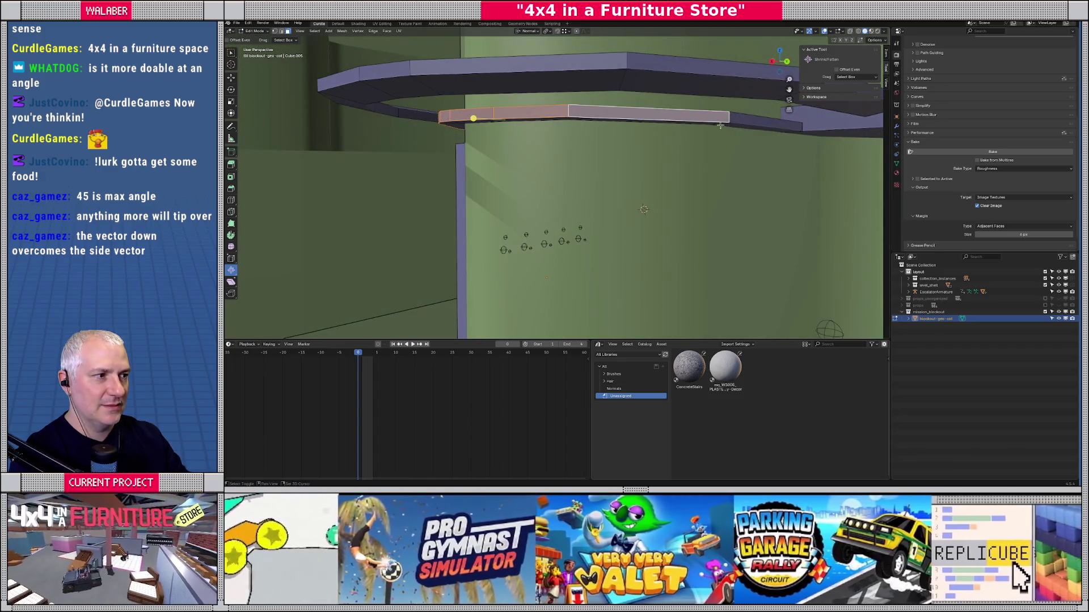
scroll(720, 125, down, 3)
scroll(746, 130, up, 2)
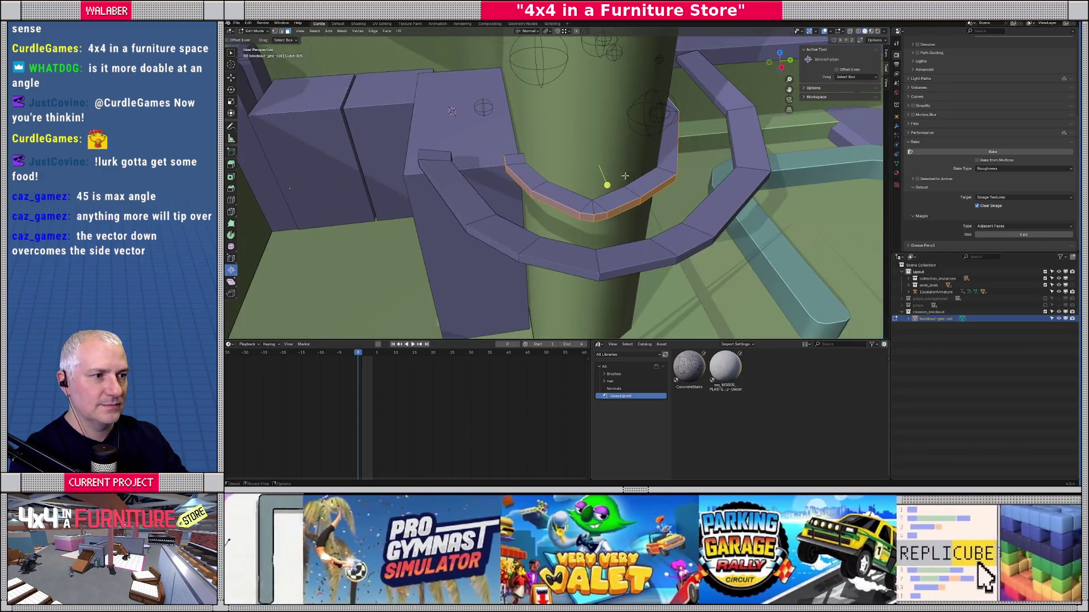
drag(607, 184, 605, 182)
key(g)
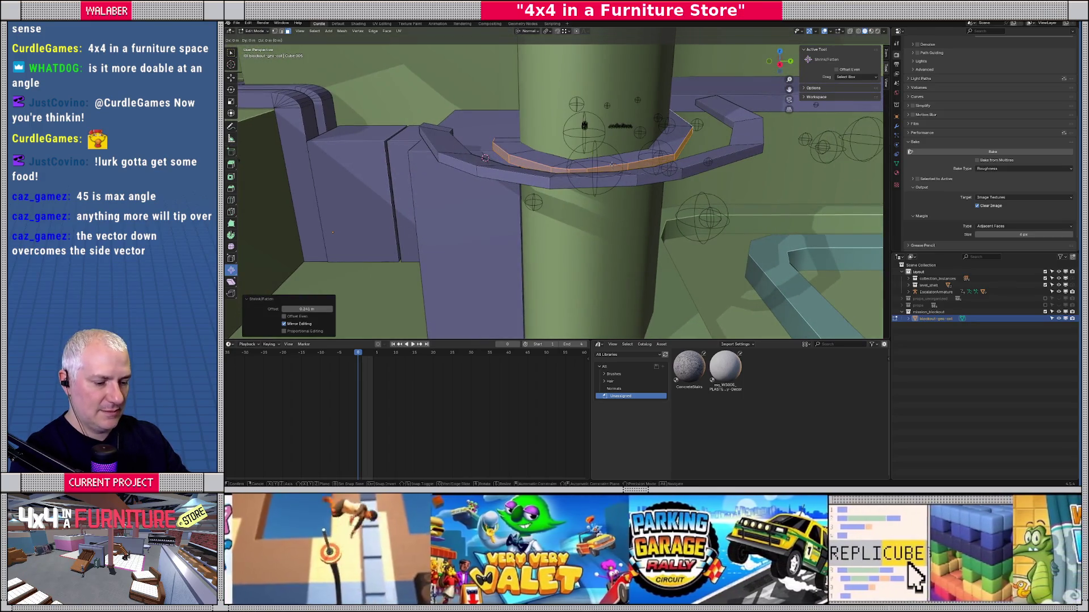
key(z)
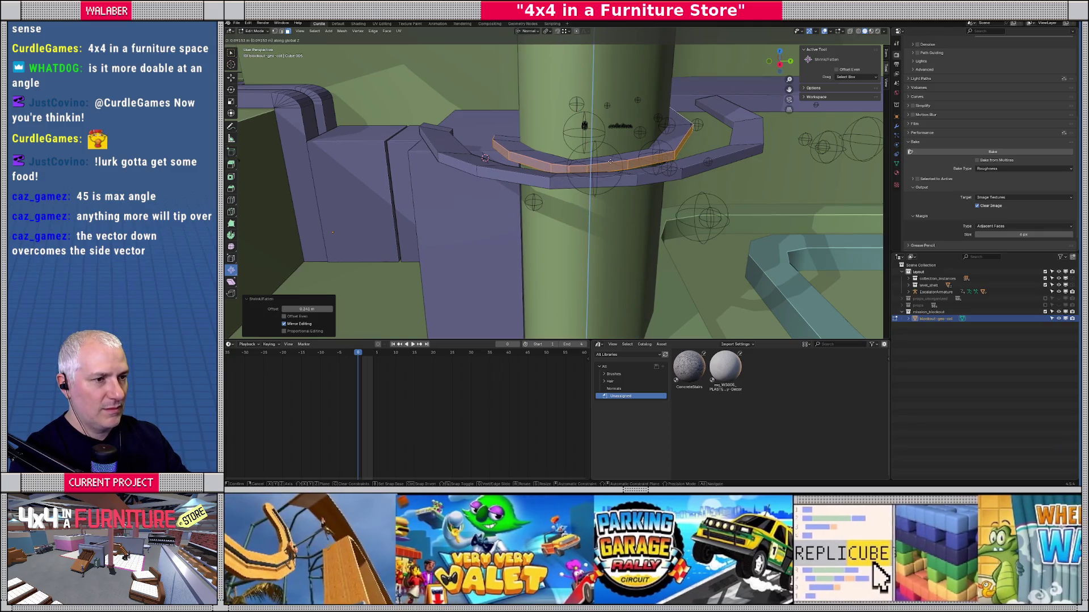
Finish raising the lower ledge faces and return to Object Mode.
click(610, 161)
key(Tab)
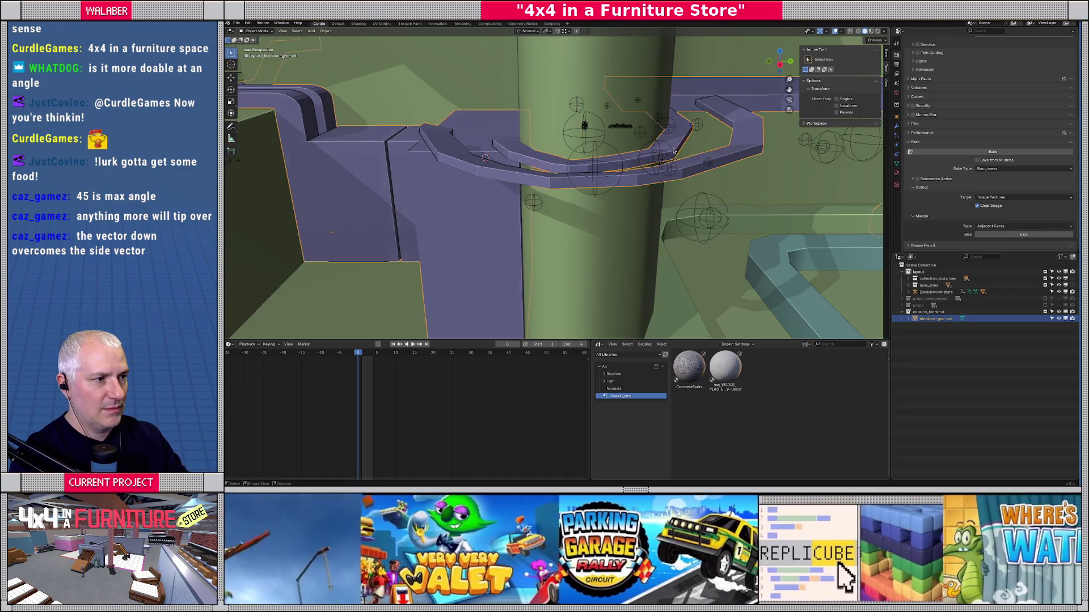
mouse_move(638, 144)
mouse_down()
mouse_move(651, 169)
mouse_move(594, 177)
mouse_up()
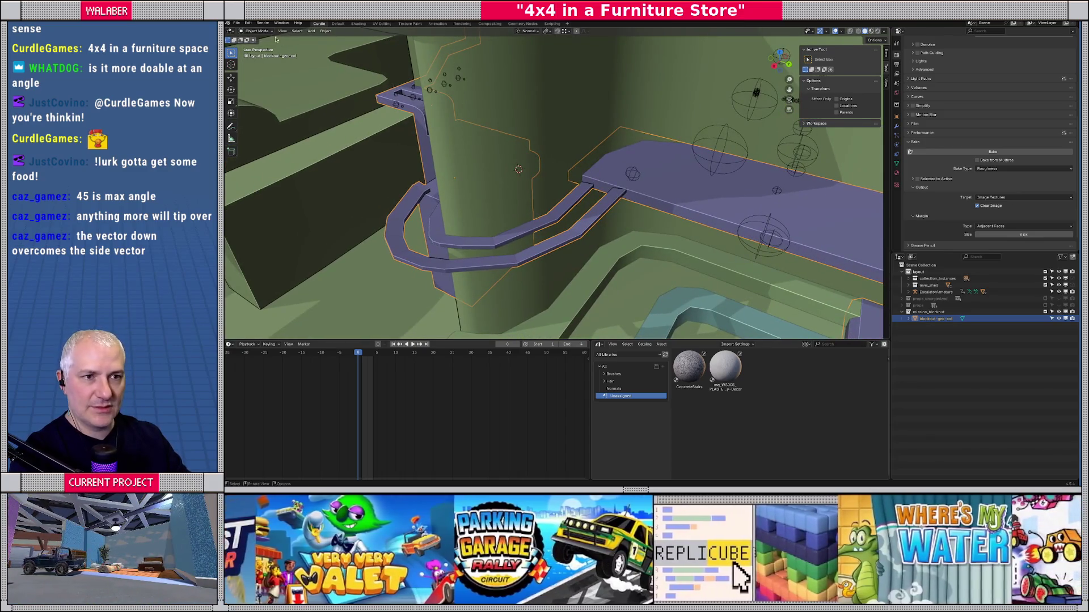
Export the level as mission_blockout.glb in glTF 2.0 format and switch to Godot.
click(236, 23)
mouse_move(248, 125)
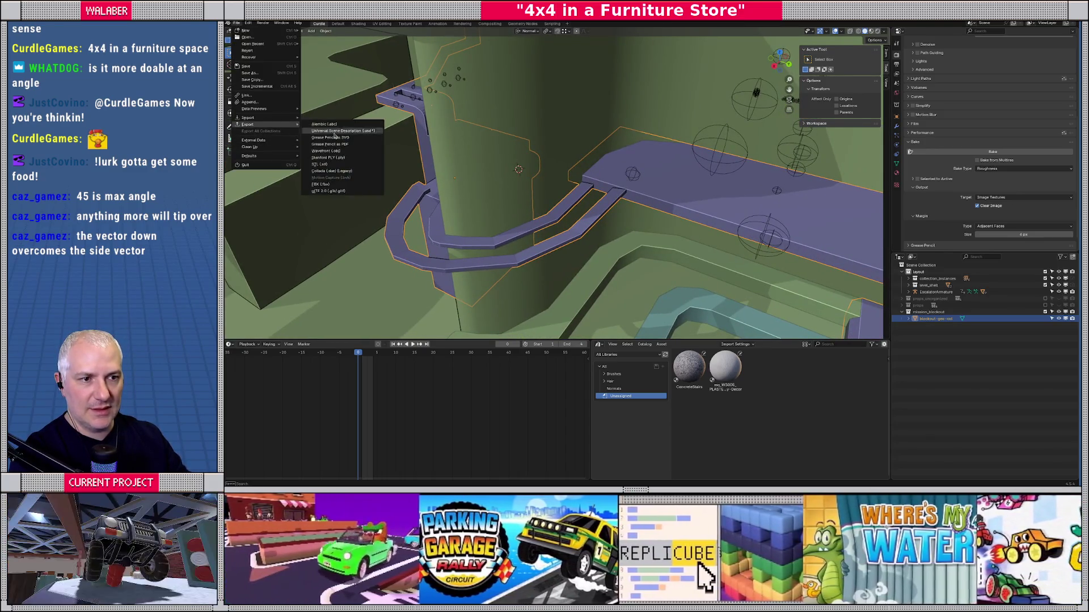
click(328, 190)
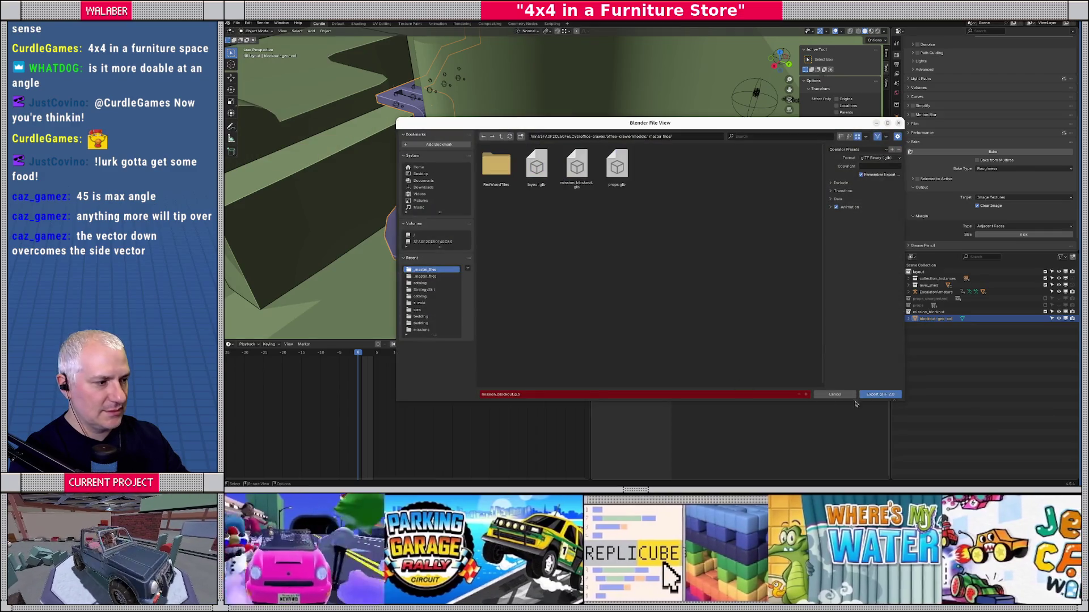
click(874, 396)
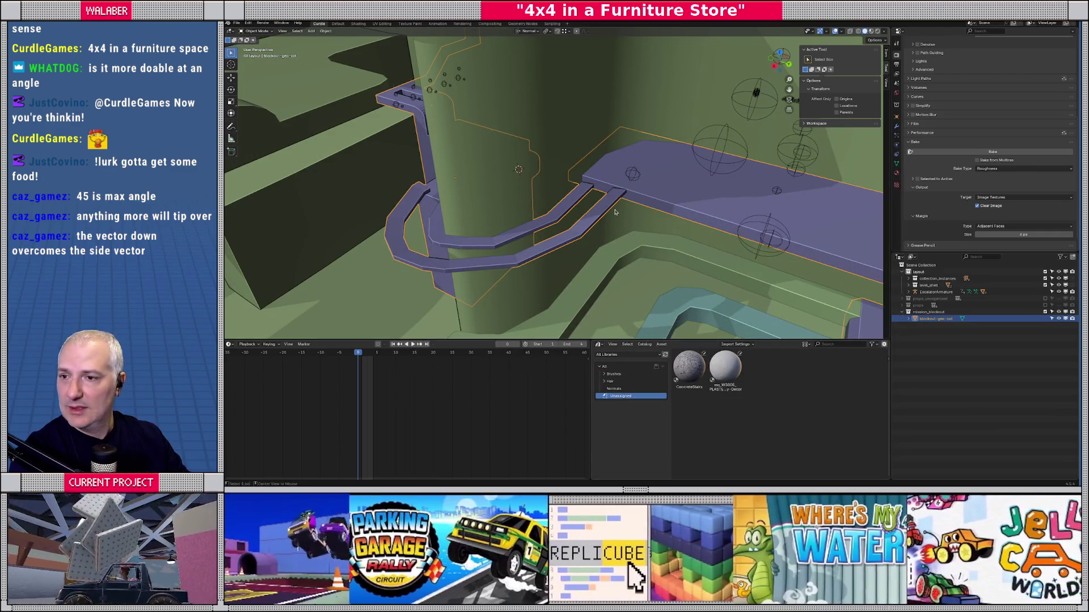
key(alt+Tab)
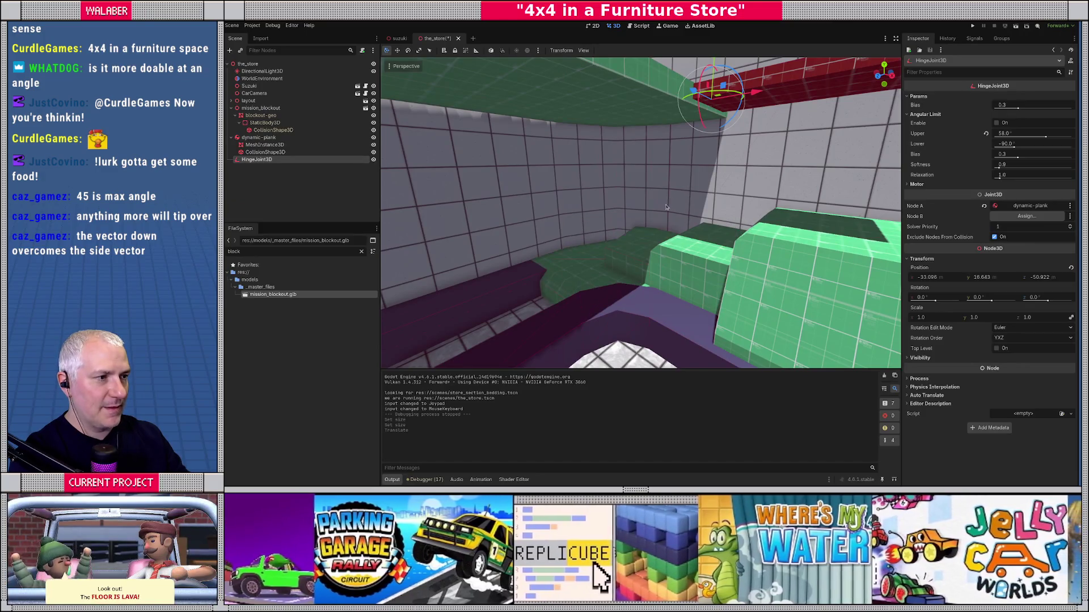
Test-drive the truck through the imported blockout, stop the playtest, and return to Blender.
scroll(666, 207, down, 5)
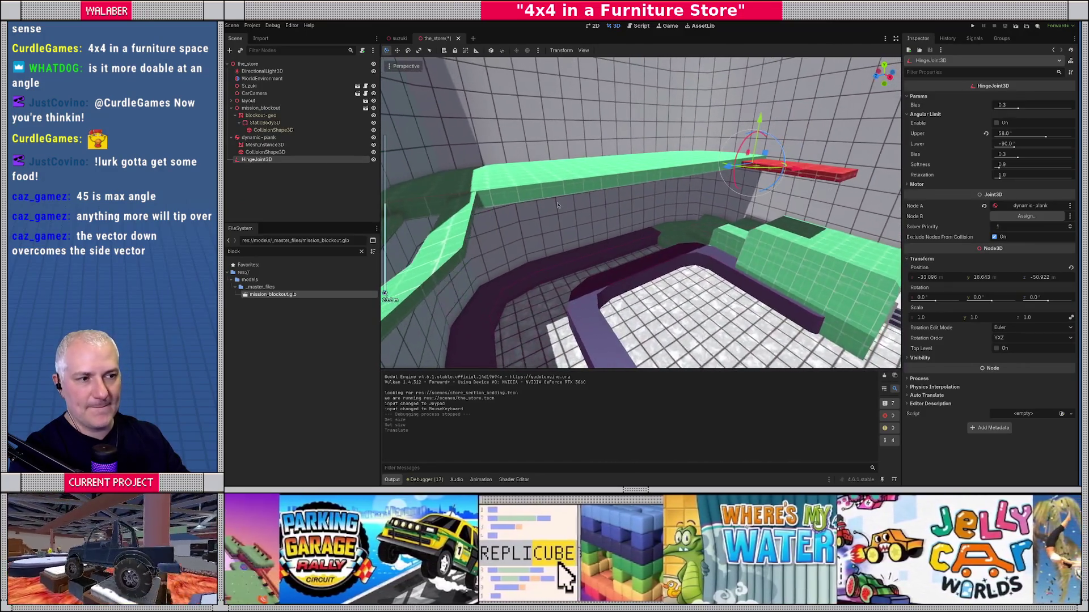
scroll(557, 205, up, 1)
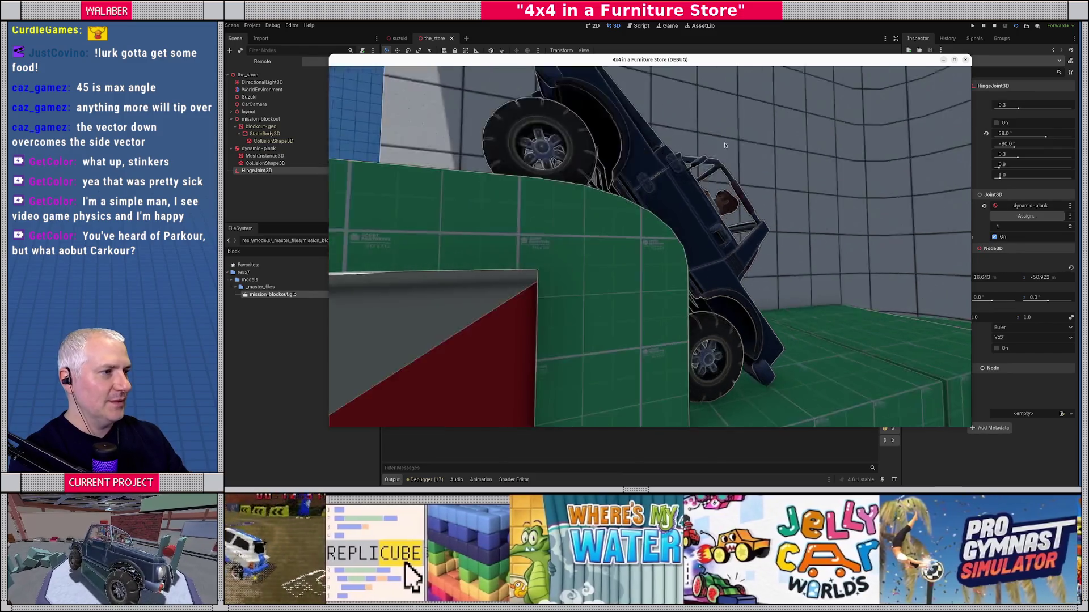
click(994, 25)
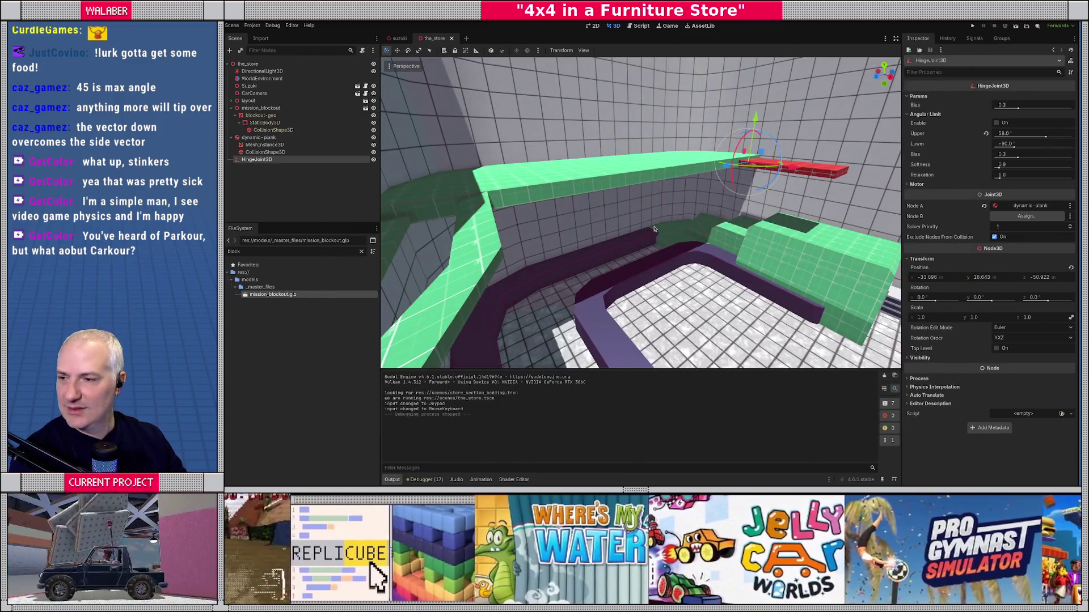
key(alt+Tab)
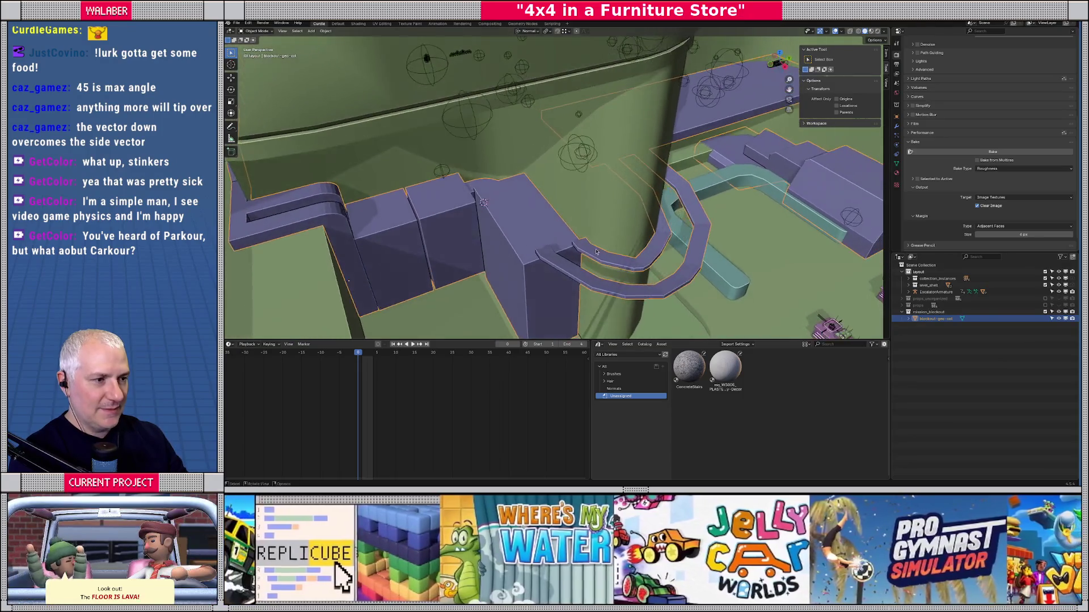
Select the whole purple box in Edit Mode and extrude a copy straight up.
scroll(596, 252, up, 5)
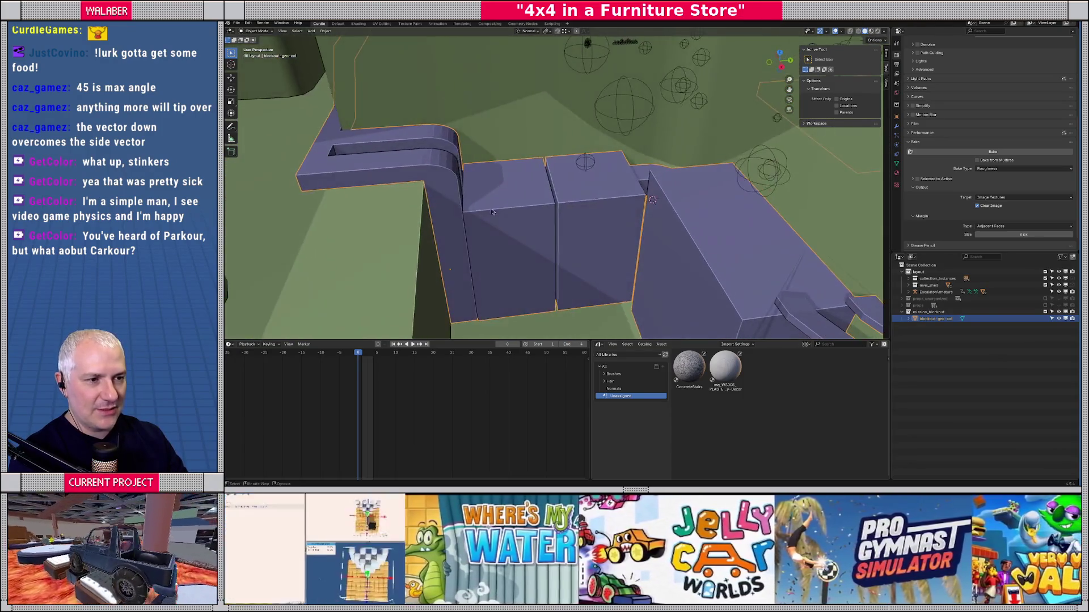
scroll(492, 212, up, 5)
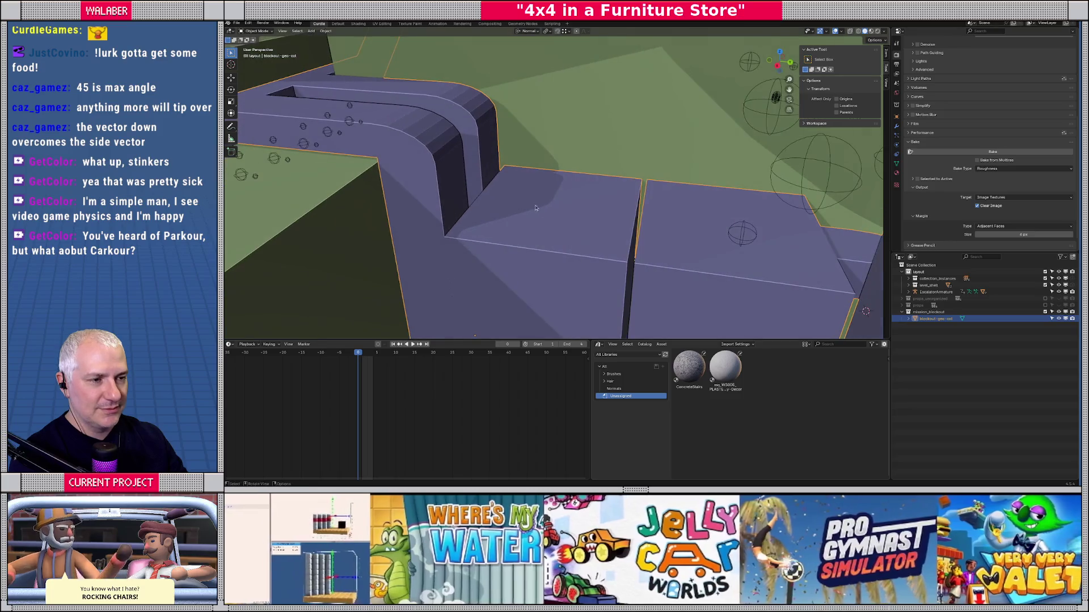
scroll(534, 208, up, 4)
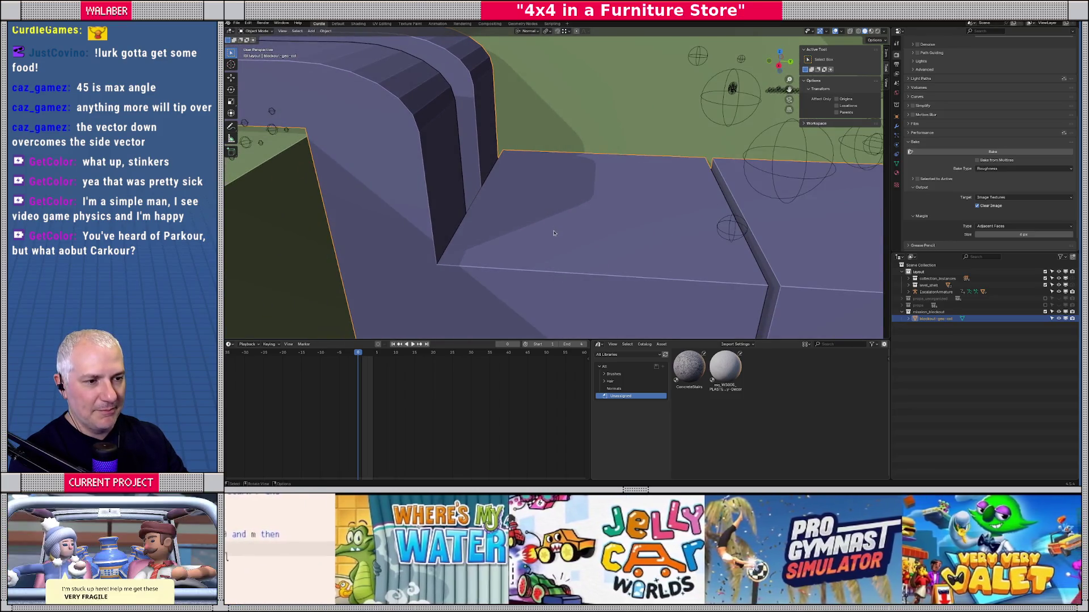
scroll(555, 233, down, 3)
key(Tab)
key(l)
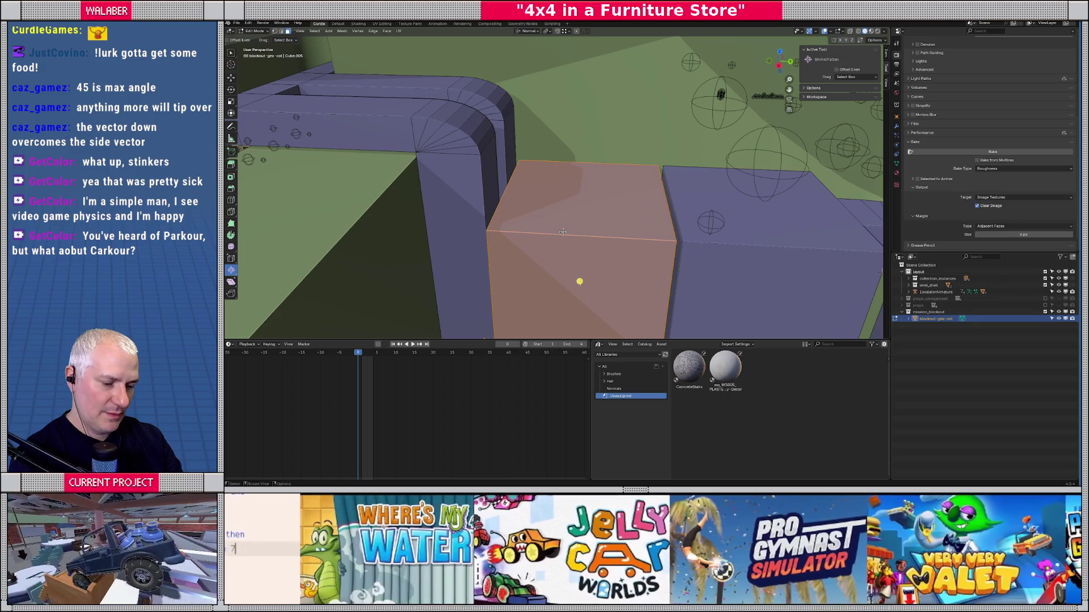
key(e)
key(z)
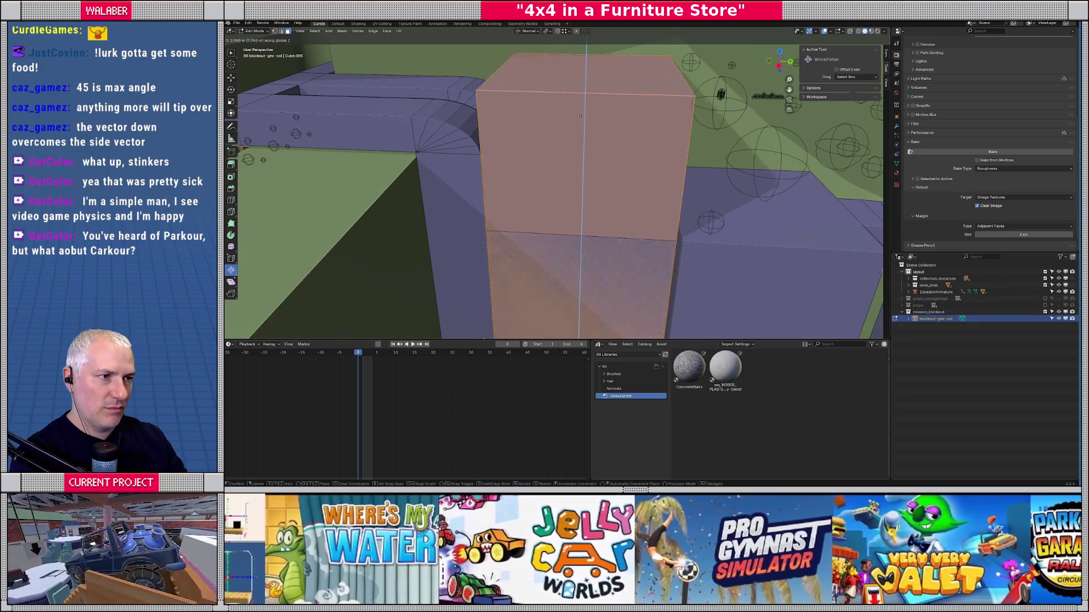
click(583, 163)
Switch to Global orientation, shrink the new box uniformly, and flatten its height.
click(528, 32)
click(521, 36)
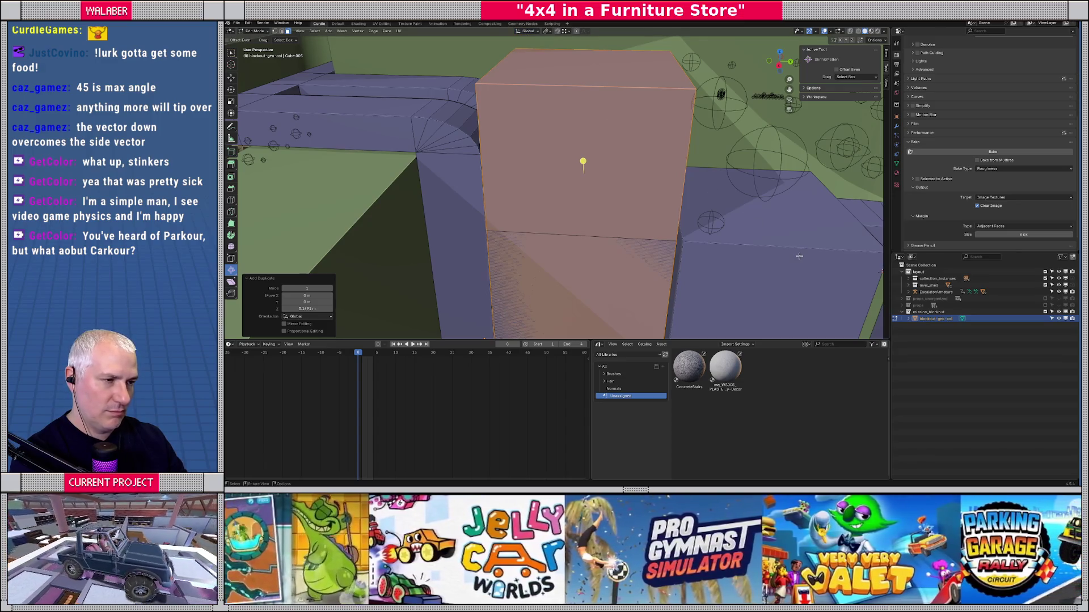
key(s)
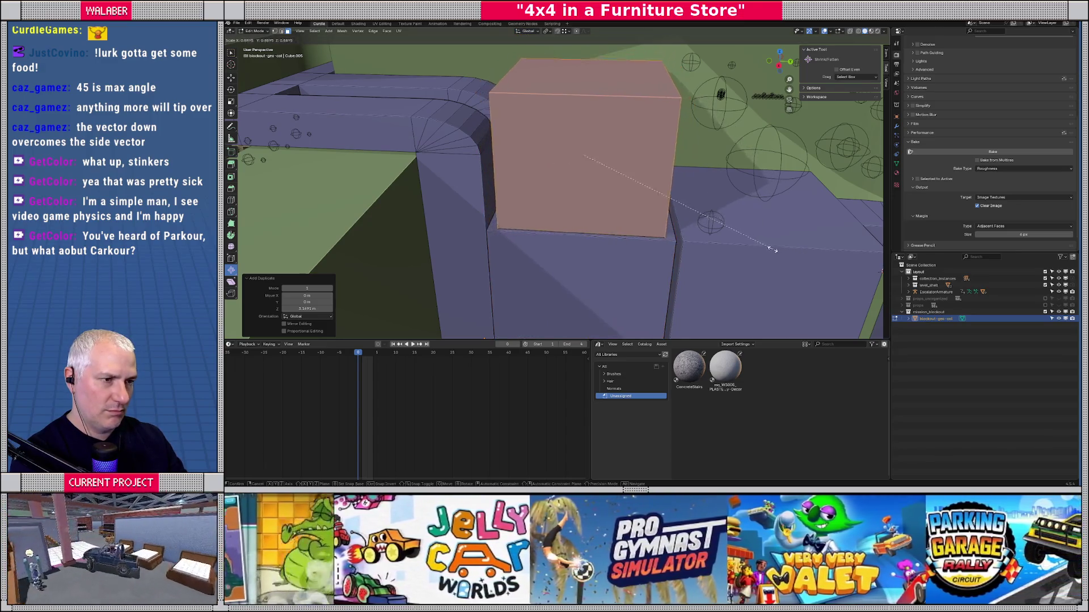
click(730, 239)
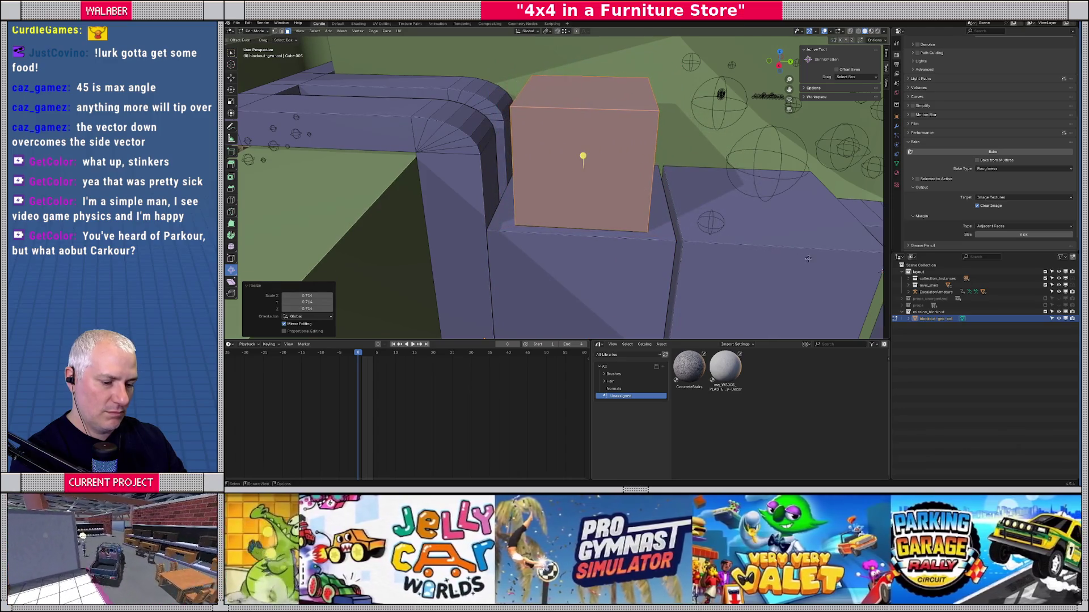
key(s)
key(z)
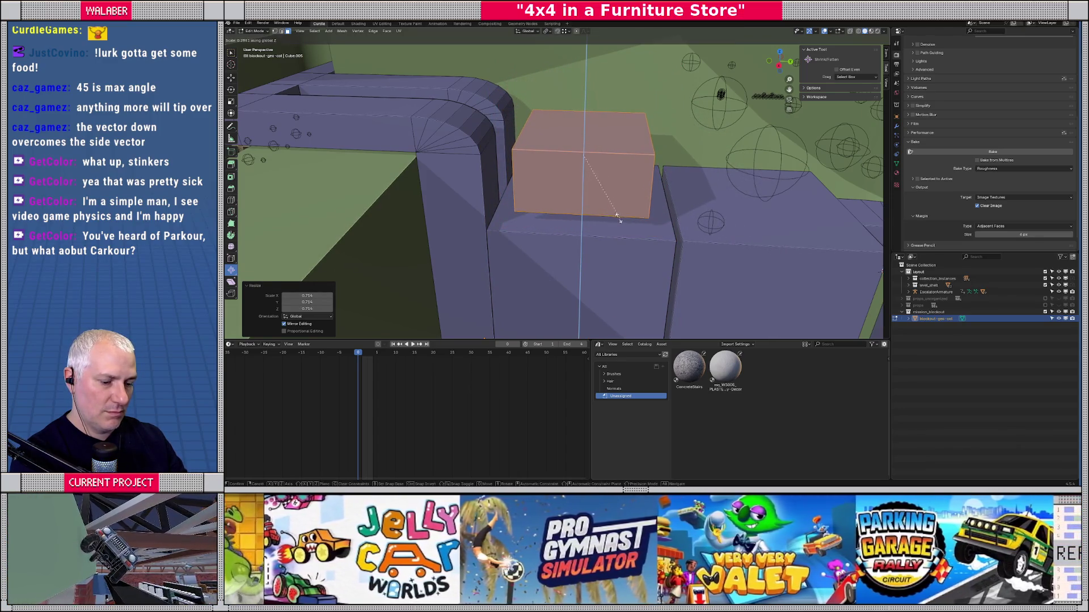
click(602, 219)
Rescale the box along X, Y and Z so it sits small on the ledge.
key(s)
key(x)
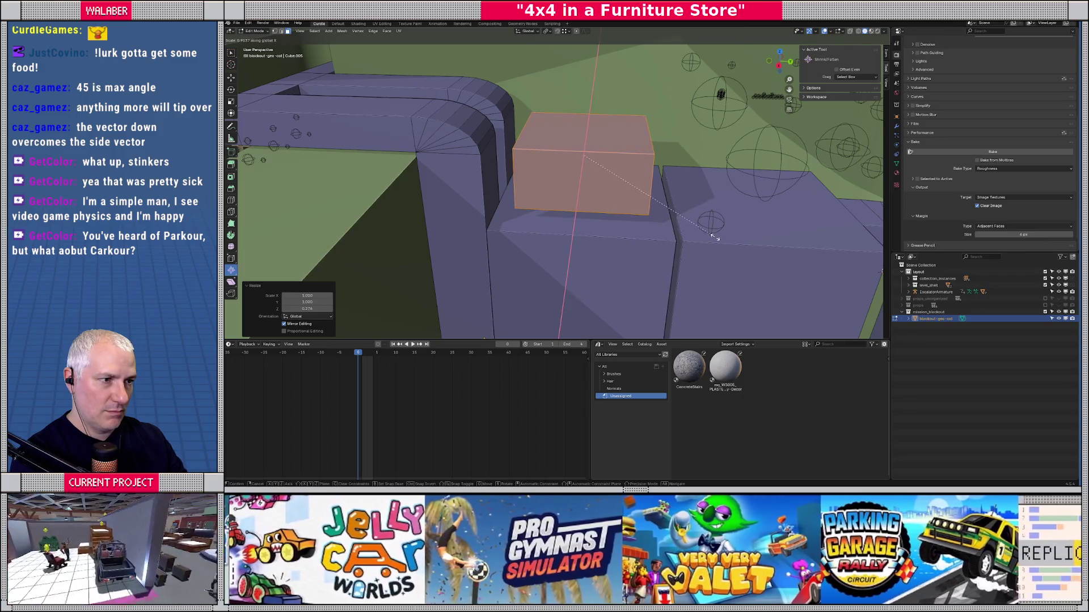
click(712, 236)
key(s)
key(y)
click(652, 211)
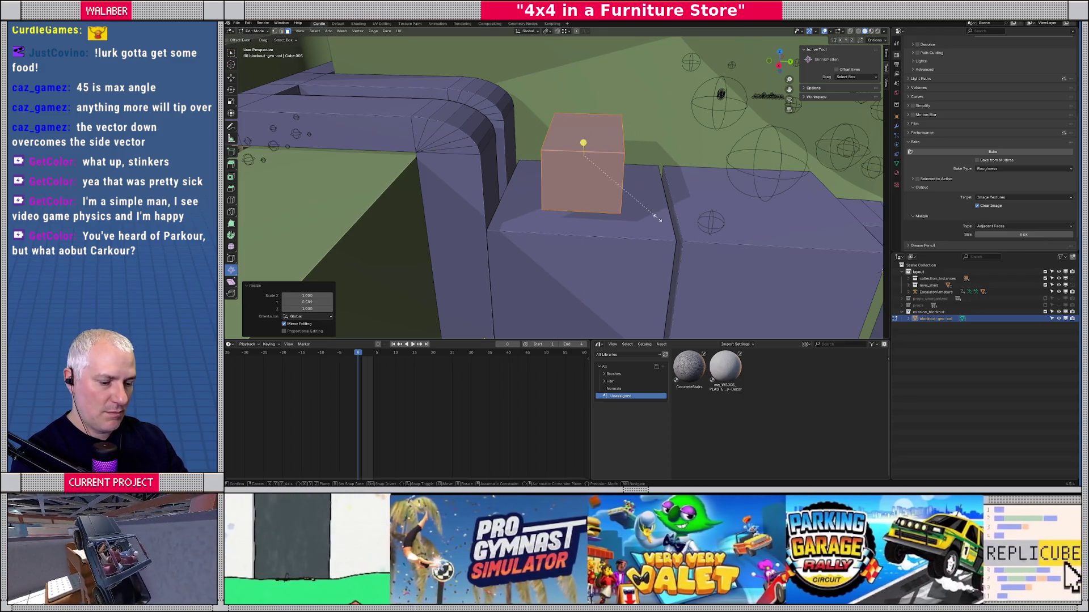
key(s)
key(z)
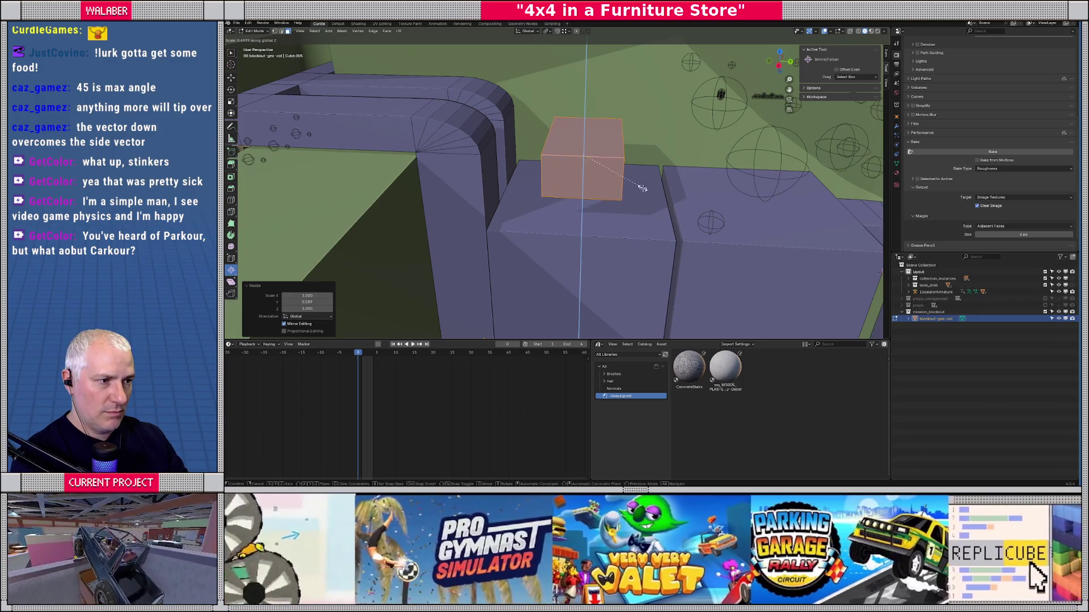
click(641, 188)
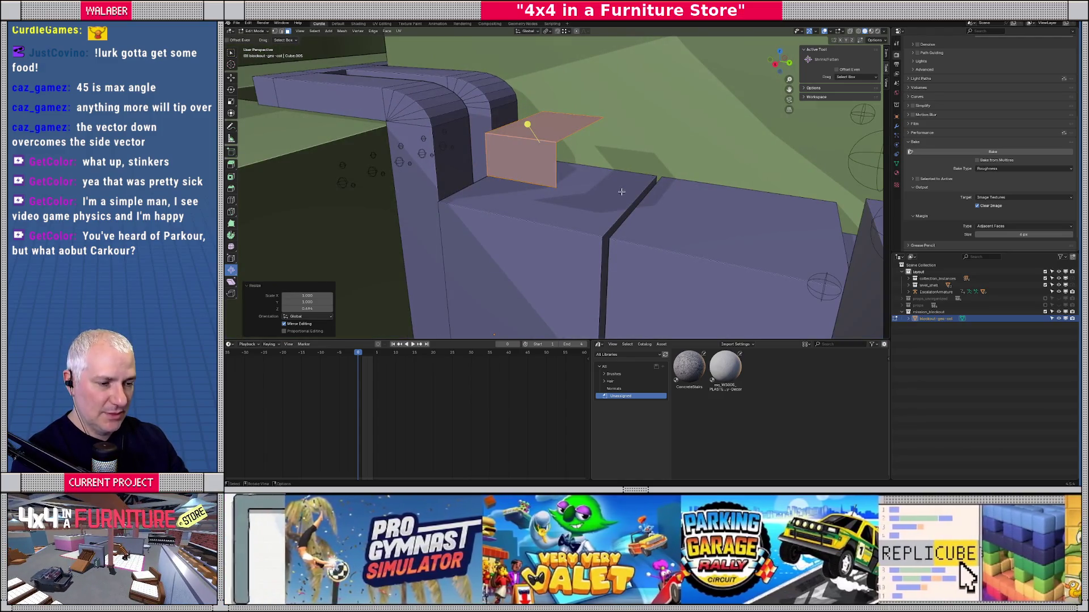
Delete the small block's vertices and duplicate the whole ledge box straight upward.
key(x)
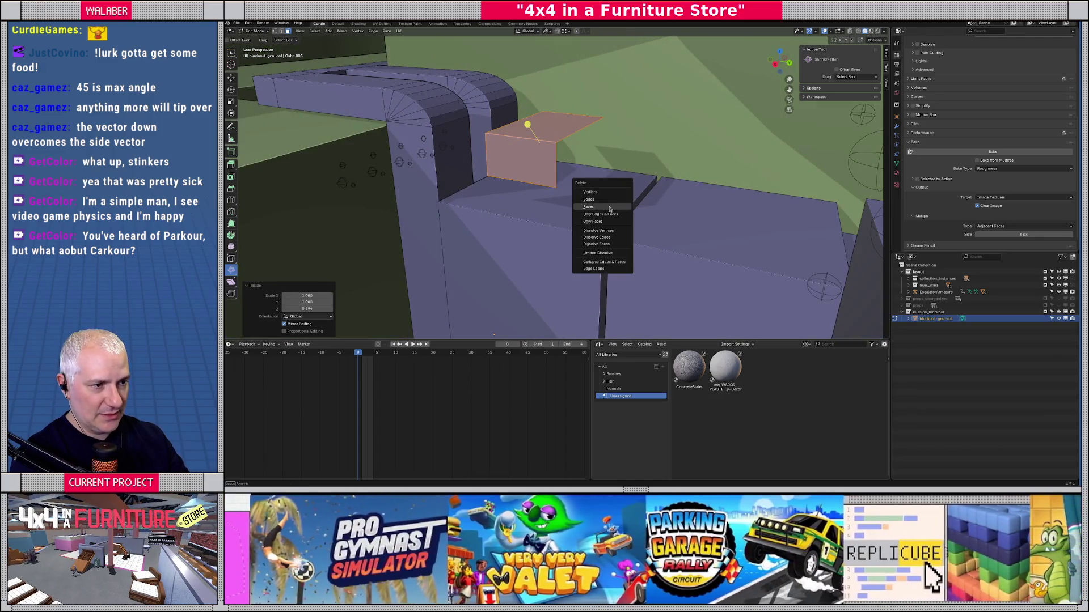
click(622, 194)
click(573, 207)
key(ctrl+l)
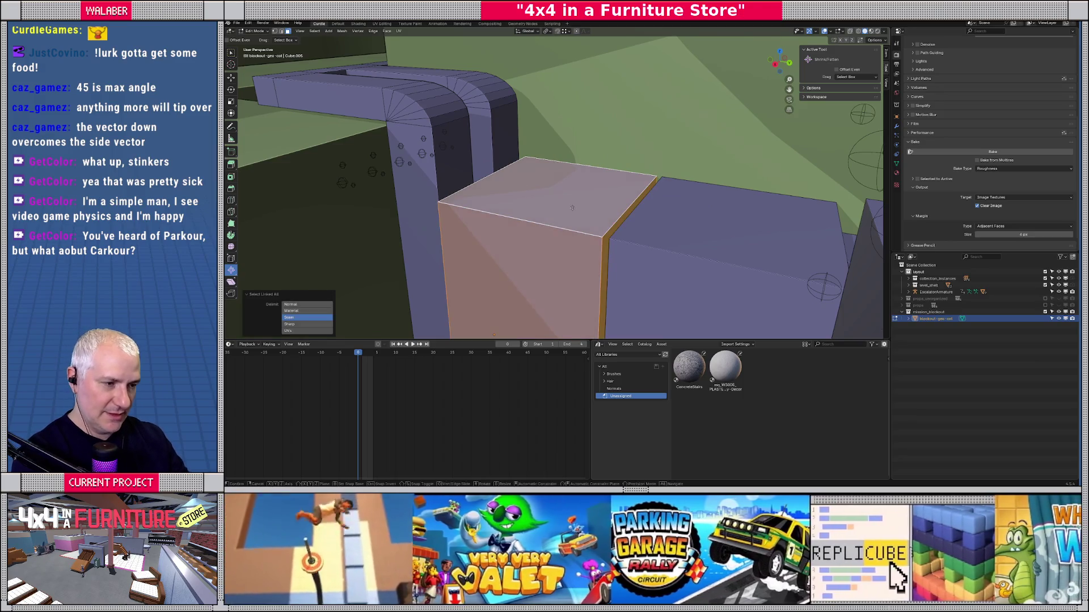
key(shift+d)
key(z)
click(769, 241)
Shrink the copied box, flatten its height, and raise it vertically.
key(s)
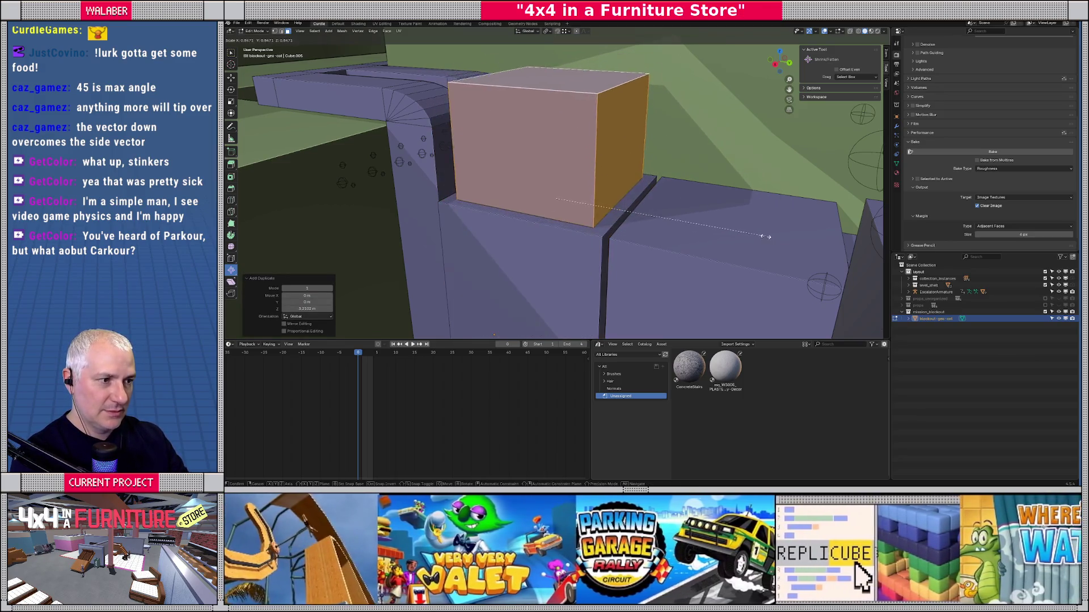
click(747, 234)
key(s)
key(z)
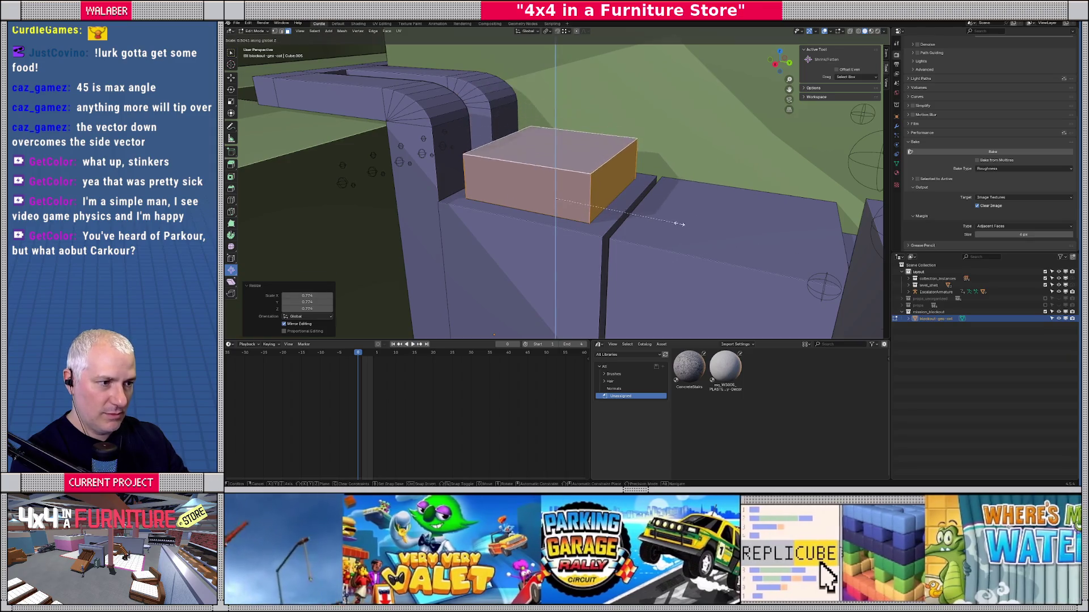
click(658, 221)
key(g)
key(z)
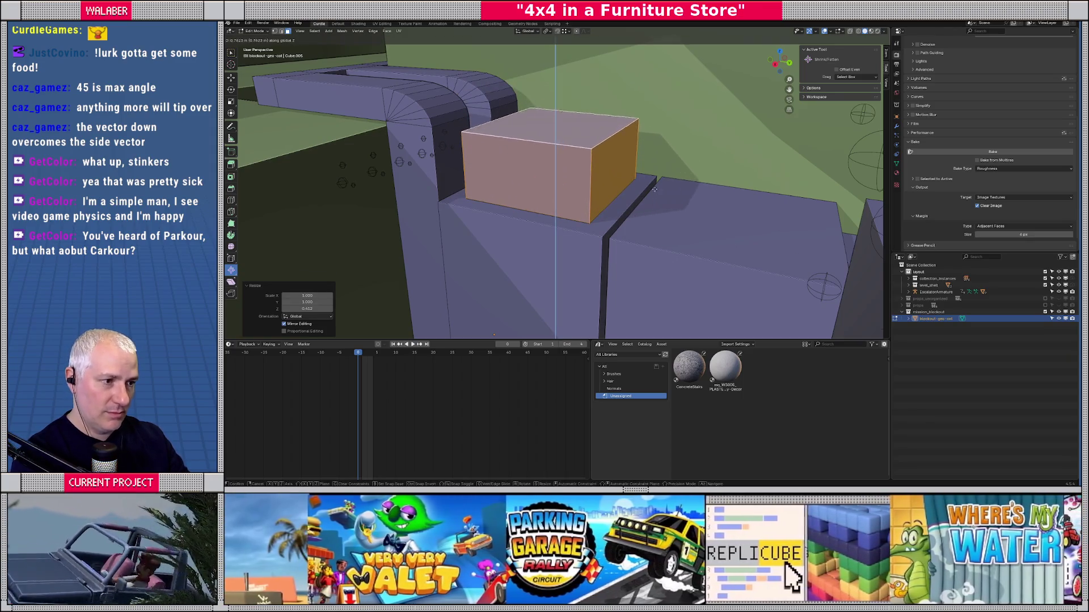
click(730, 218)
Flatten the copy further into a step block and lower it onto the ledge.
key(s)
key(z)
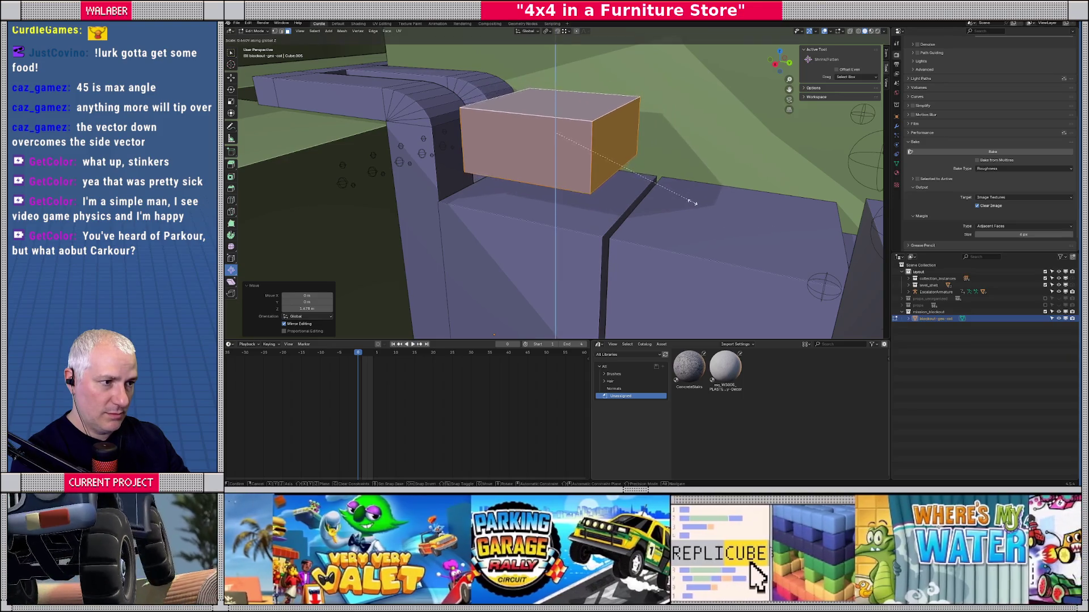
click(682, 197)
key(g)
key(z)
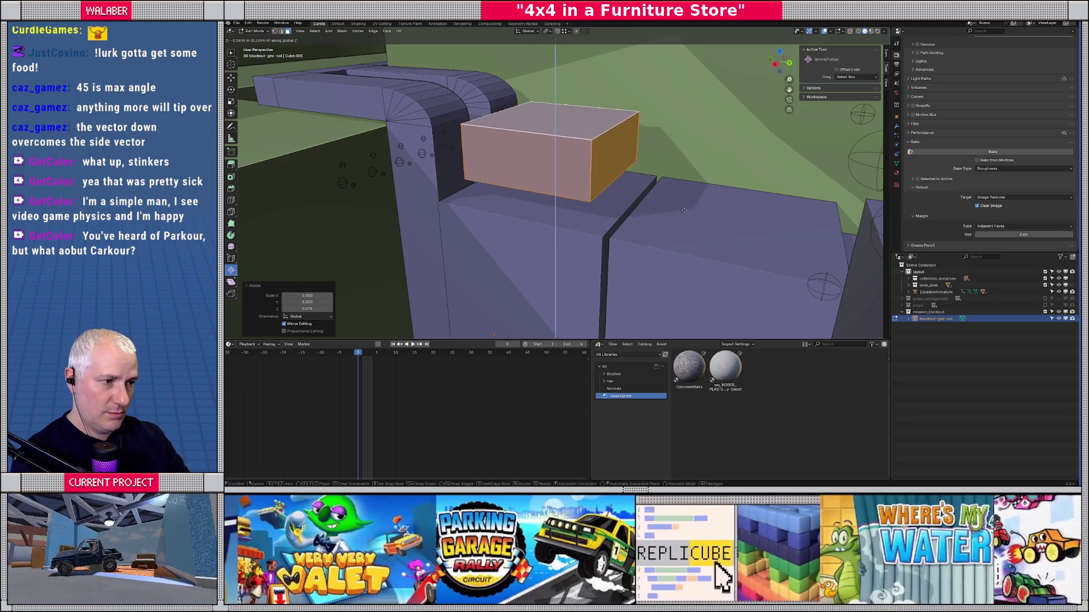
click(646, 216)
mouse_move(643, 217)
mouse_down()
mouse_move(531, 242)
mouse_move(555, 194)
mouse_move(530, 175)
mouse_move(527, 217)
mouse_move(570, 253)
mouse_up()
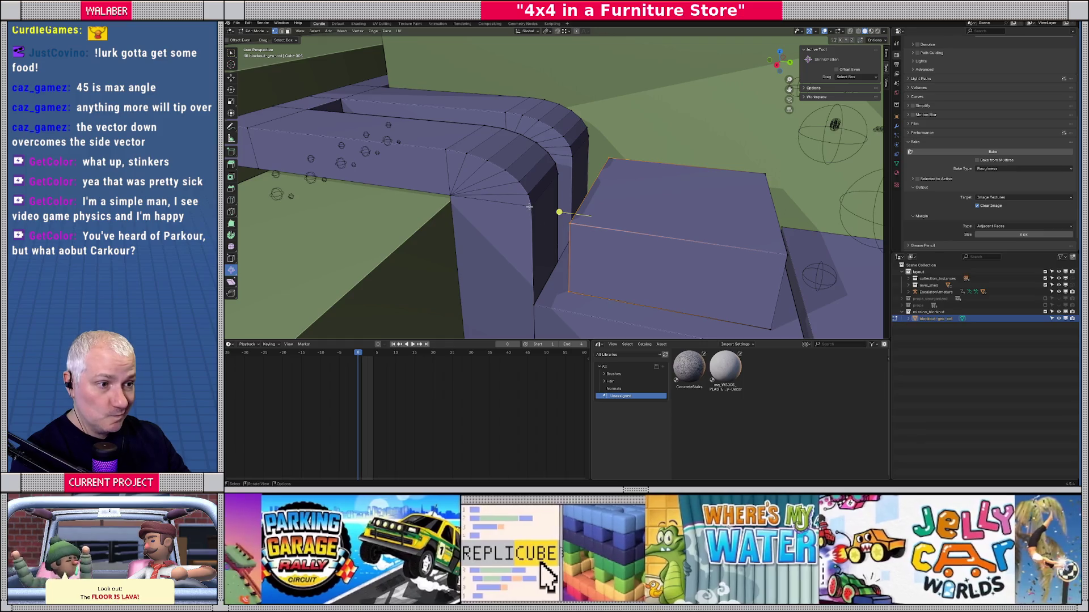
Pull the curved wall's corner edge in along Y with proportional falloff.
click(529, 207)
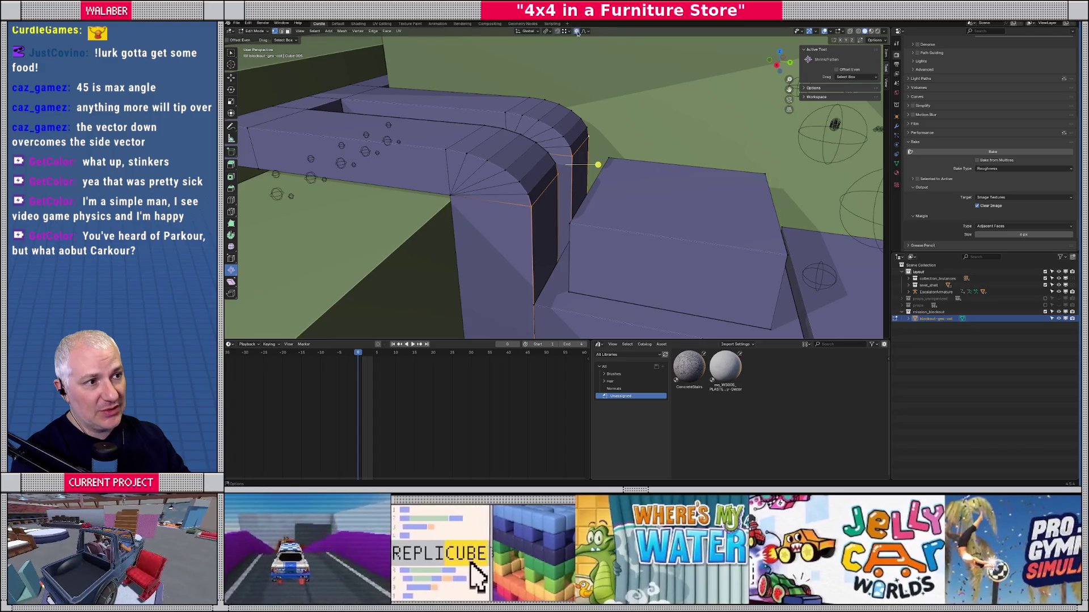
key(KP_4)
key(KP_4)
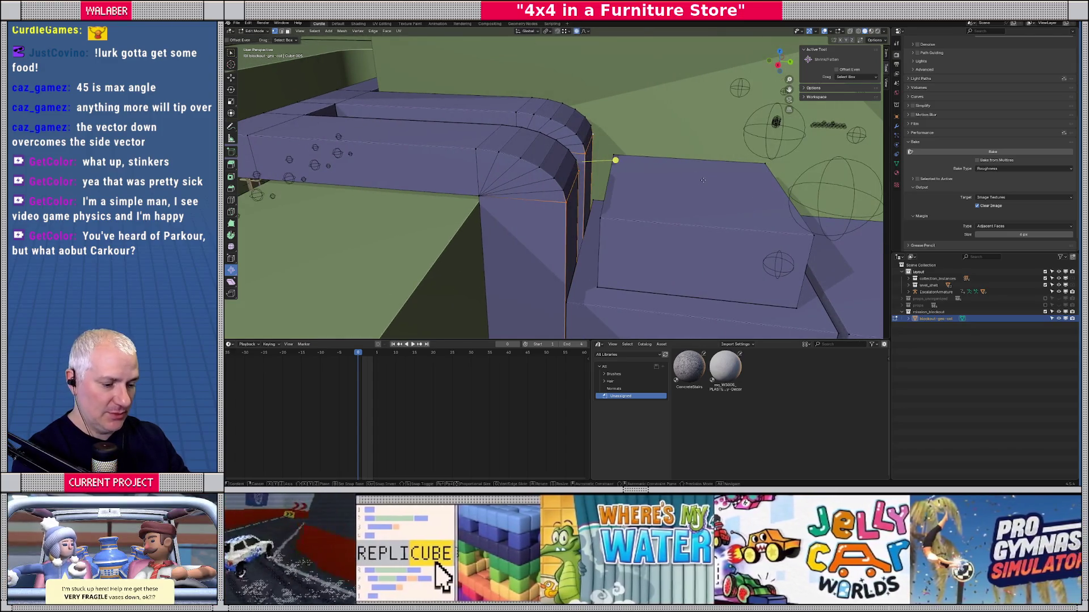
key(g)
key(y)
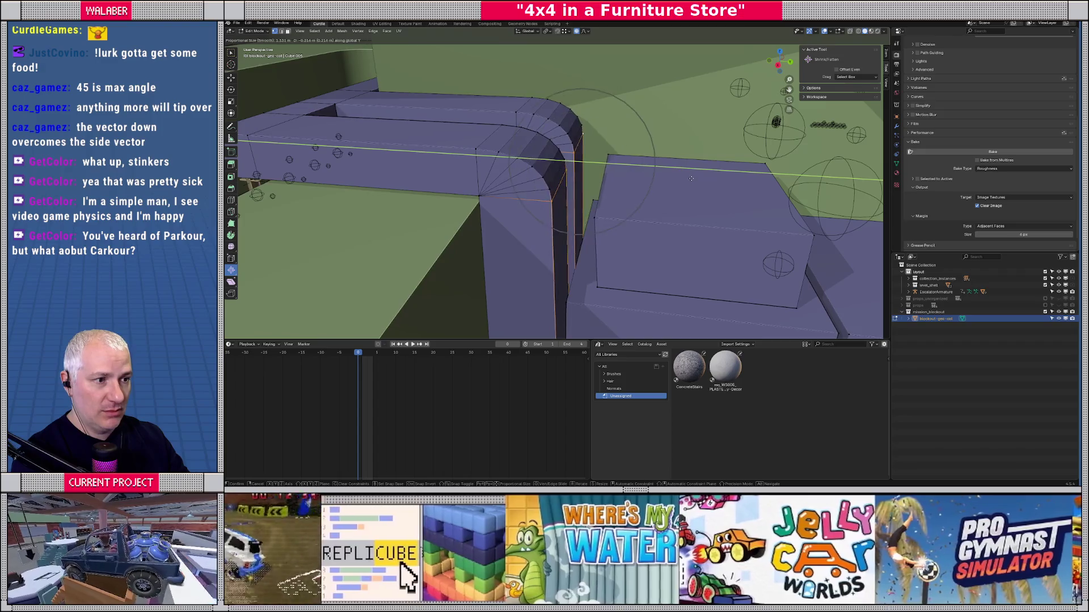
scroll(691, 180, down, 2)
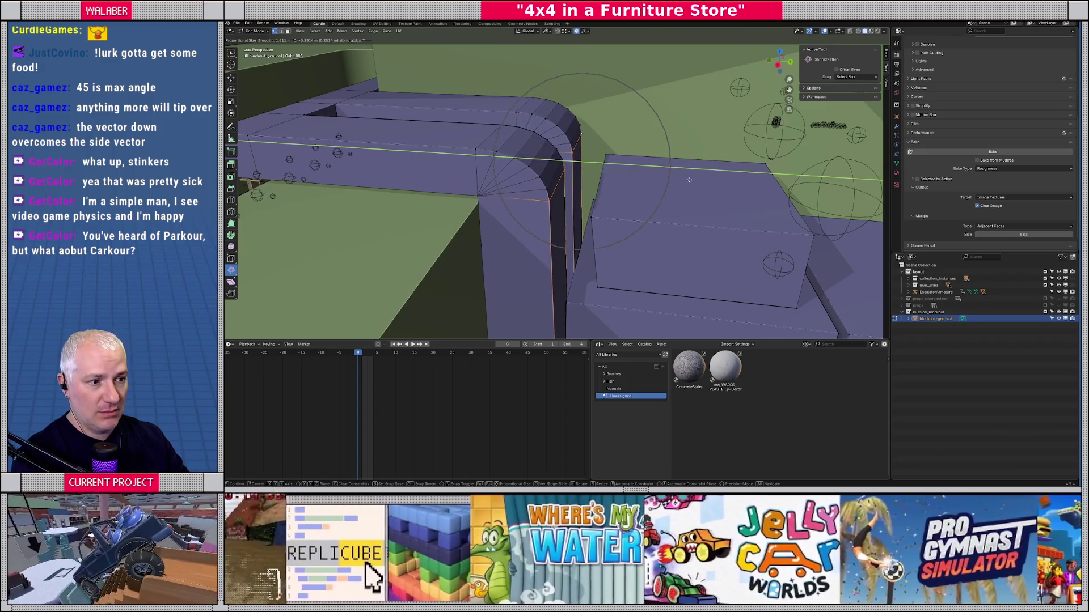
click(688, 180)
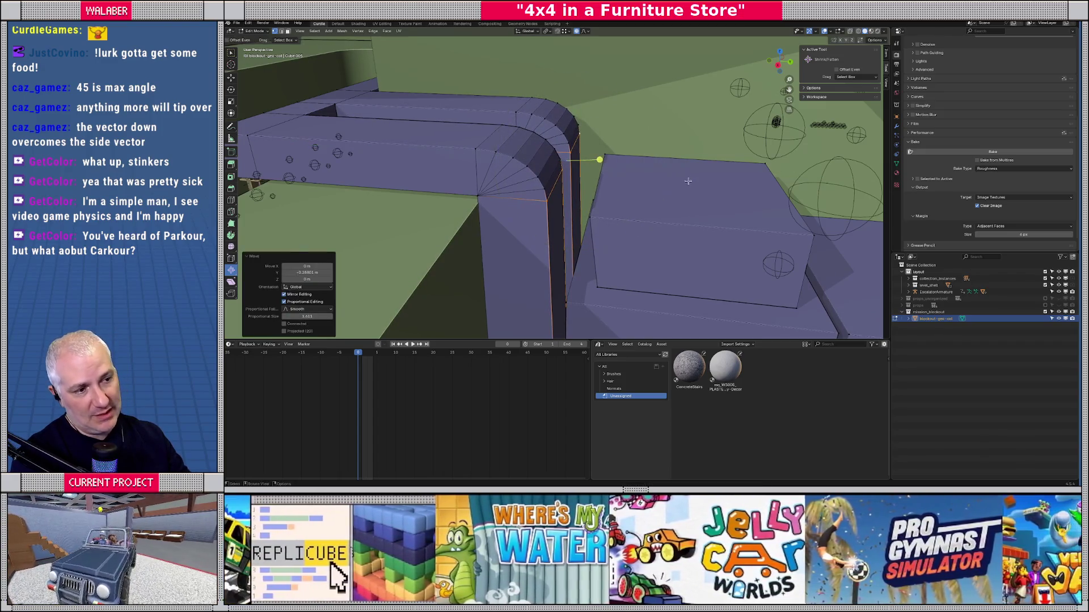
mouse_move(669, 194)
mouse_down()
mouse_move(674, 174)
mouse_move(679, 196)
mouse_move(618, 194)
mouse_move(650, 210)
mouse_move(654, 182)
mouse_move(613, 212)
mouse_up()
Select the step block and nudge it slightly along Y.
key(Tab)
key(Tab)
click(654, 182)
key(Tab)
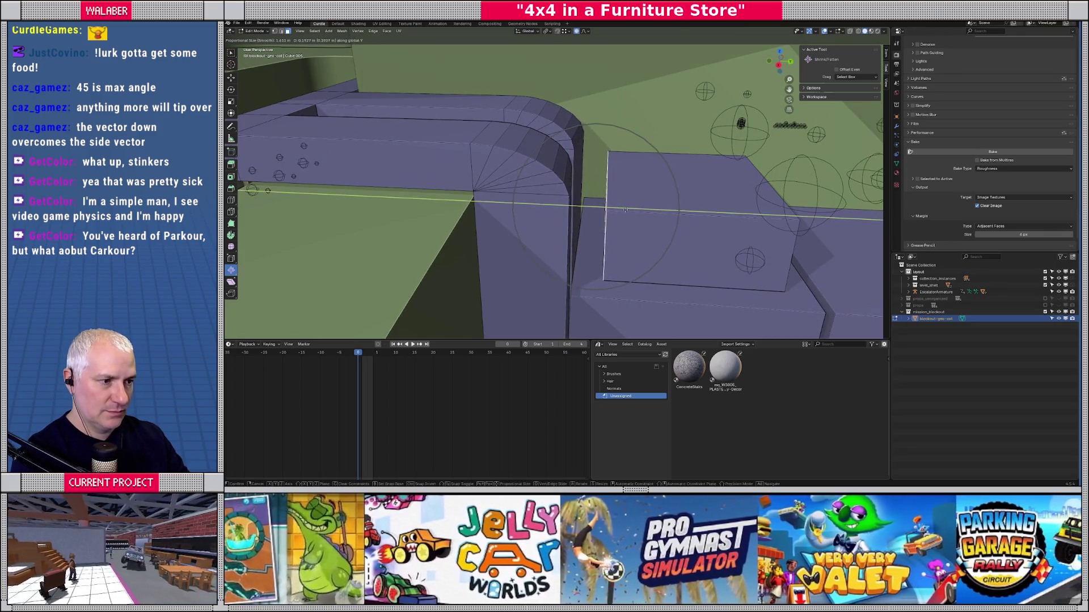
key(Tab)
key(g)
key(y)
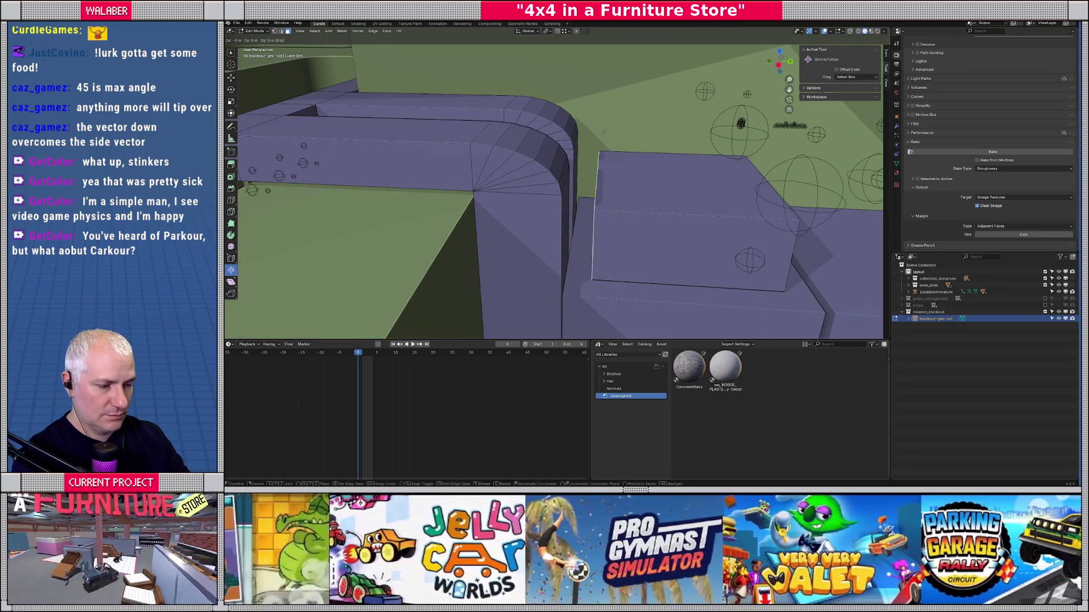
click(605, 136)
mouse_move(604, 136)
mouse_down()
mouse_move(706, 254)
mouse_move(746, 250)
mouse_move(723, 245)
mouse_up()
Shift the step block along Y and raise its top face slightly.
key(g)
key(y)
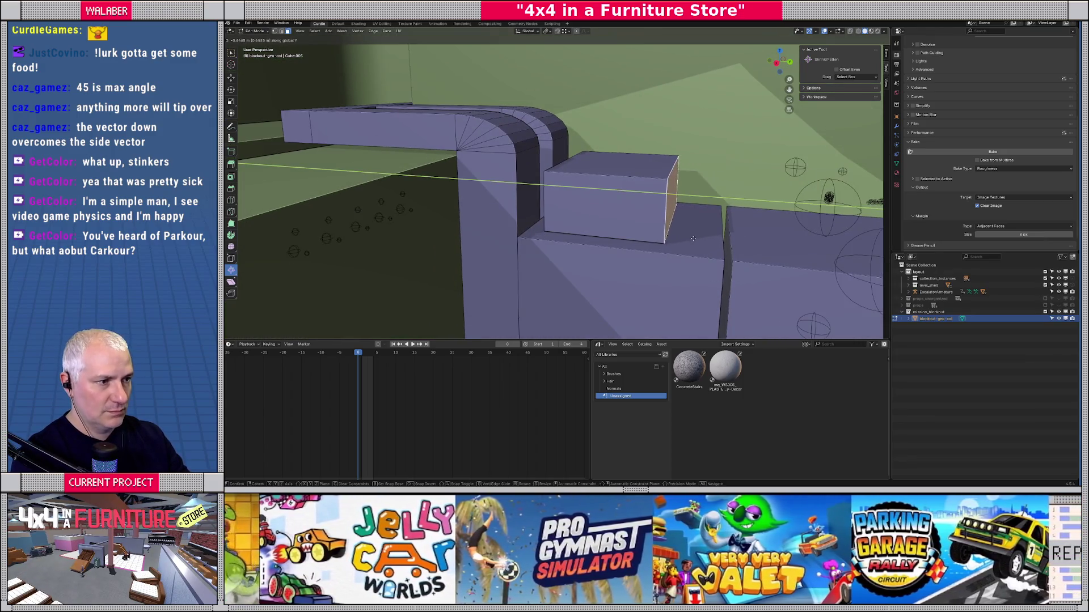
click(636, 171)
click(637, 172)
key(g)
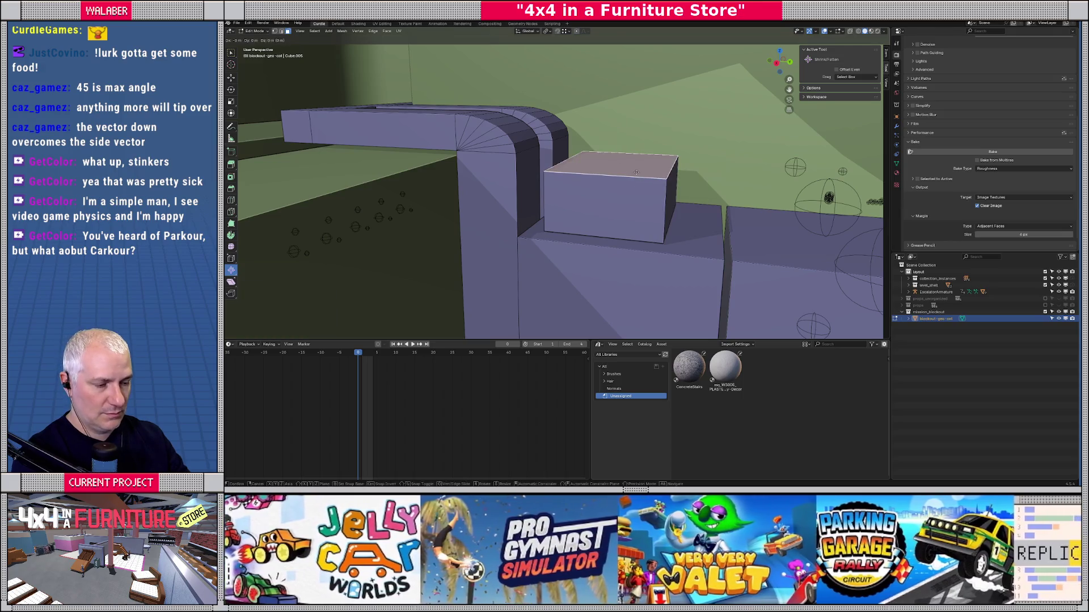
key(z)
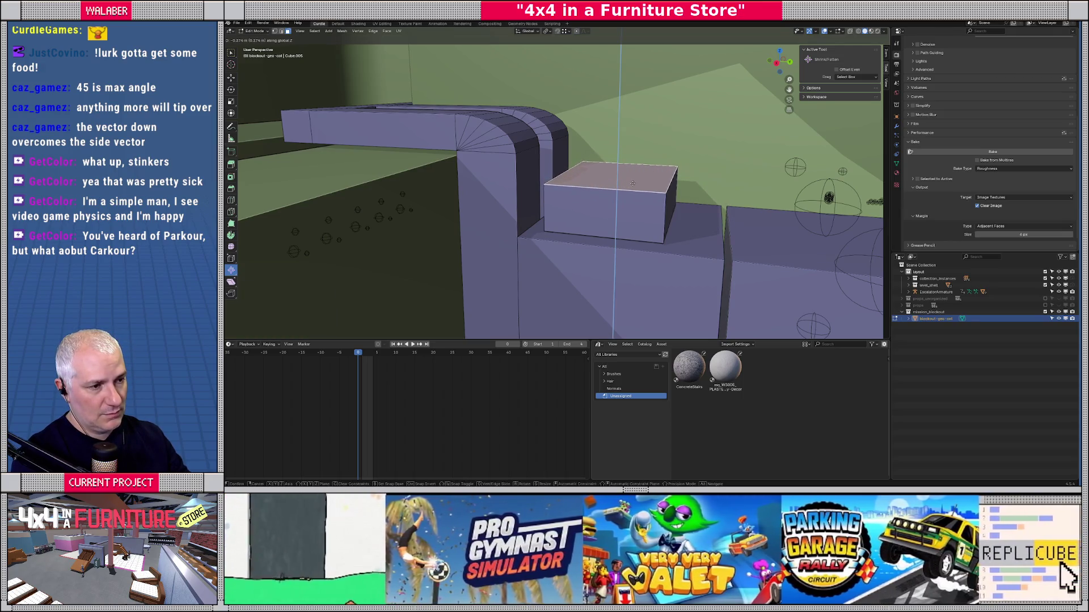
click(630, 171)
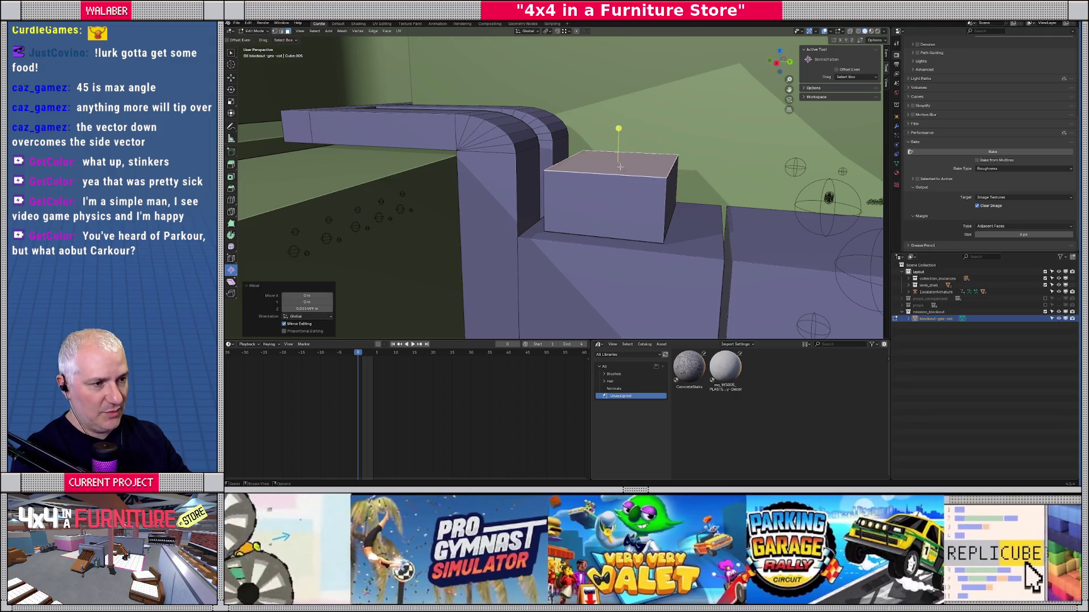
Add two loop cuts across the block and lower the right section's top into a step.
key(ctrl+r)
scroll(607, 177, up, 1)
click(607, 177)
right_click(645, 176)
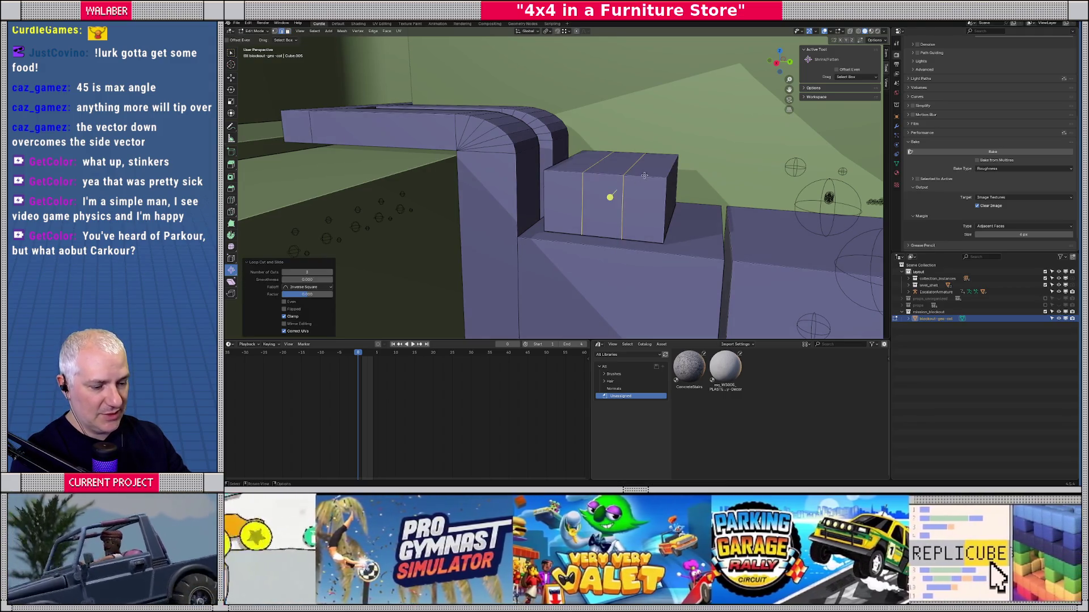
key(3)
click(652, 180)
key(g)
key(z)
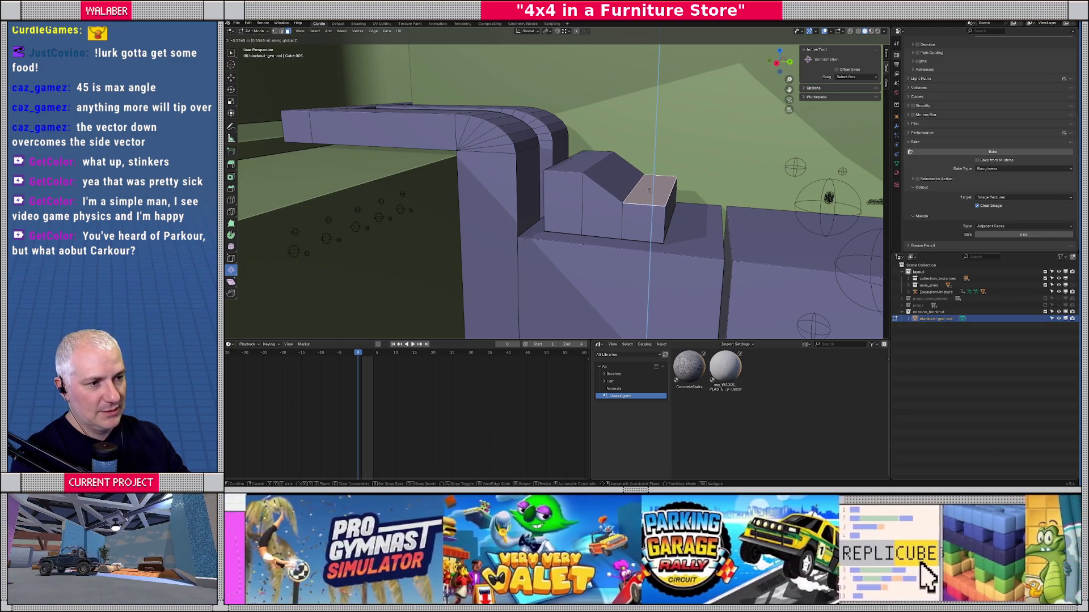
click(649, 191)
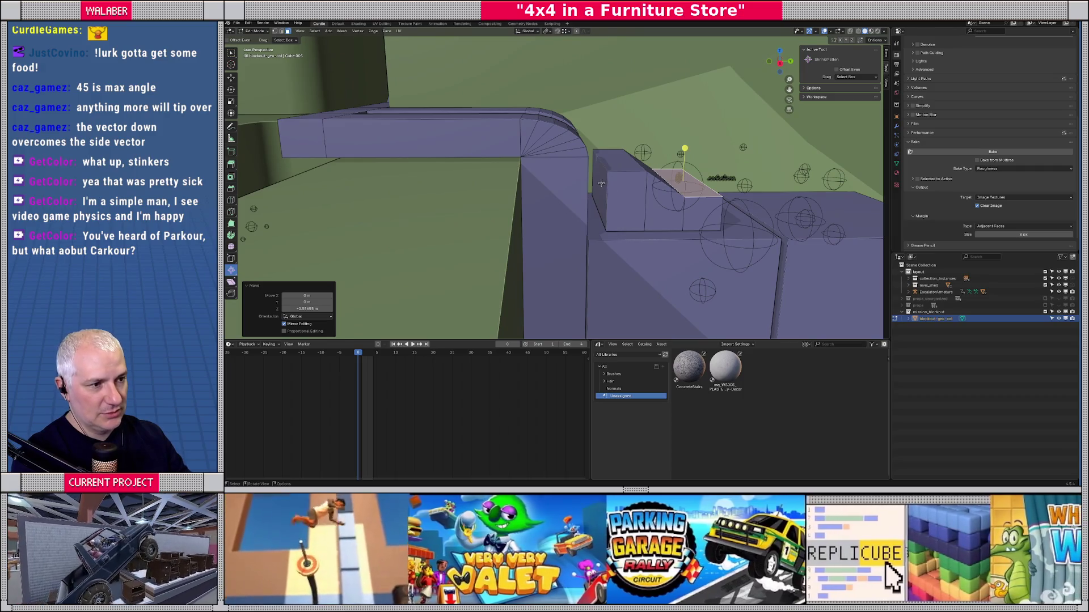
Pull another face back about 0.41 m along Y, then nudge it slightly further.
click(601, 183)
key(g)
key(y)
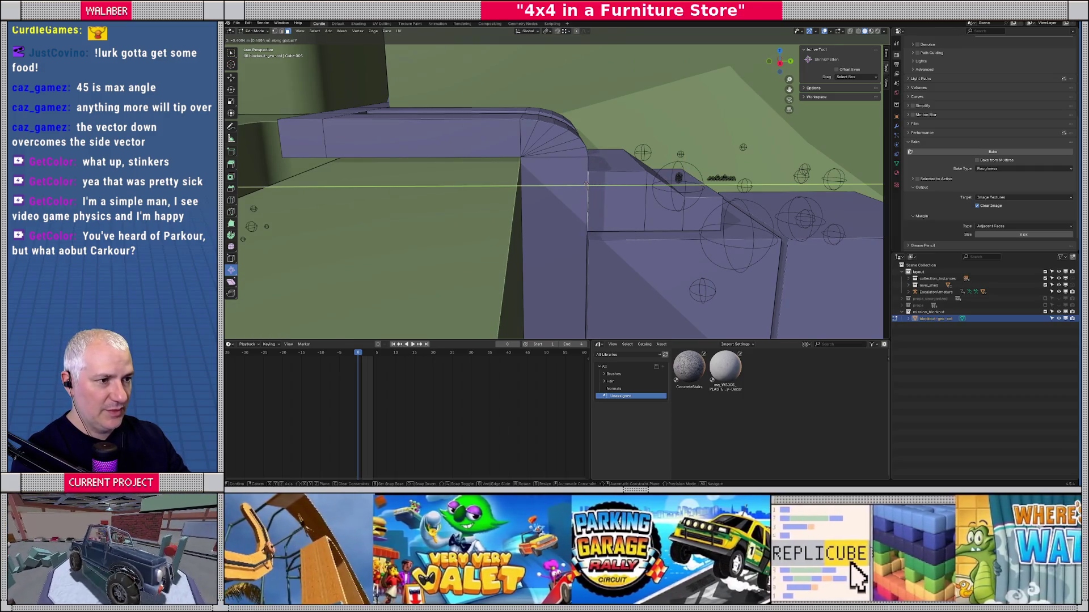
click(586, 185)
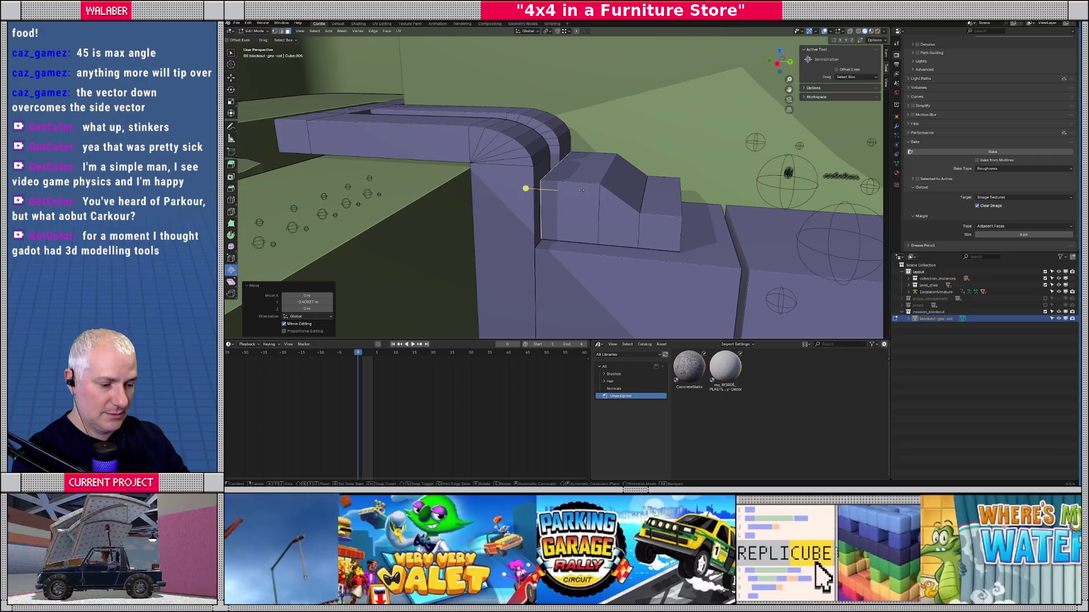
key(g)
key(y)
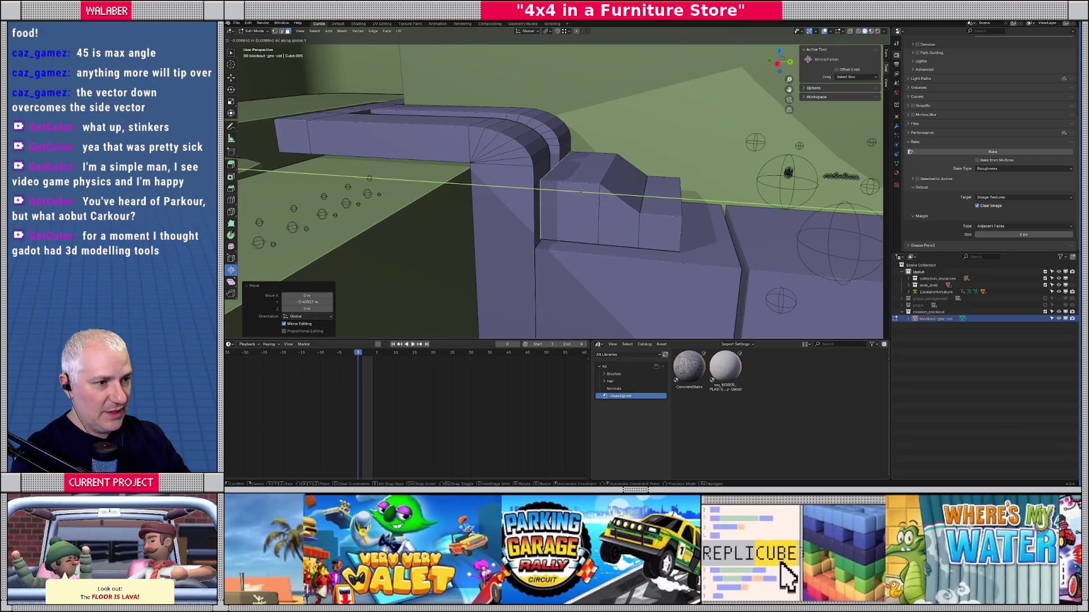
click(578, 190)
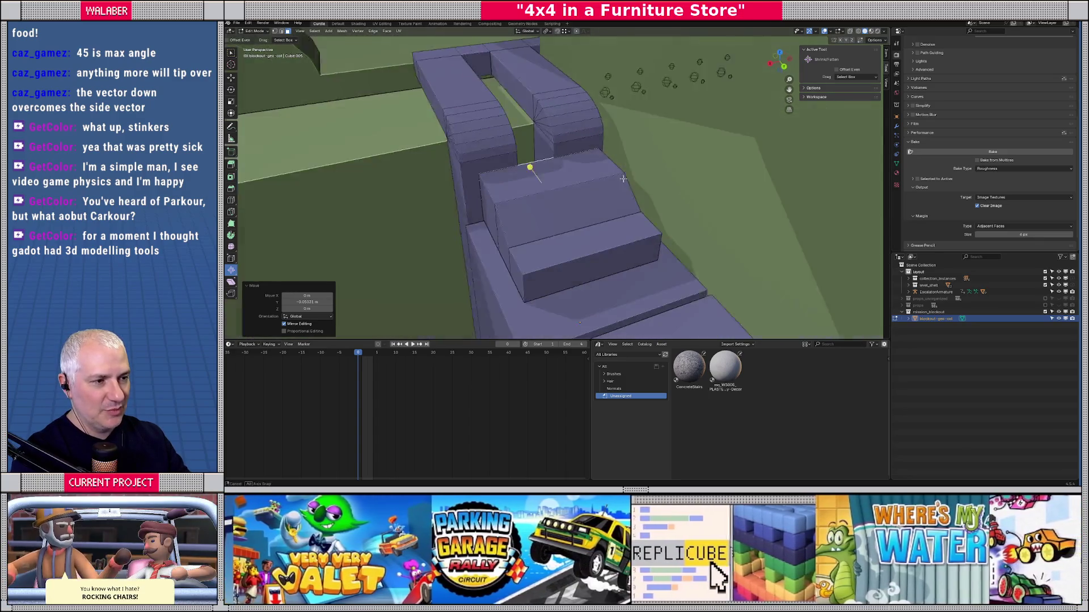
Replace the double loop cut with a single edge loop slid 0.185 m along X.
key(ctrl+r)
scroll(529, 165, up, 1)
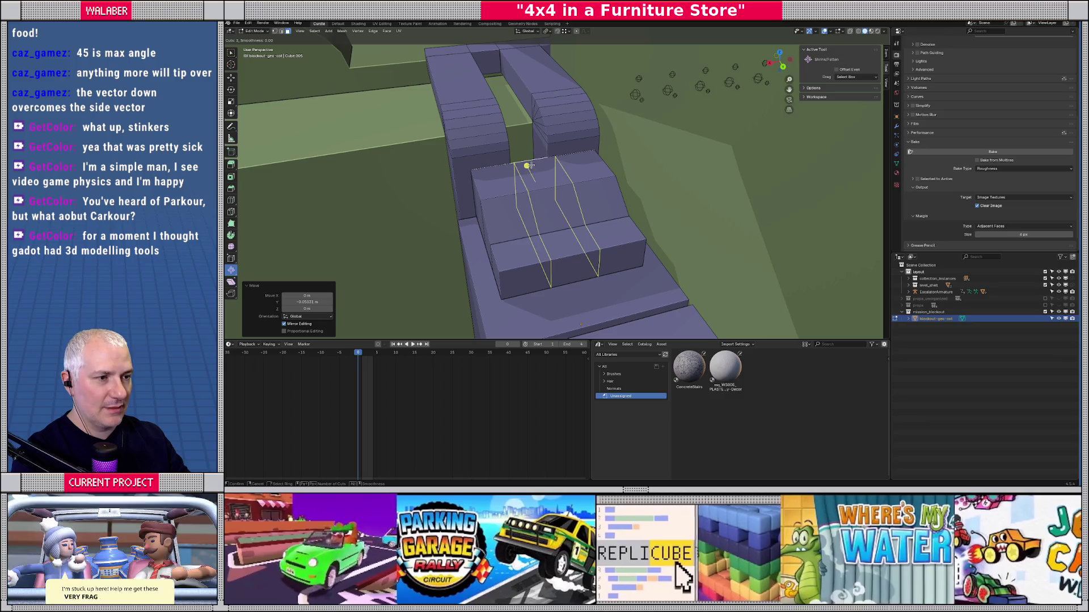
click(528, 165)
right_click(529, 165)
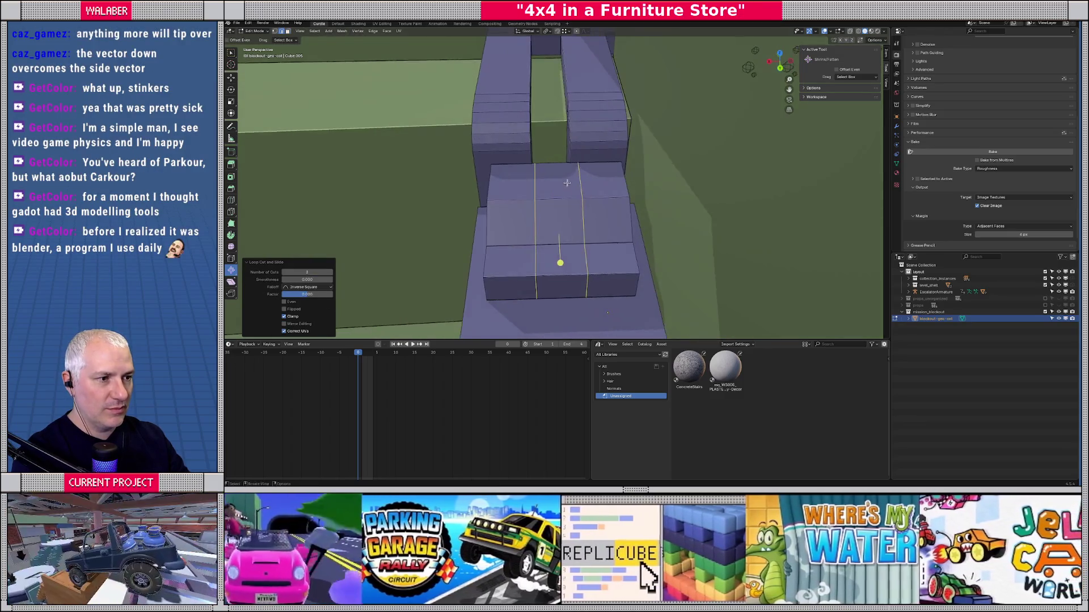
scroll(578, 179, up, 2)
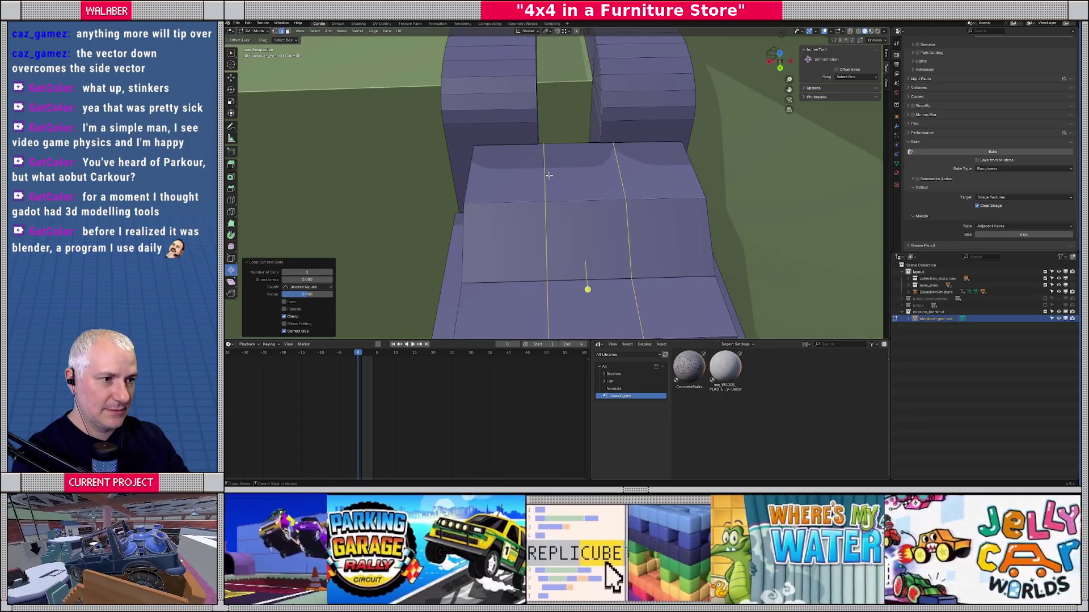
key(ctrl+z)
click(617, 193)
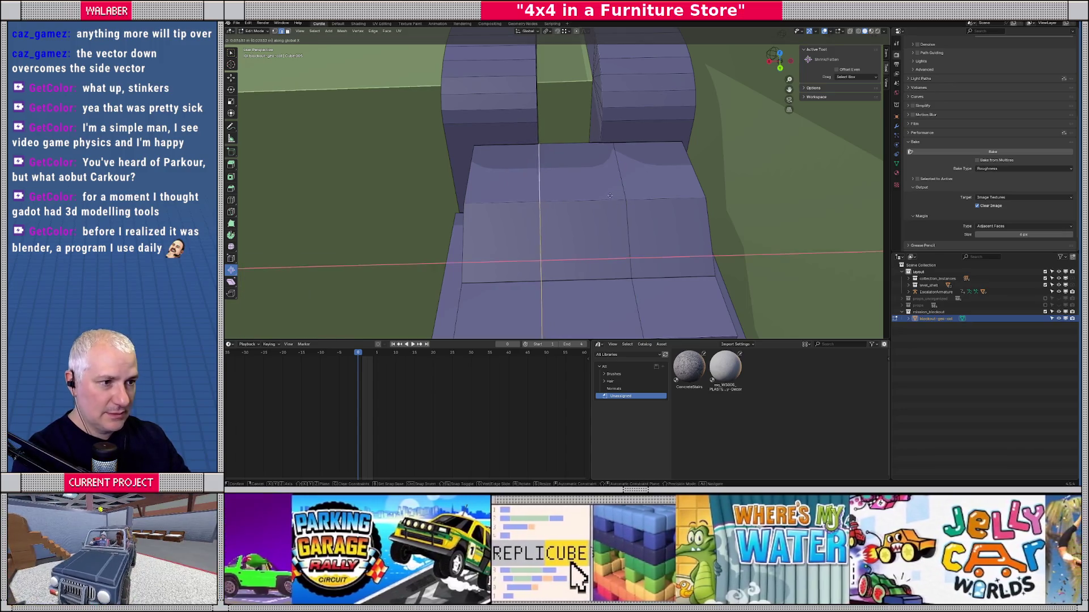
key(g)
key(x)
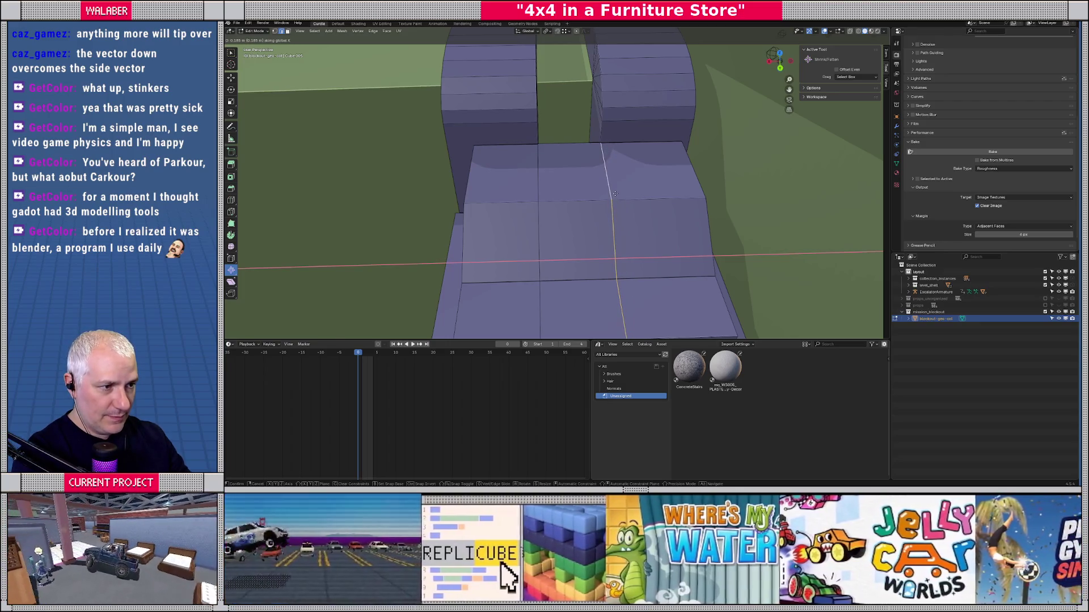
click(615, 194)
Cut one more edge loop and move a section about 0.83 m along Y to form steps.
mouse_move(618, 195)
mouse_down()
mouse_move(577, 230)
mouse_move(560, 211)
mouse_up()
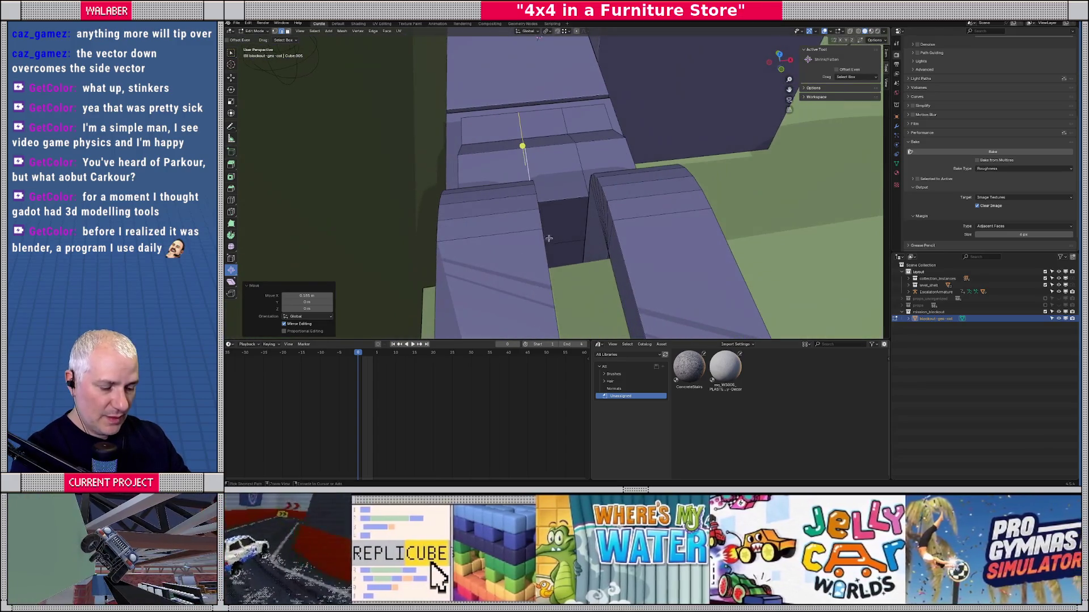
key(ctrl+r)
click(563, 198)
right_click(563, 198)
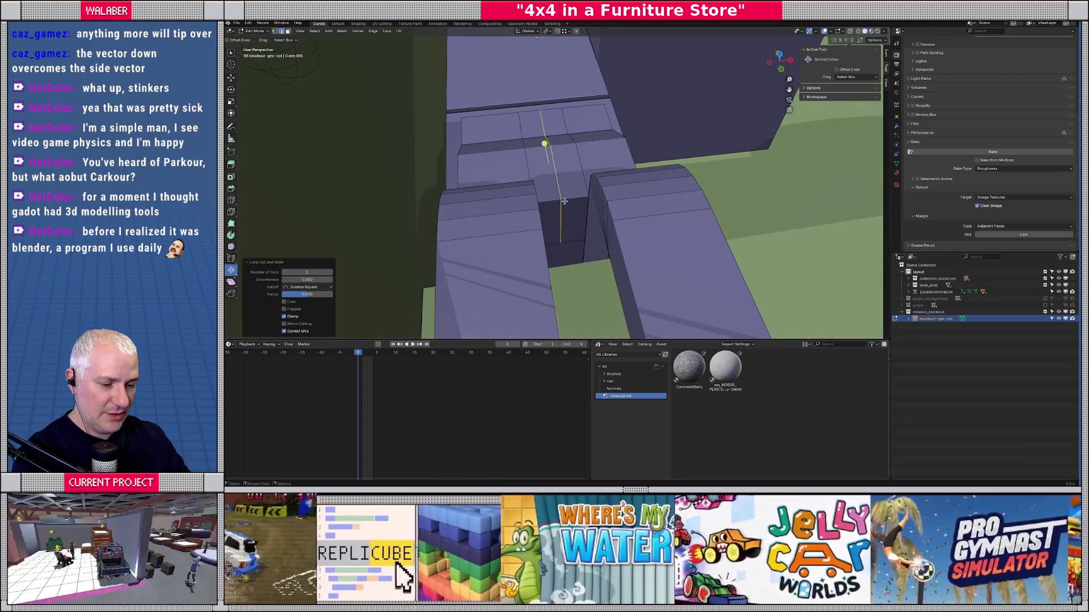
mouse_move(564, 201)
mouse_down()
mouse_move(510, 244)
mouse_move(507, 231)
mouse_up()
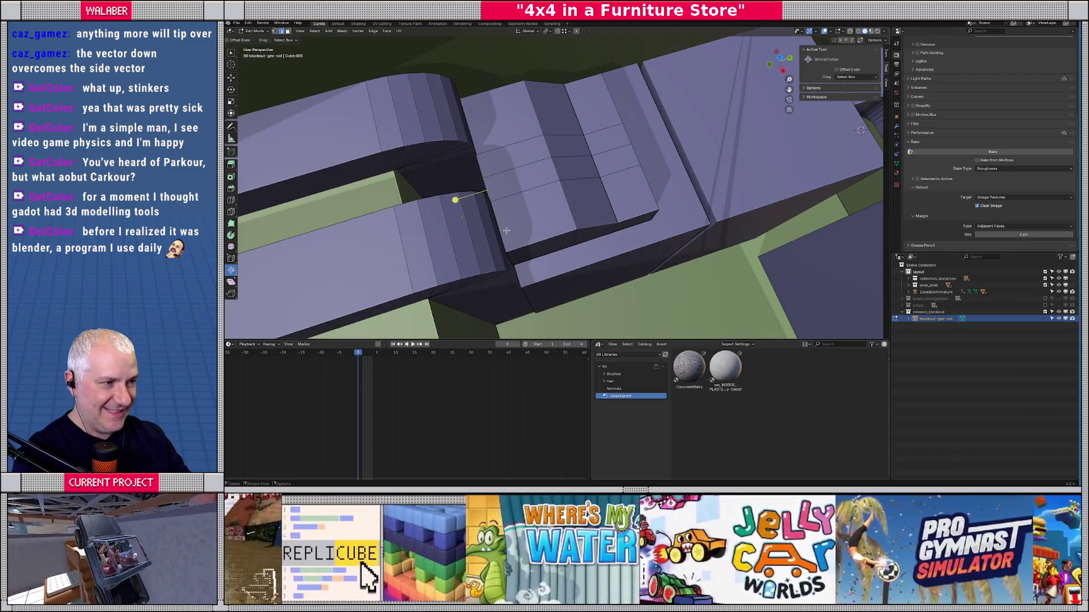
key(y)
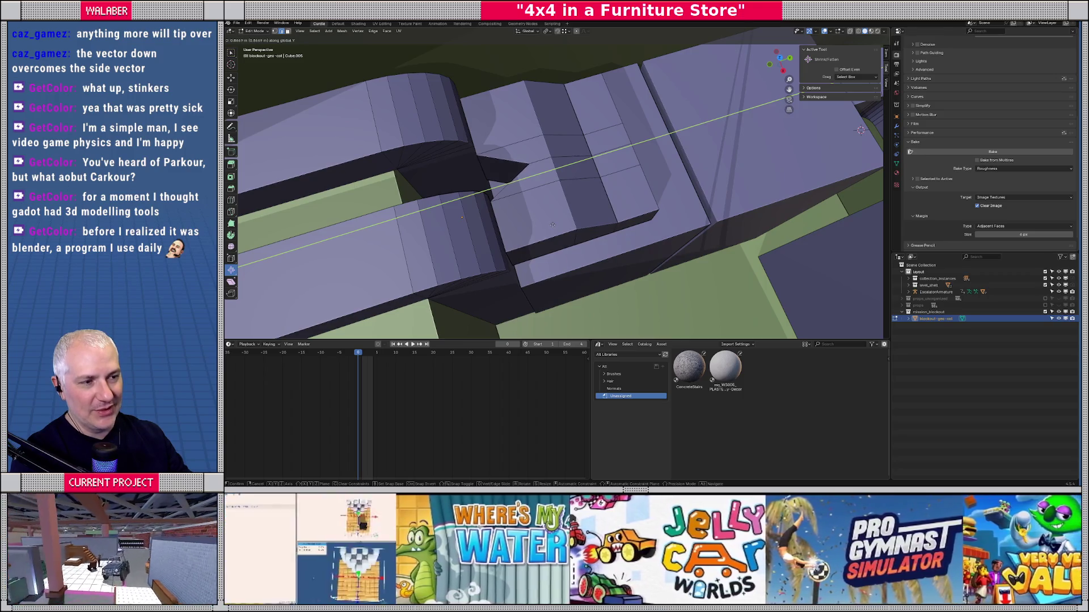
click(550, 225)
mouse_move(550, 226)
mouse_down()
mouse_move(575, 194)
mouse_move(458, 195)
mouse_move(554, 184)
mouse_move(565, 195)
mouse_move(533, 200)
mouse_move(562, 241)
mouse_move(526, 195)
mouse_move(563, 204)
mouse_move(600, 182)
mouse_move(565, 215)
mouse_up()
key(Tab)
scroll(551, 181, up, 3)
key(Tab)
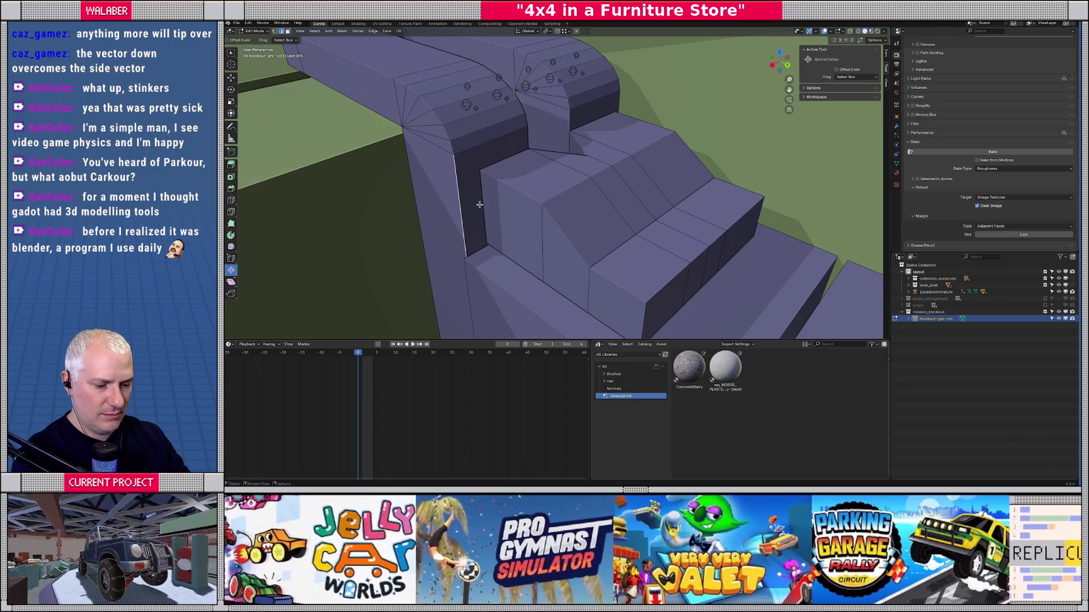
In see-through wireframe, slide the selected stair edge along X.
key(shift+z)
key(shift+z)
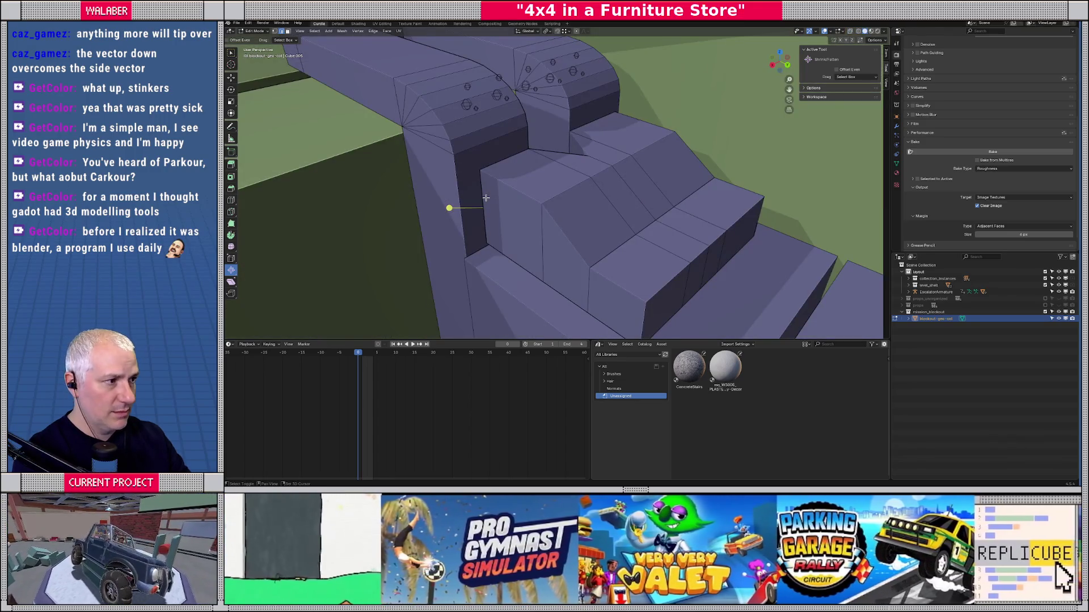
key(g)
key(x)
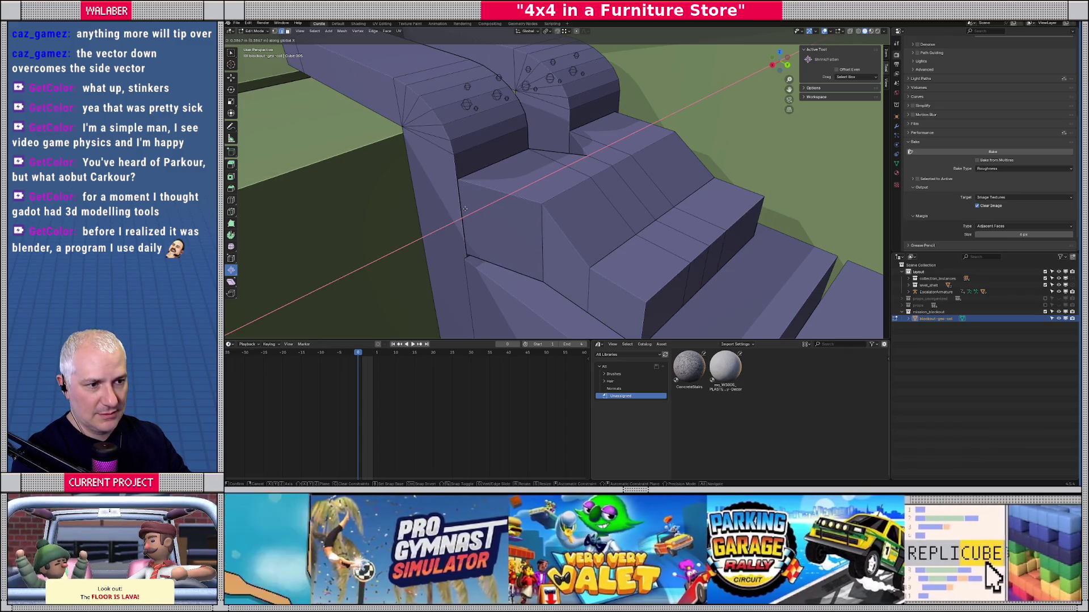
click(464, 210)
scroll(511, 193, up, 8)
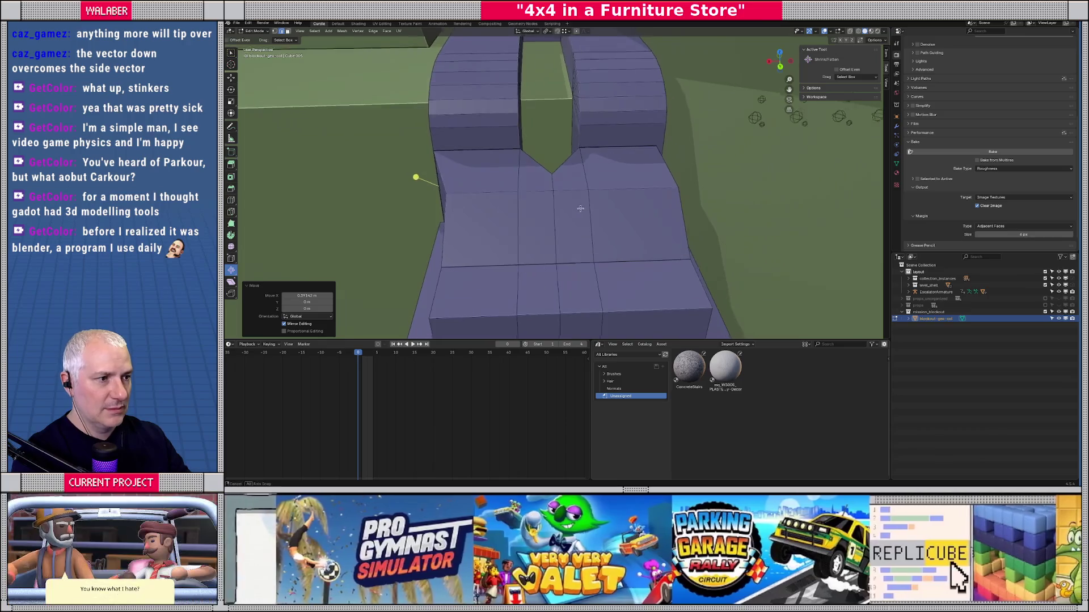
scroll(602, 203, down, 8)
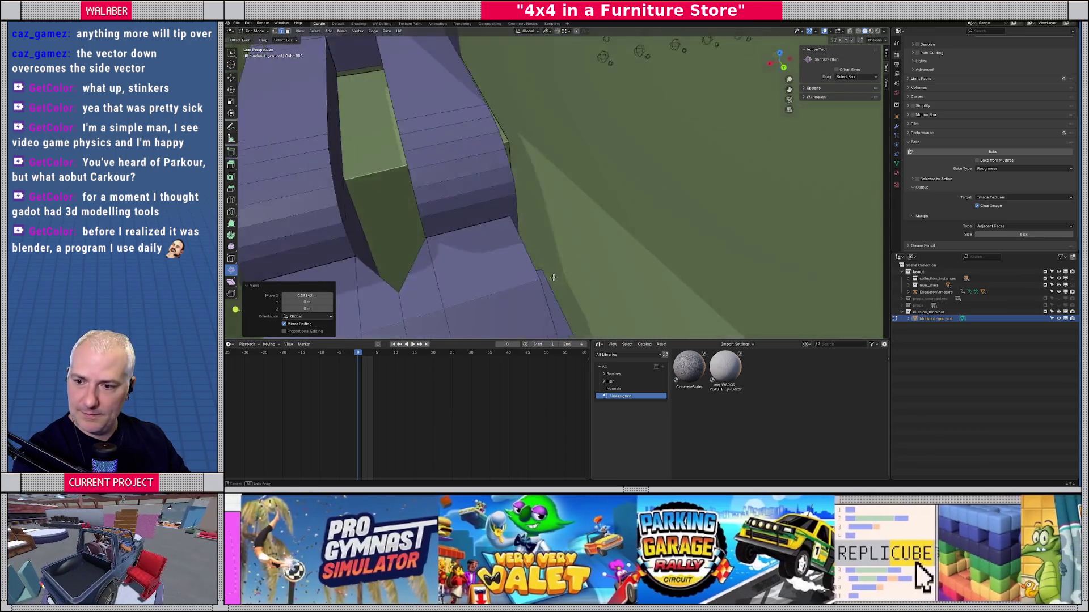
key(shift+z)
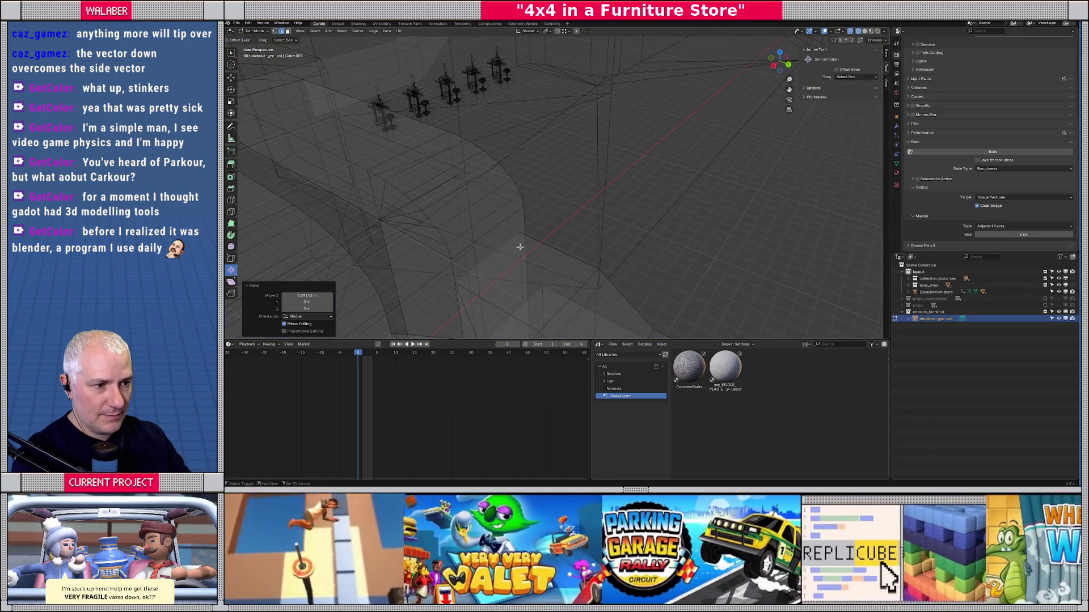
key(shift+z)
Move another part of the stairs sideways along X.
key(g)
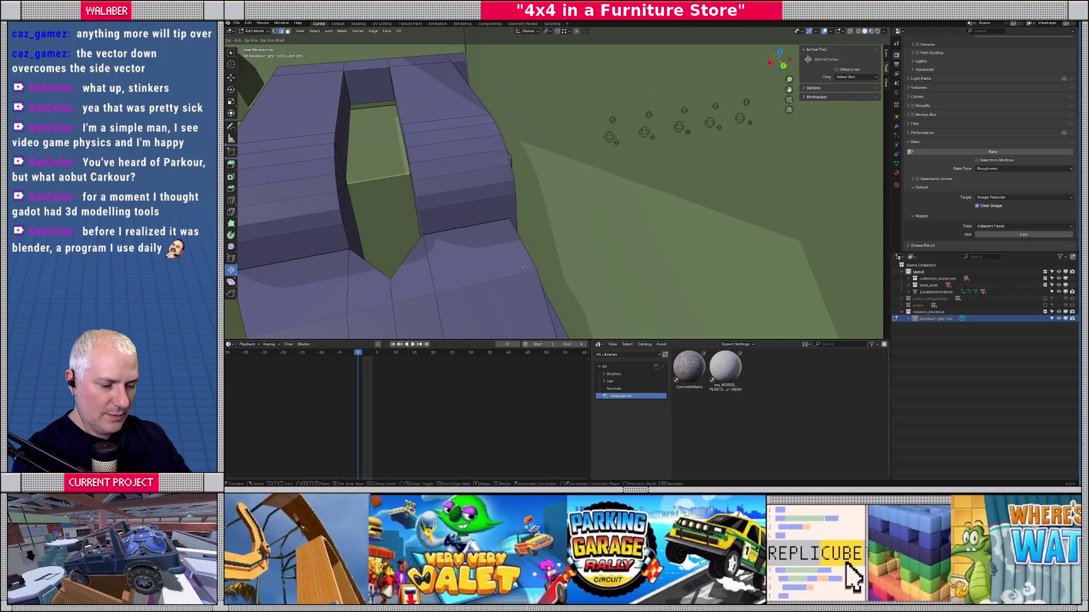
key(y)
key(x)
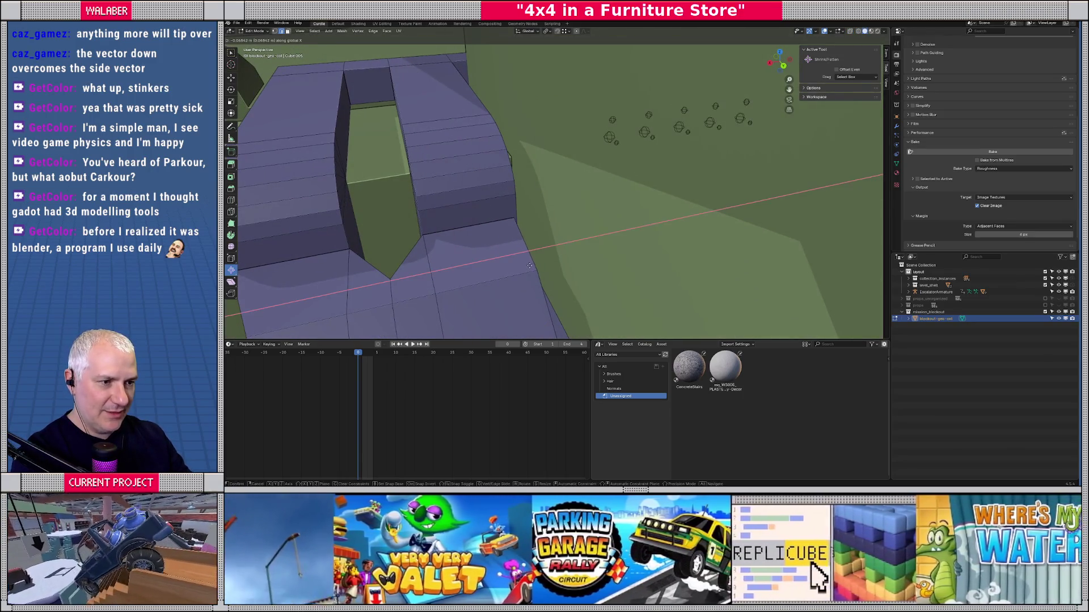
click(532, 265)
scroll(527, 255, down, 4)
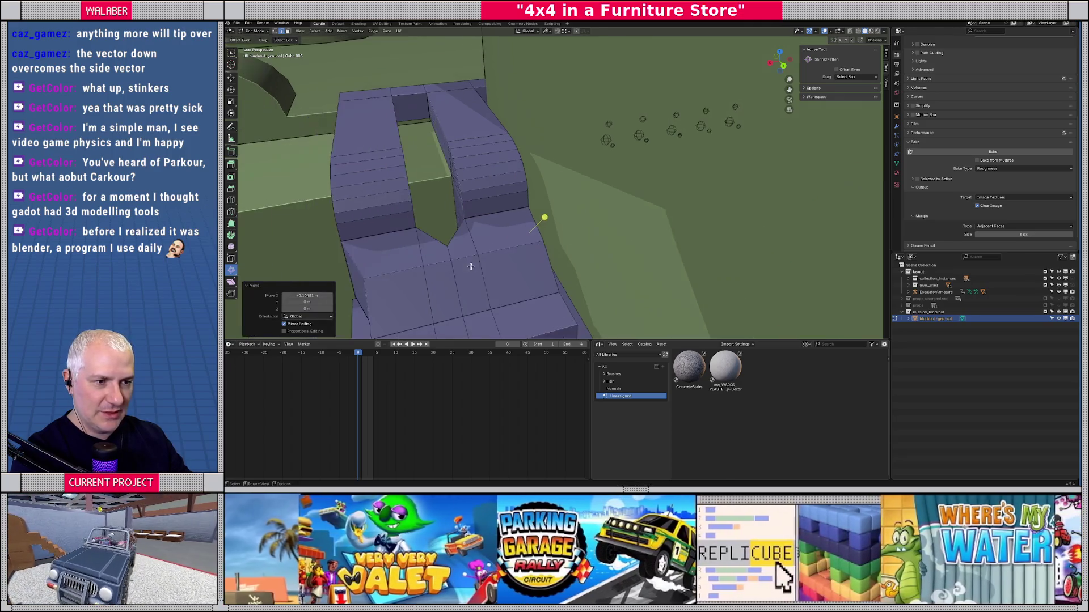
scroll(525, 247, up, 8)
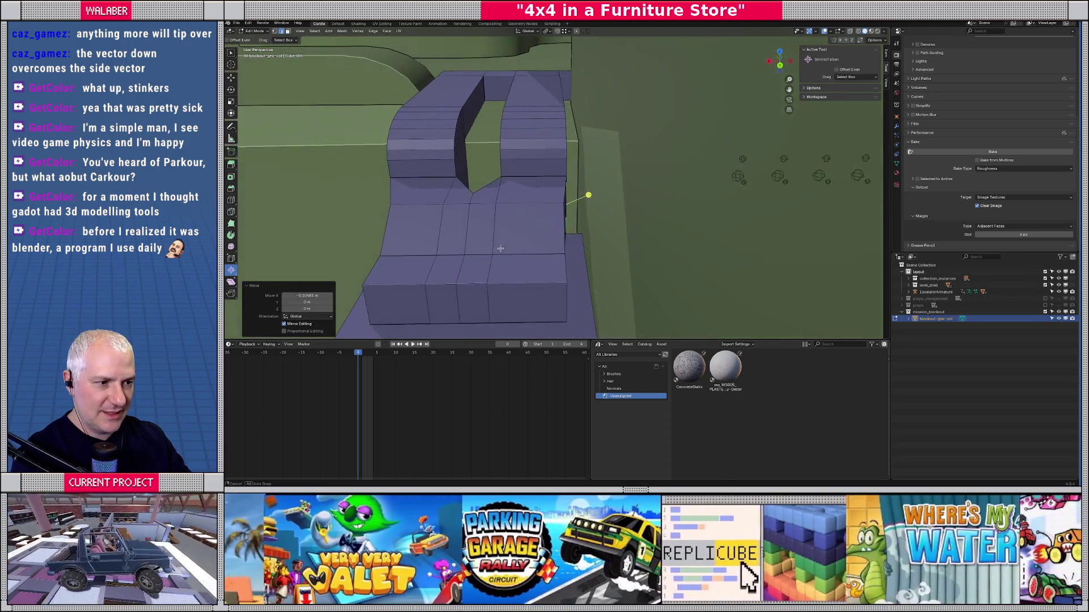
scroll(530, 275, down, 4)
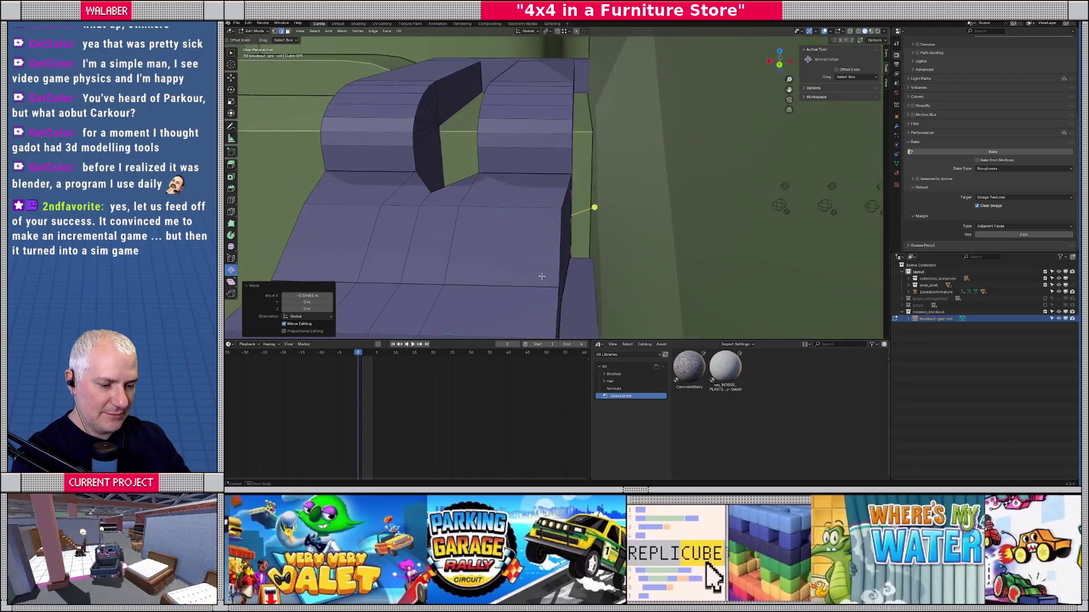
scroll(544, 295, up, 5)
scroll(545, 272, down, 3)
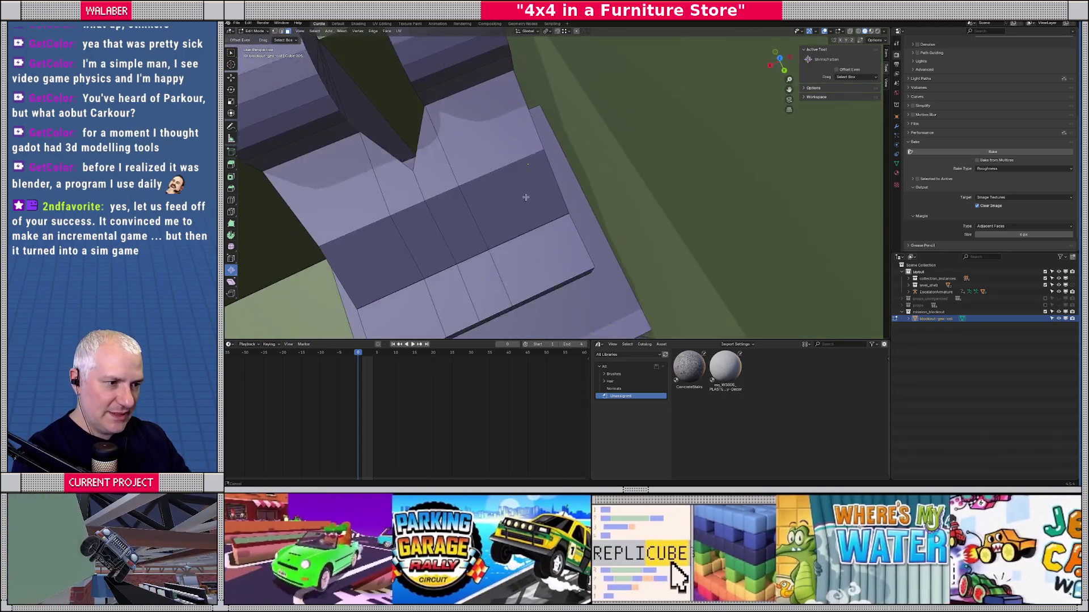
scroll(499, 182, up, 6)
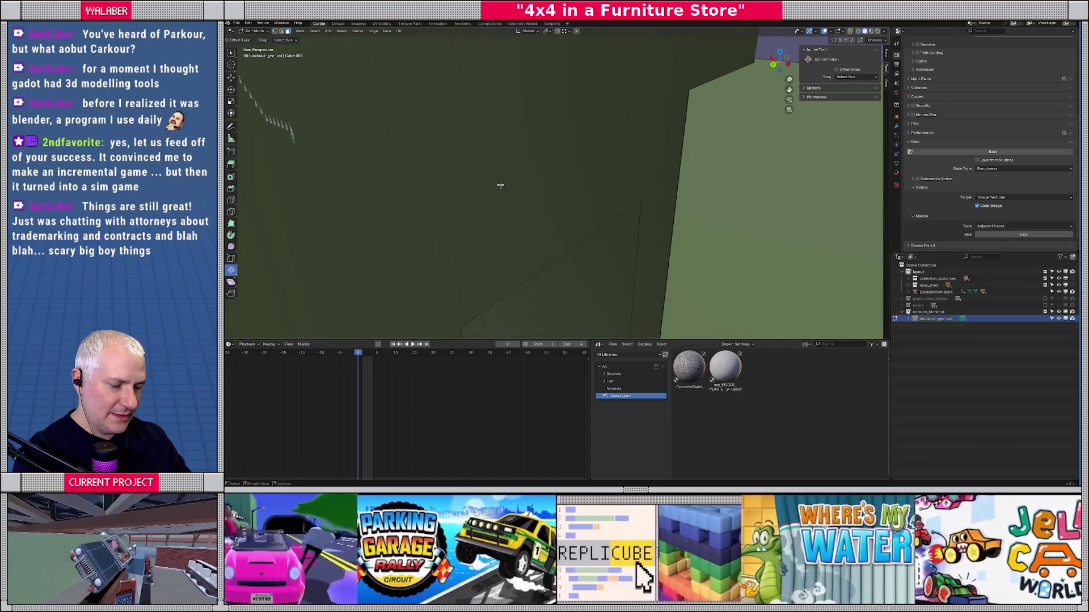
Select the thin inner face and shift that stair edge along X.
key(shift+z)
click(527, 222)
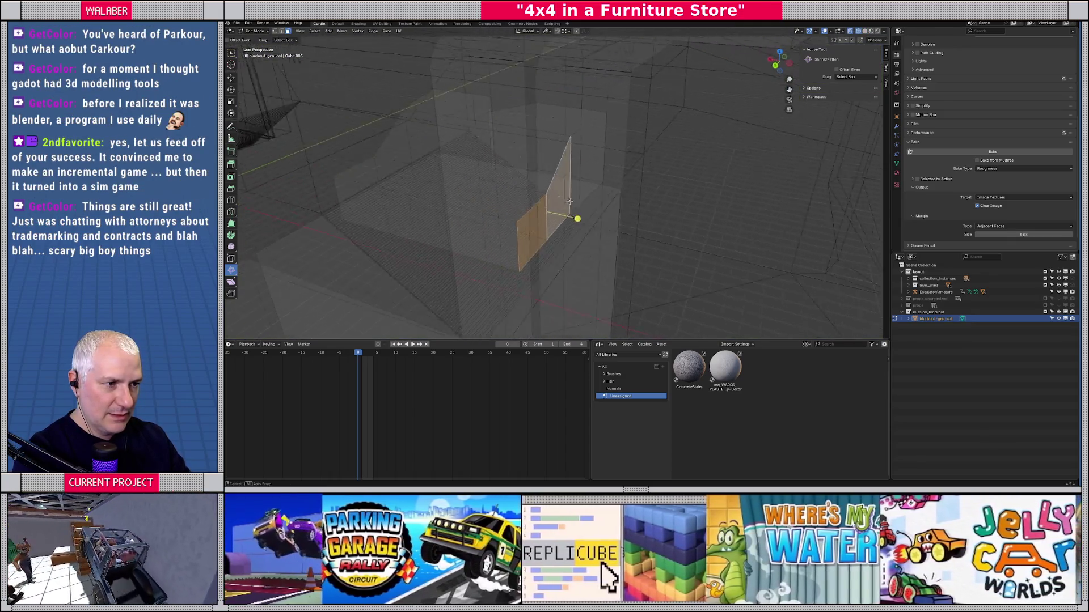
key(shift+z)
drag(482, 198, 525, 198)
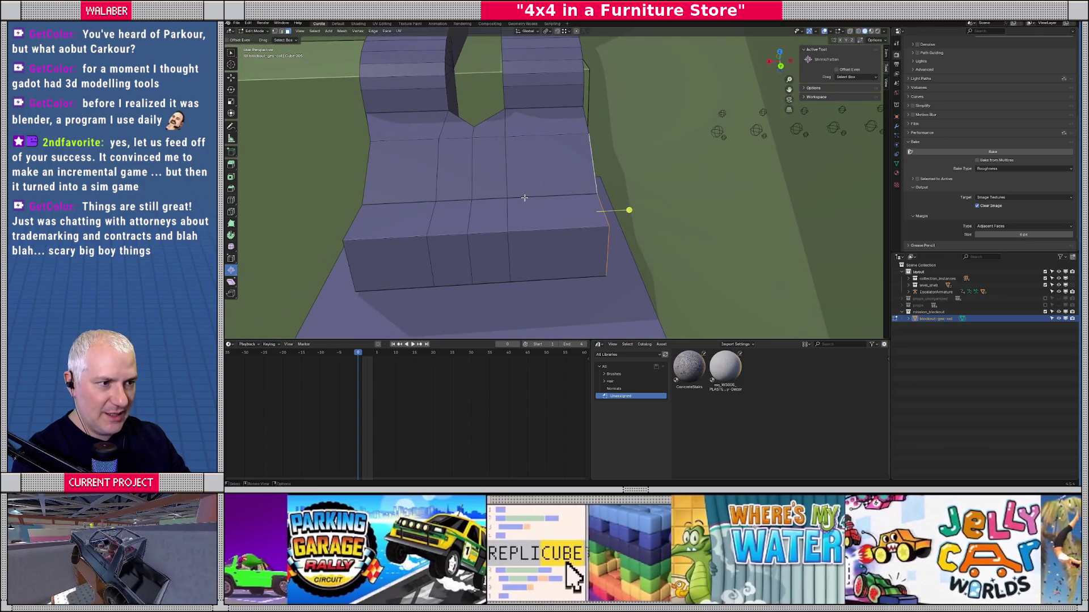
key(g)
key(x)
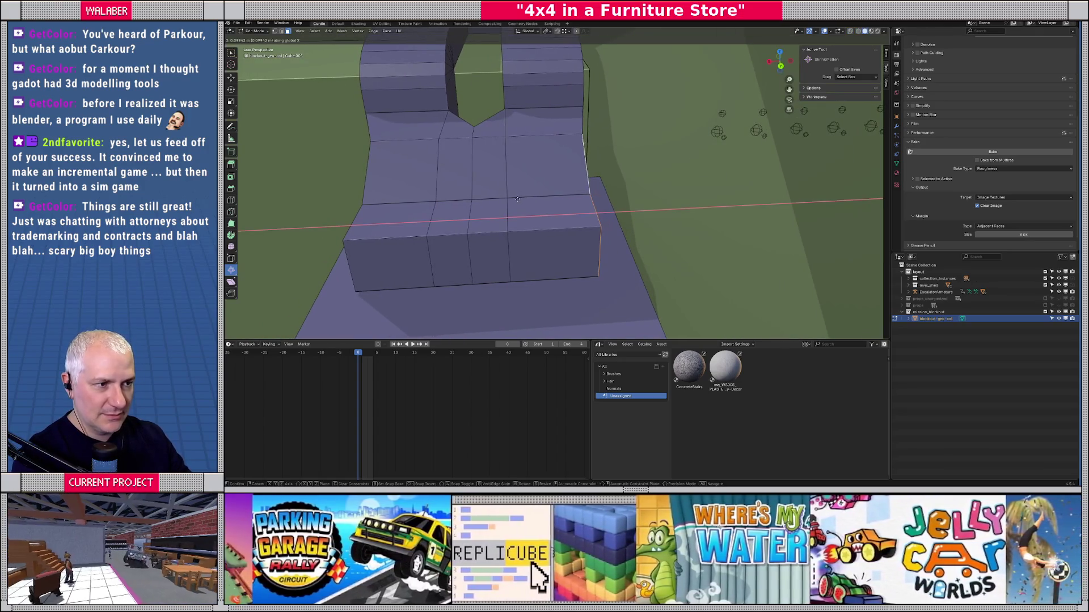
click(517, 199)
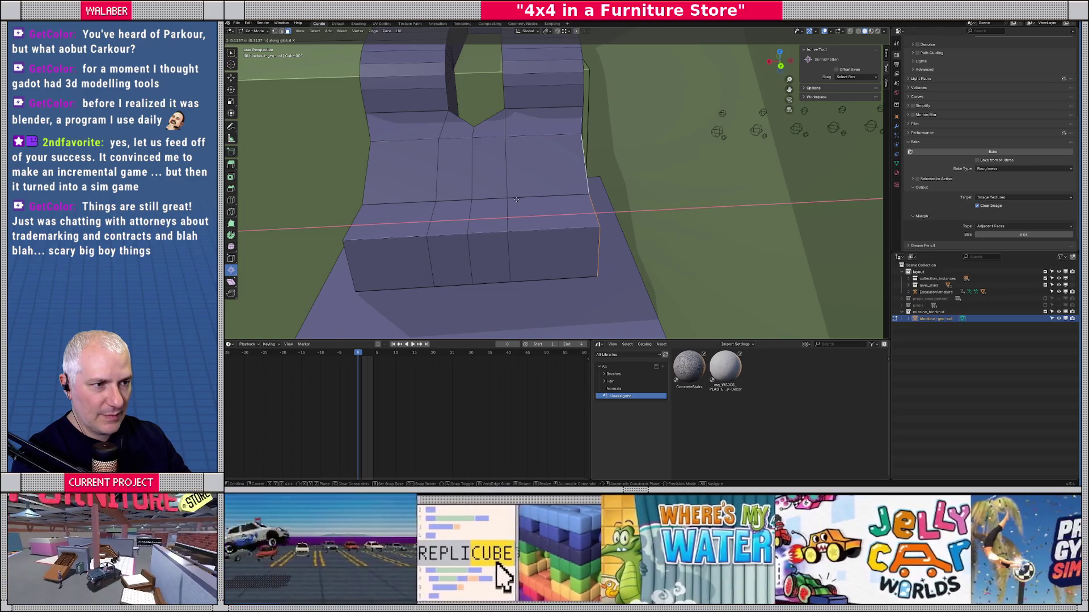
Slide the stair geometry along X once more and return to Object Mode.
scroll(527, 201, down, 3)
drag(545, 203, 541, 247)
key(g)
key(x)
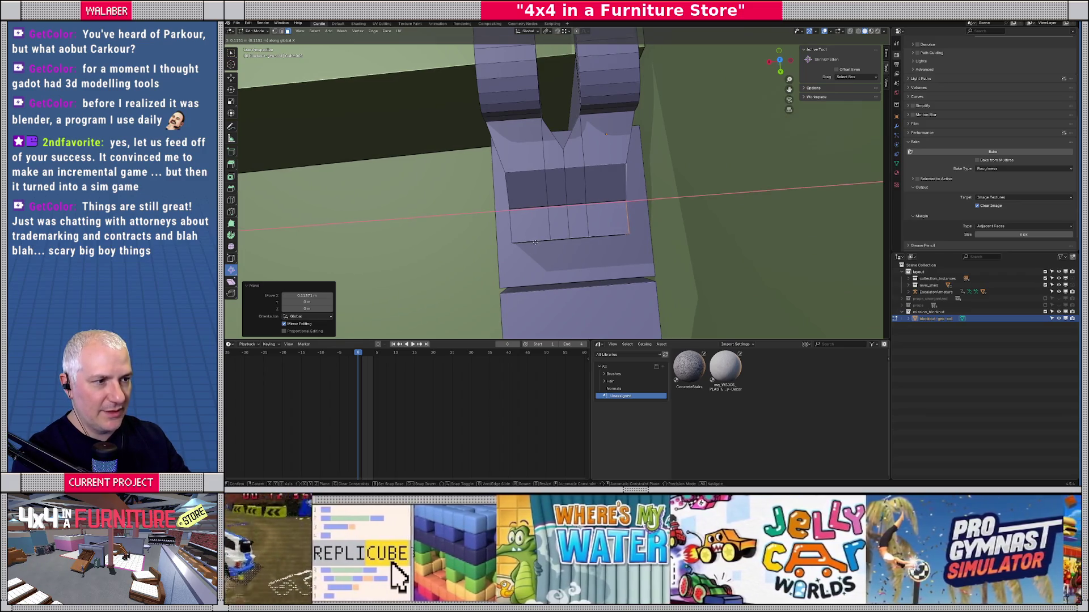
click(534, 242)
key(Tab)
mouse_move(535, 242)
mouse_down()
mouse_move(565, 188)
mouse_move(537, 199)
mouse_up()
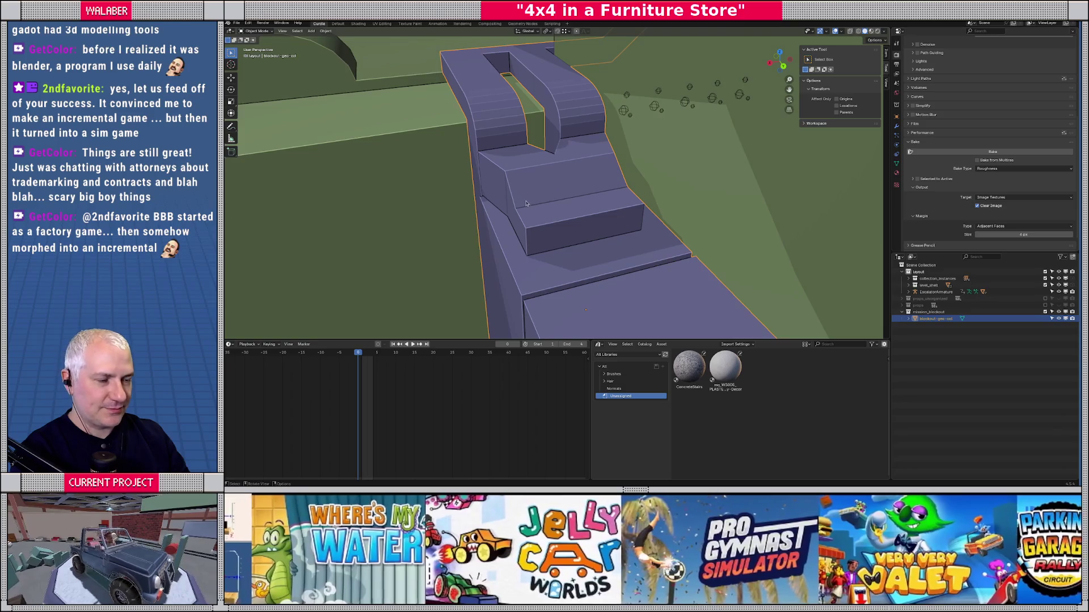
Move part of the step geometry about 0.3 m along Y, then check it in Object Mode.
mouse_move(525, 203)
mouse_down()
mouse_move(551, 206)
mouse_move(540, 241)
mouse_move(545, 210)
mouse_move(479, 224)
mouse_up()
key(Tab)
key(g)
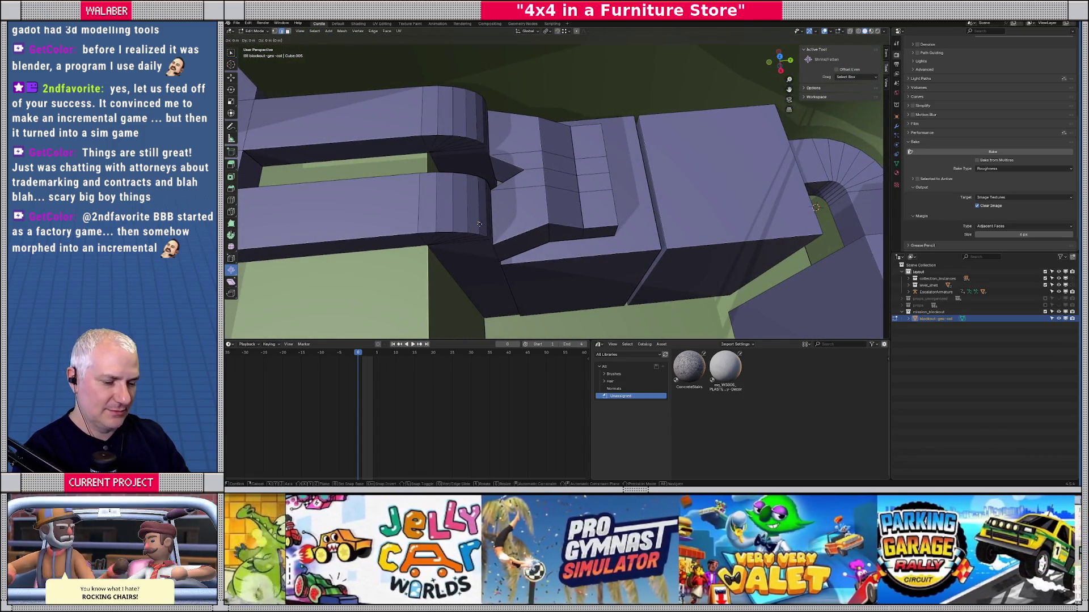
key(y)
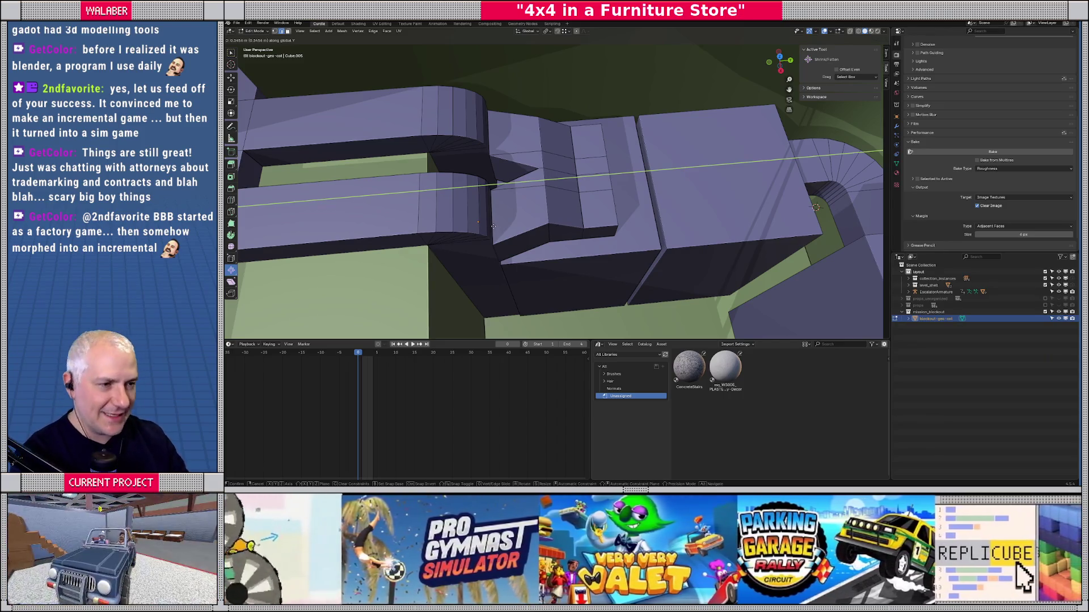
click(491, 230)
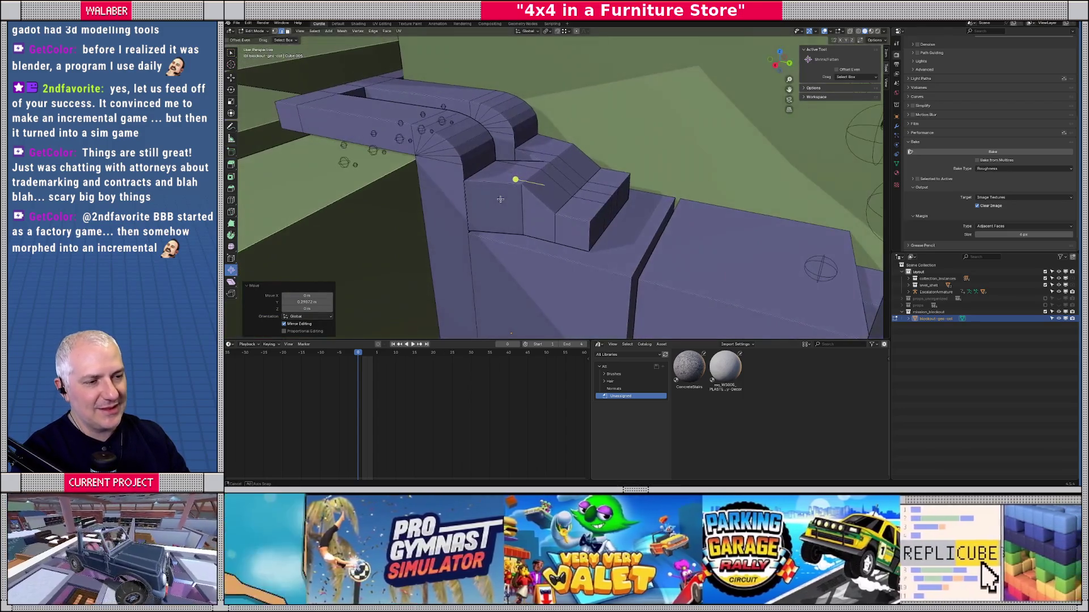
scroll(521, 194, up, 3)
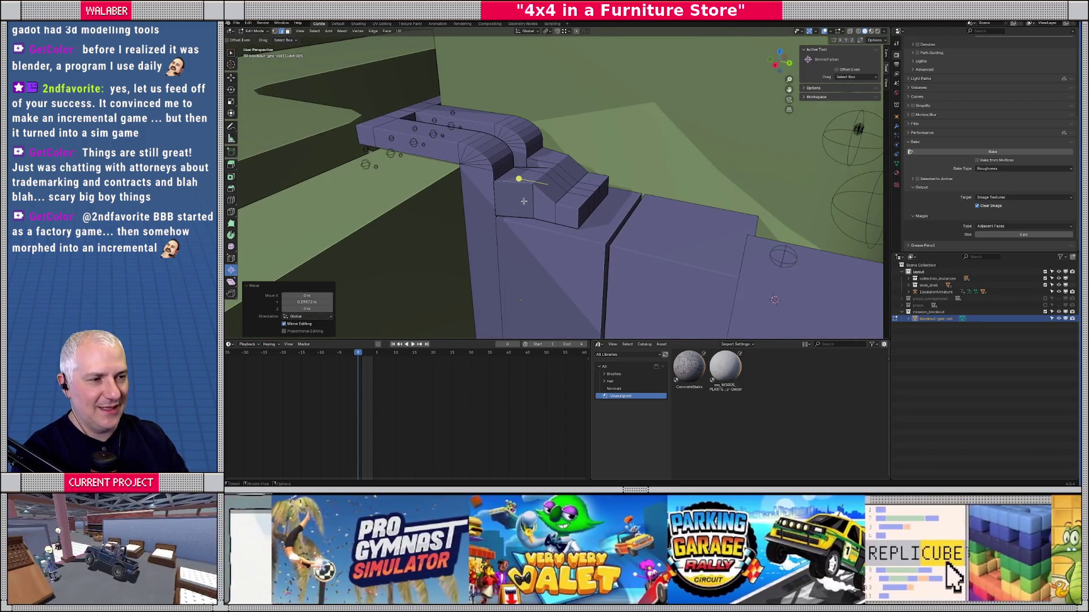
key(Tab)
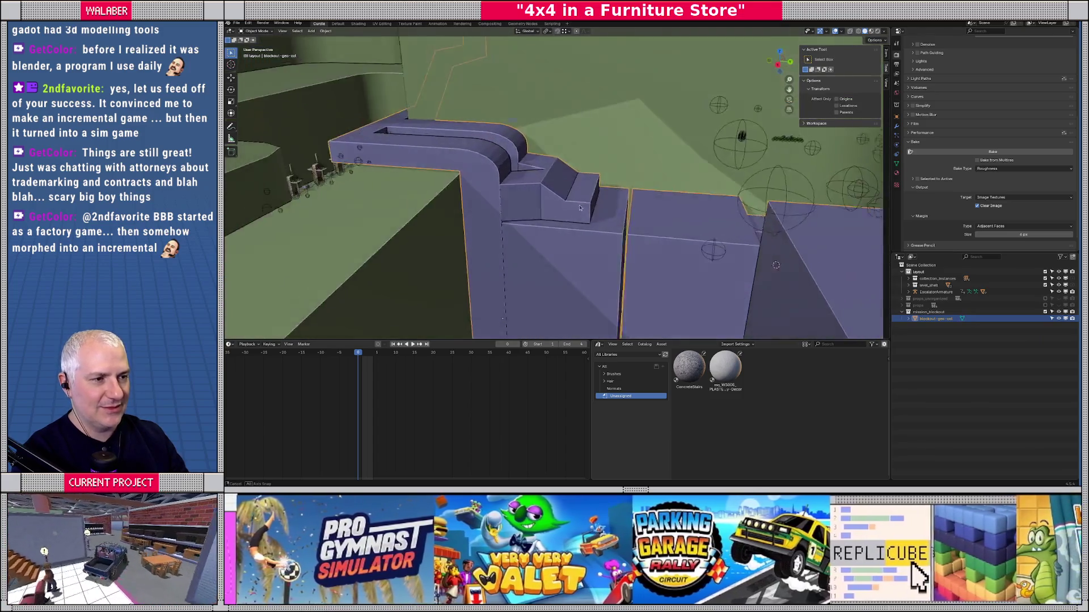
scroll(607, 216, down, 10)
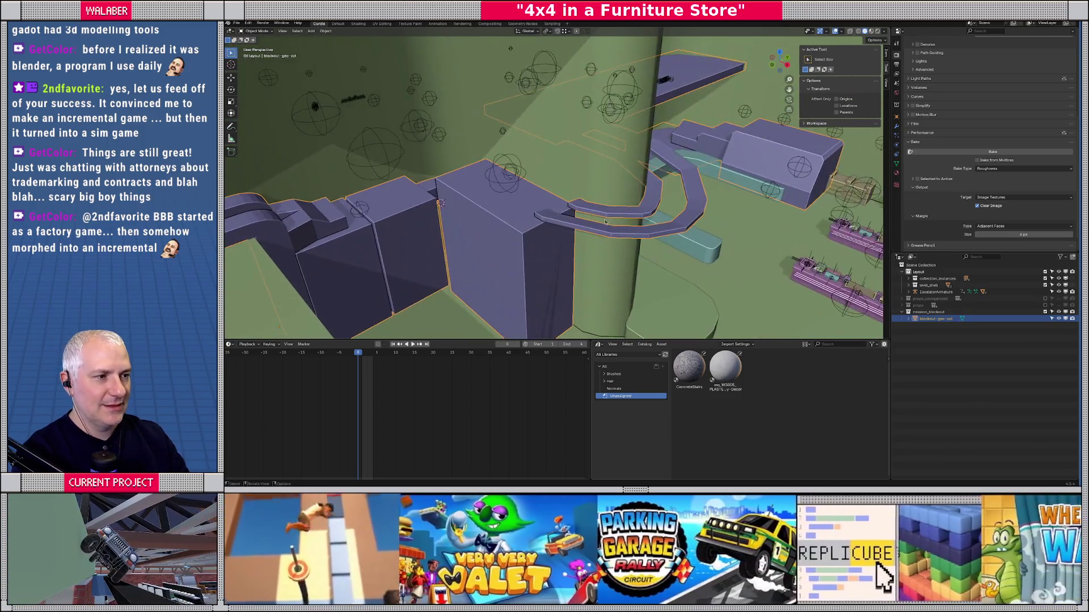
scroll(562, 222, up, 10)
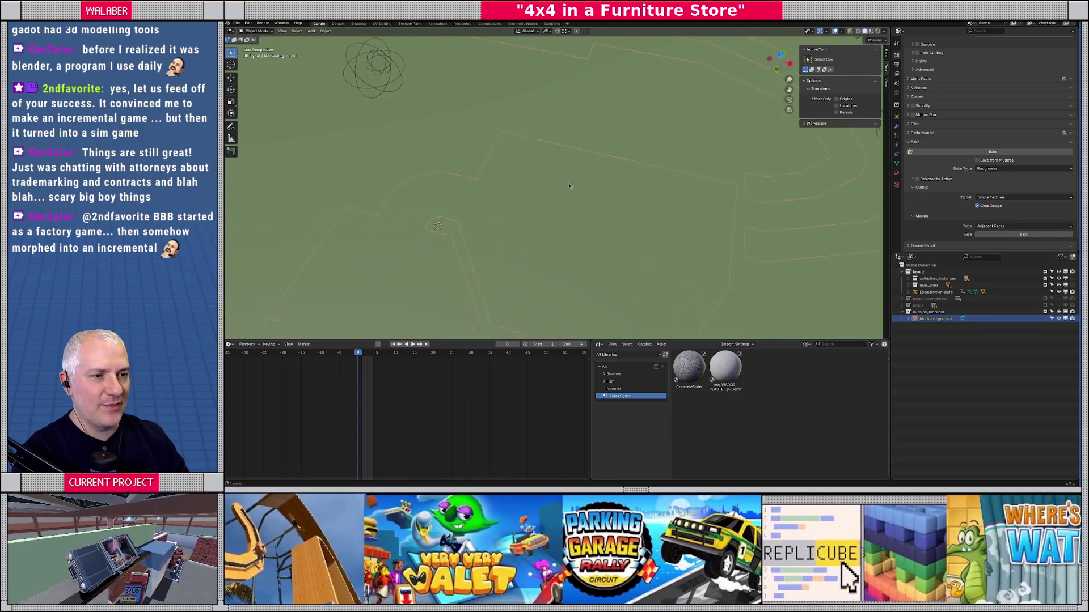
key(Tab)
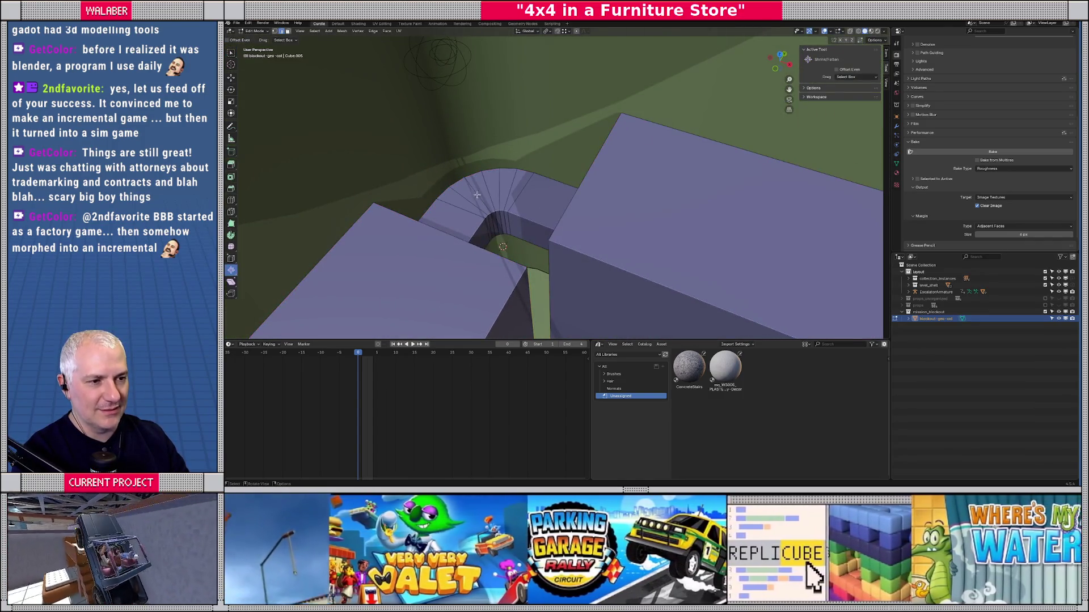
Select the linked curved ramp faces and raise them 0.24 m.
key(ctrl+l)
key(g)
key(z)
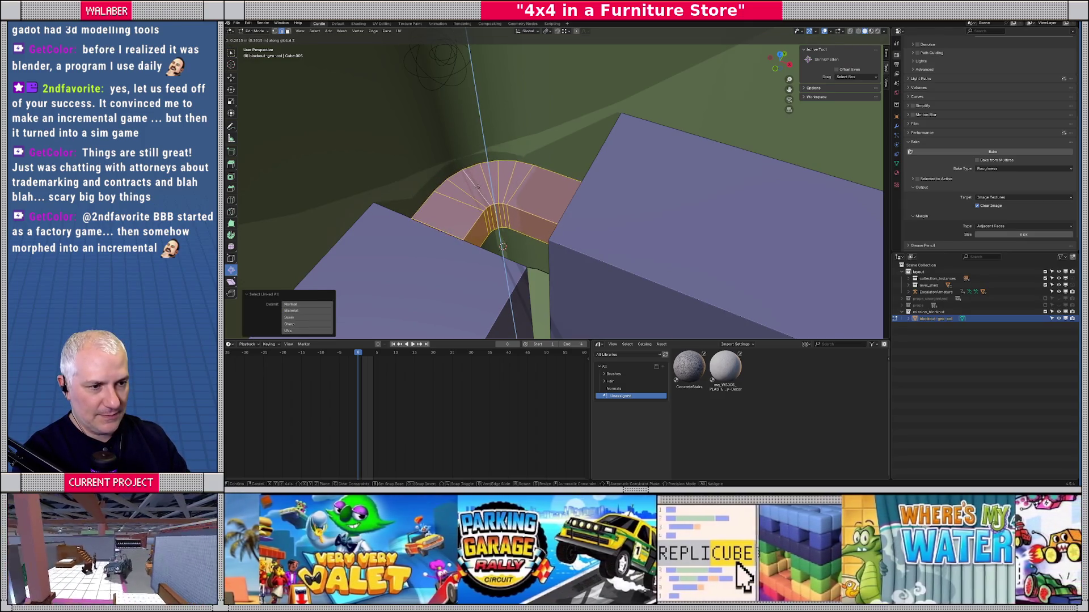
click(479, 188)
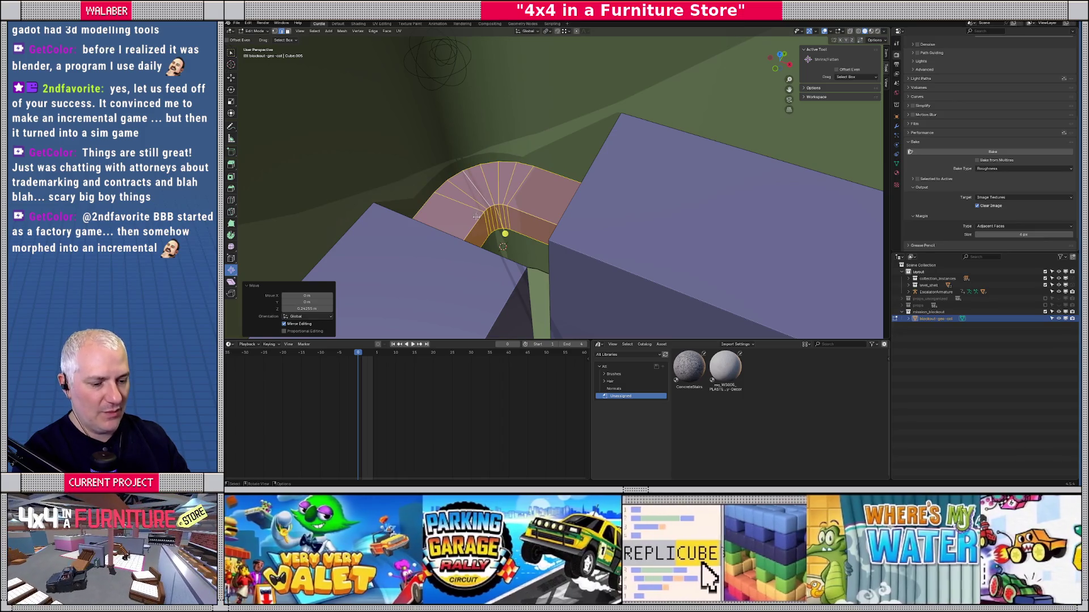
Fatten the ramp's inner side faces outward by 0.293 m and return to Object Mode.
key(2)
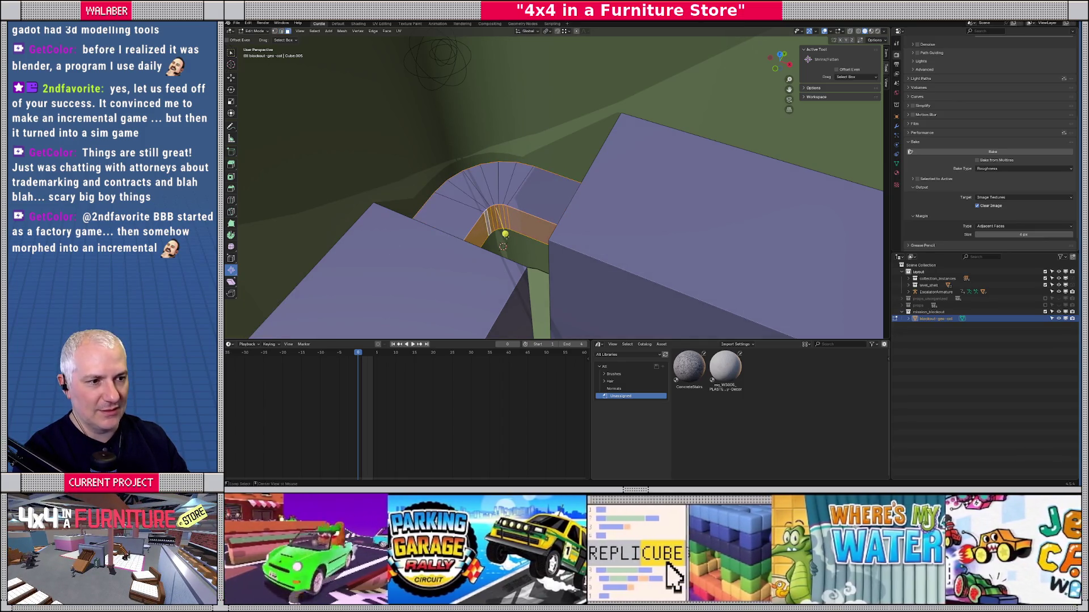
drag(505, 234, 505, 240)
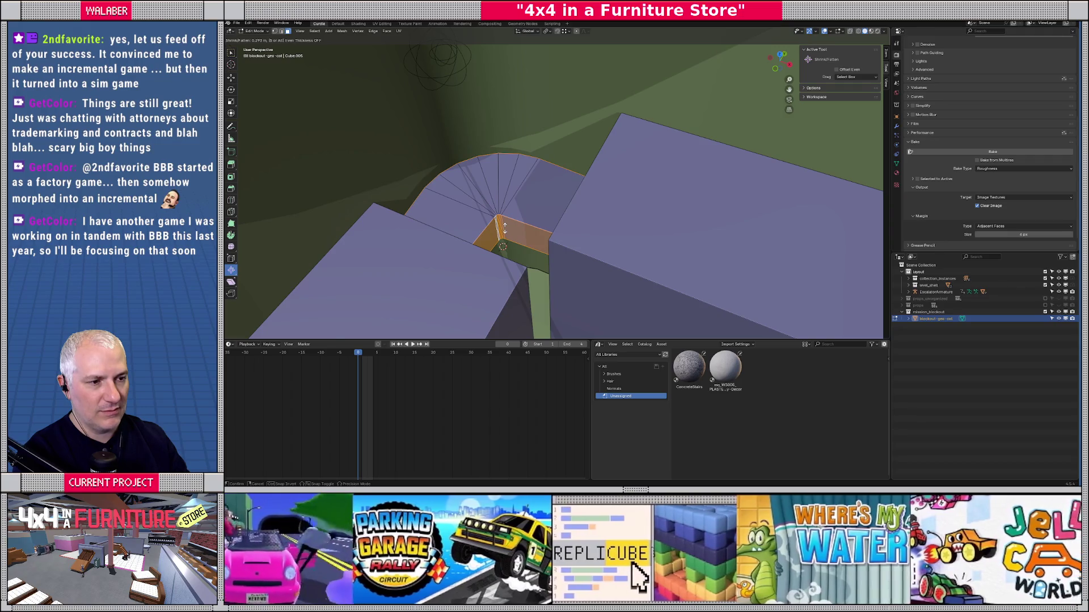
click(505, 230)
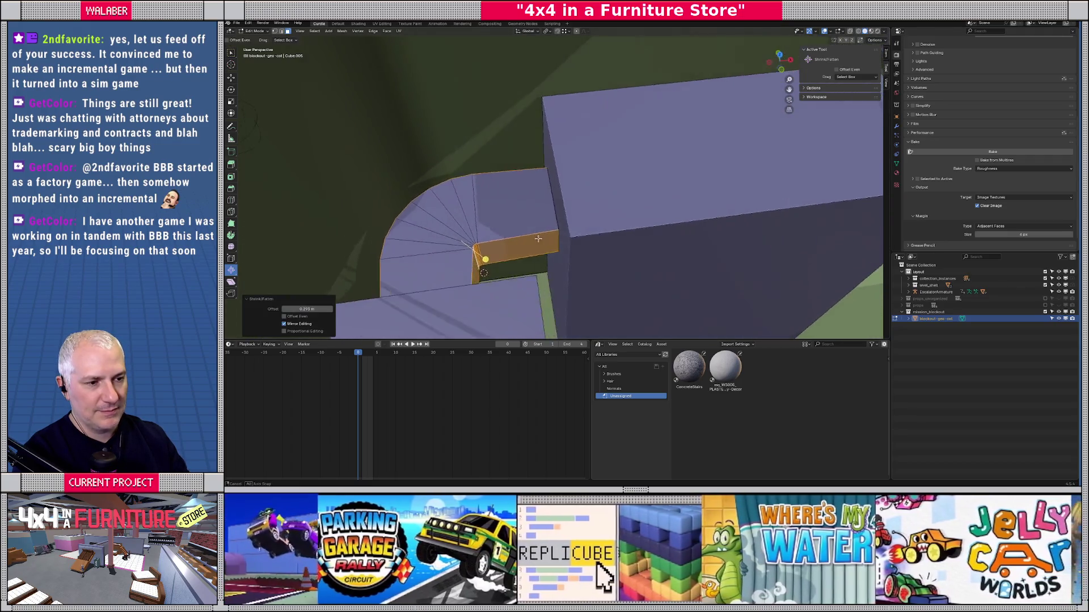
drag(538, 238, 501, 248)
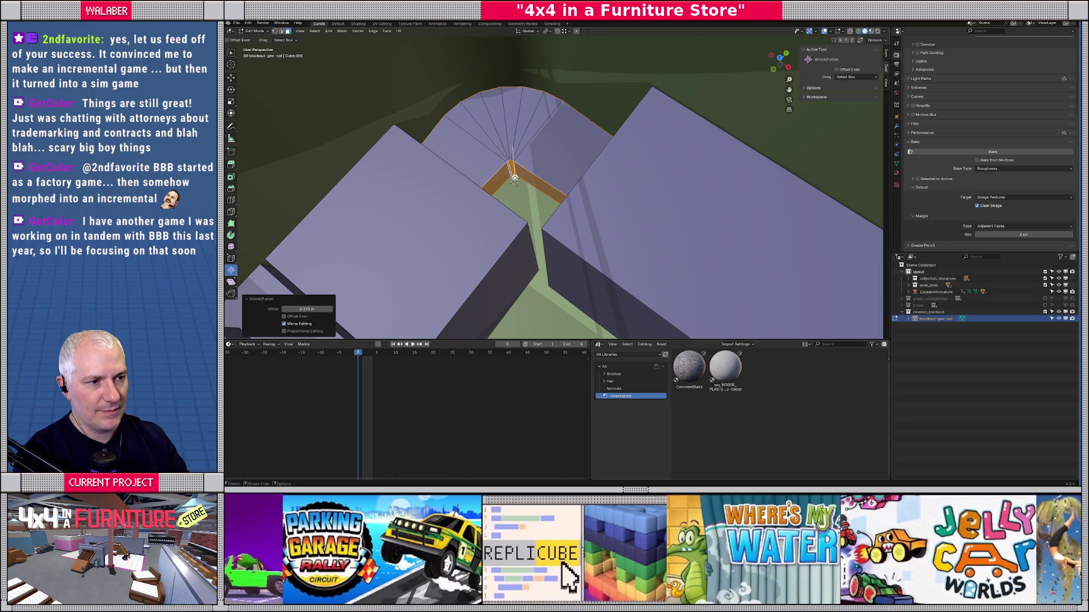
key(Tab)
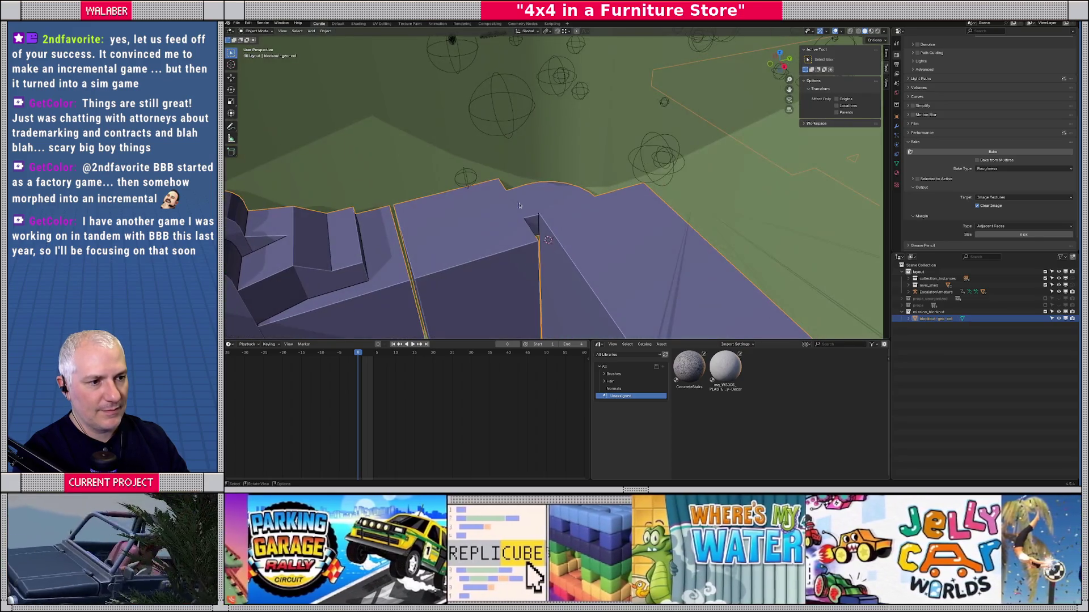
Save the .blend file and export the blockout as glTF mission_blockout.glb.
scroll(559, 236, down, 5)
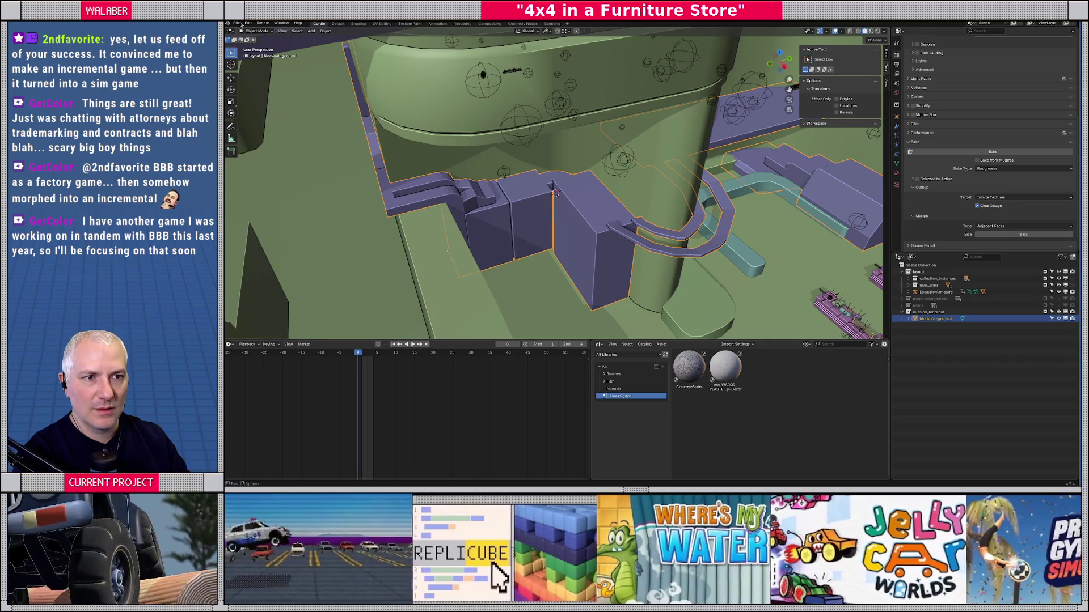
key(ctrl+s)
click(236, 23)
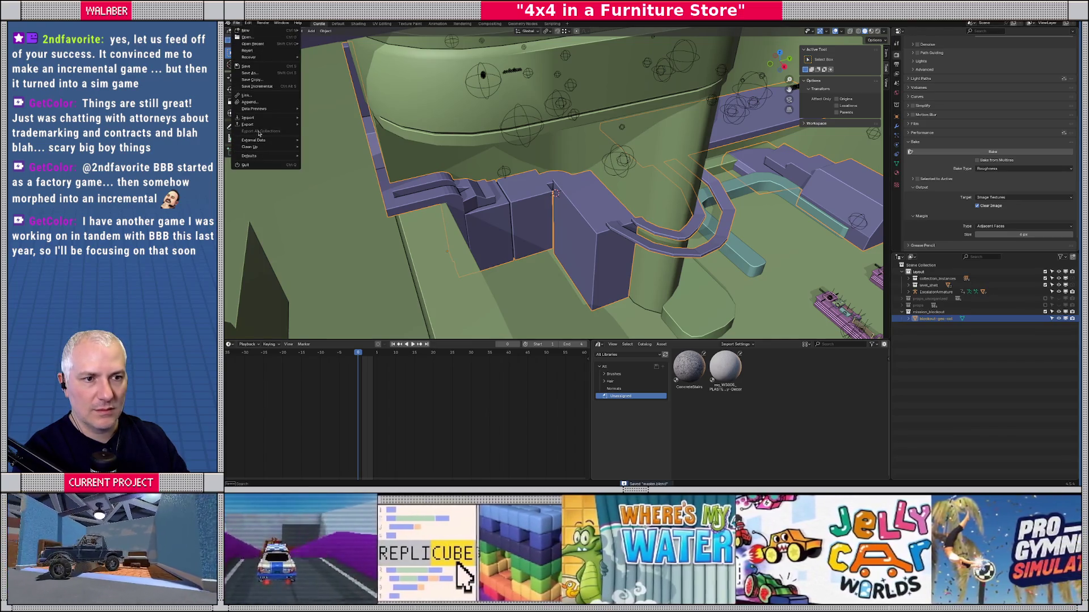
mouse_move(255, 125)
click(328, 191)
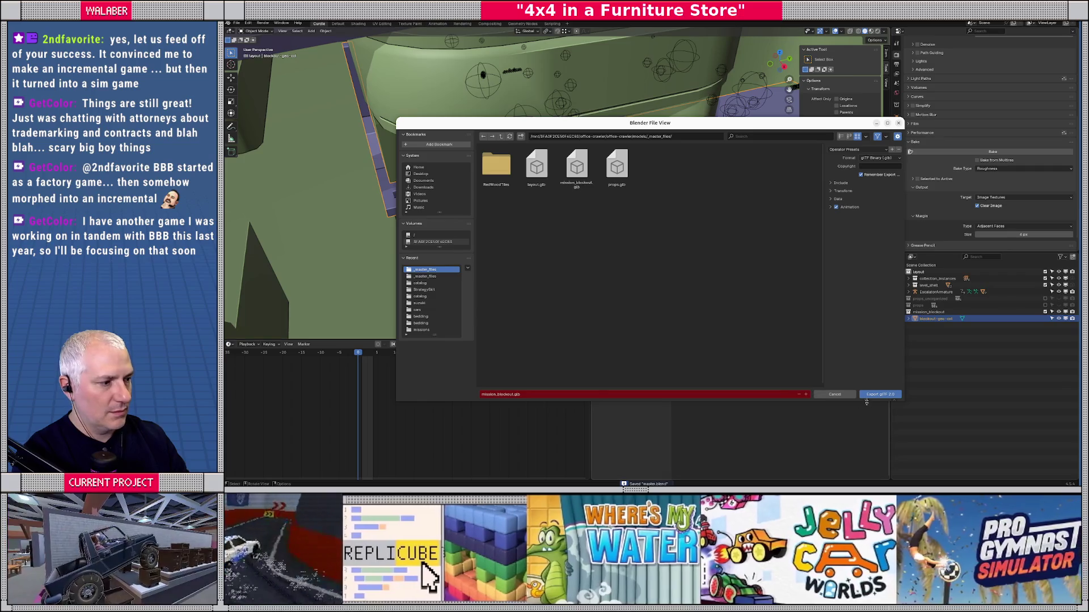
click(875, 395)
key(alt+Tab)
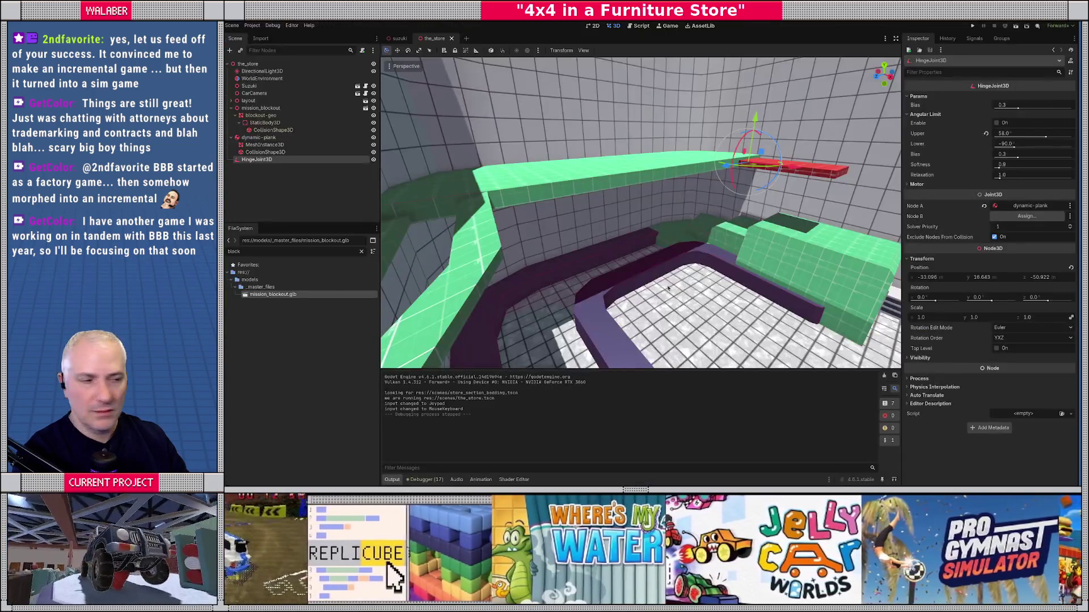
Zoom and orbit Godot's viewport to inspect the reimported steps and ramp, then return to Blender.
scroll(658, 235, down, 10)
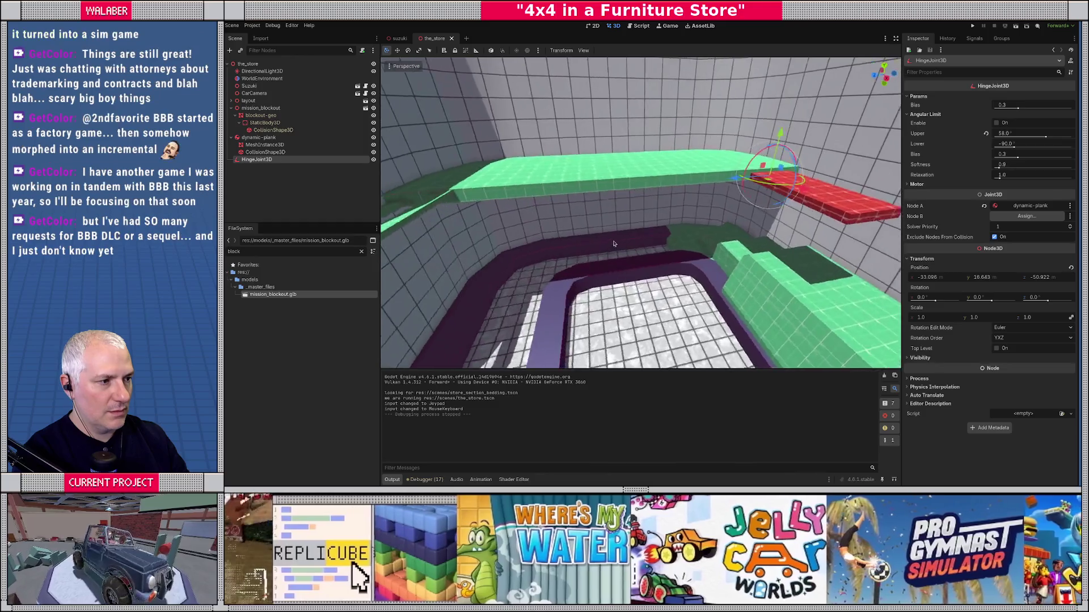
scroll(642, 221, up, 10)
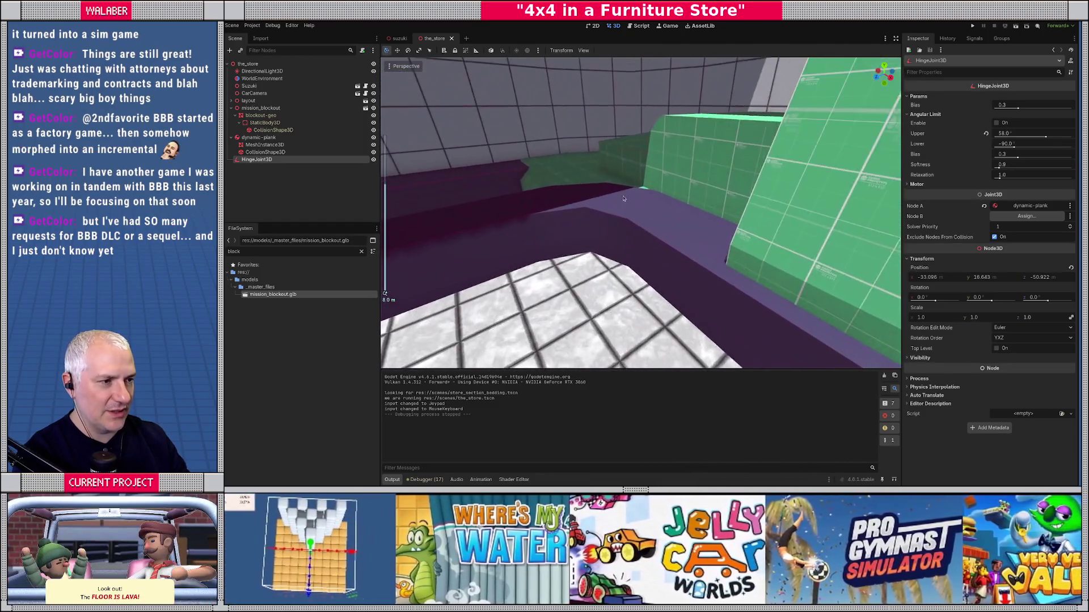
mouse_move(622, 198)
mouse_down()
mouse_move(679, 209)
mouse_move(616, 193)
mouse_up()
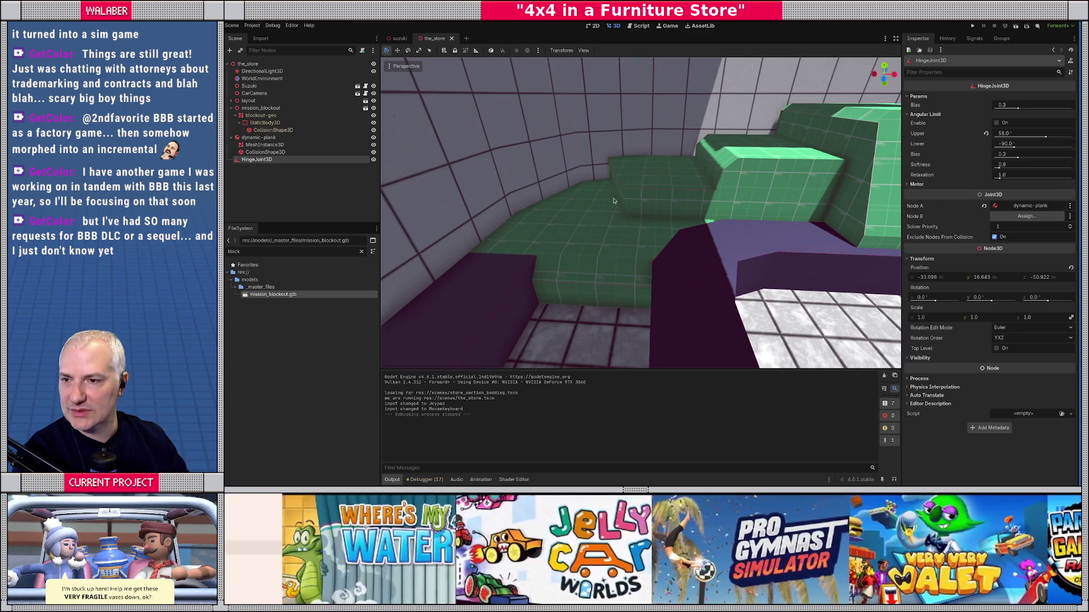
key(alt+Tab)
key(Tab)
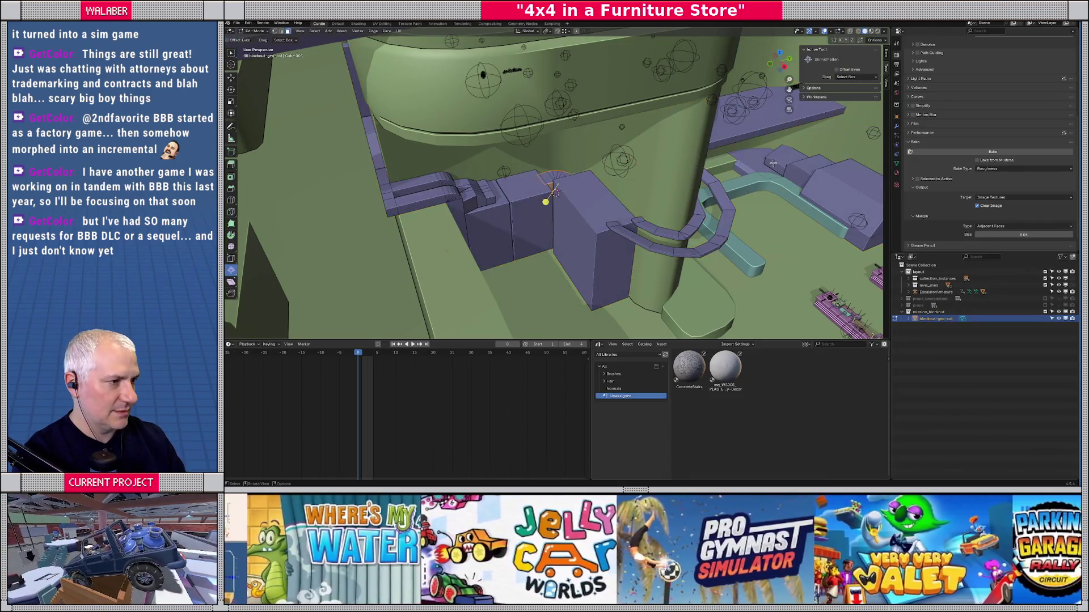
In X-ray, move the block's corner vertices 1.45 m along X.
click(768, 164)
key(KP_Decimal)
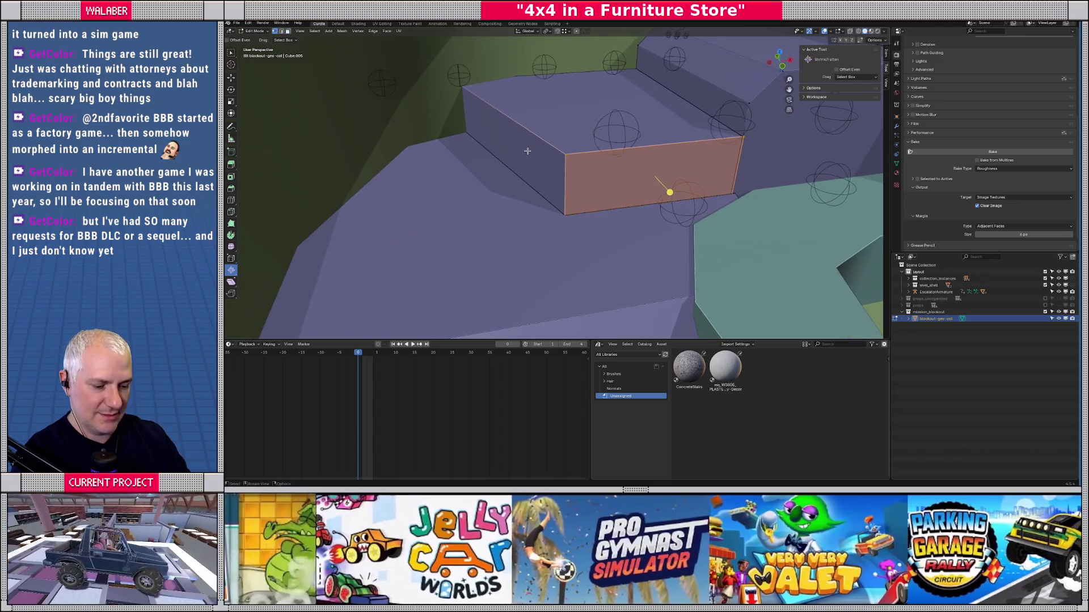
key(alt+z)
click(565, 171)
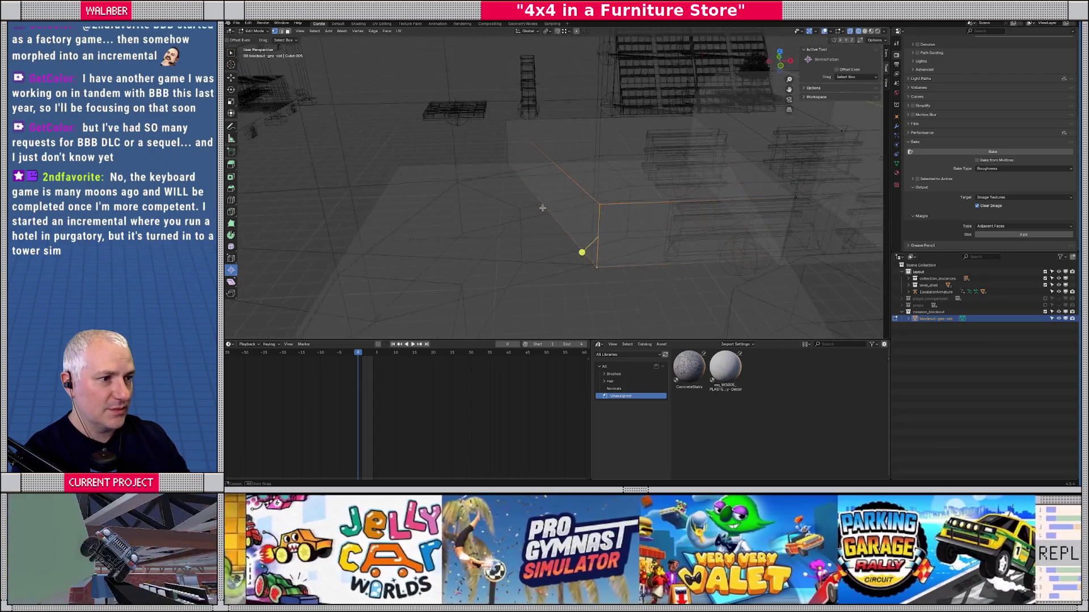
click(546, 31)
click(552, 72)
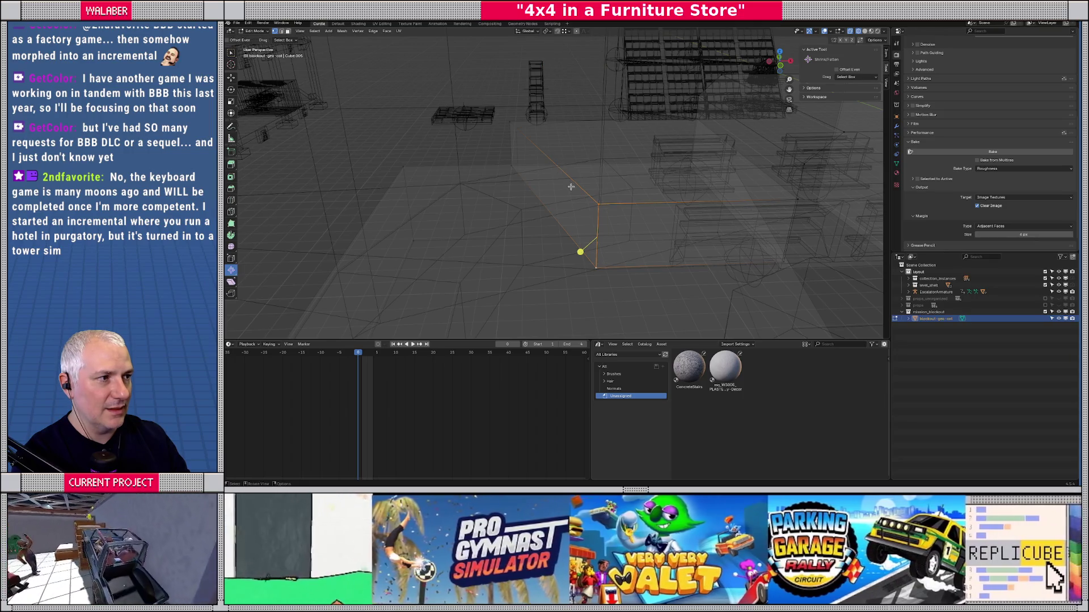
key(g)
key(x)
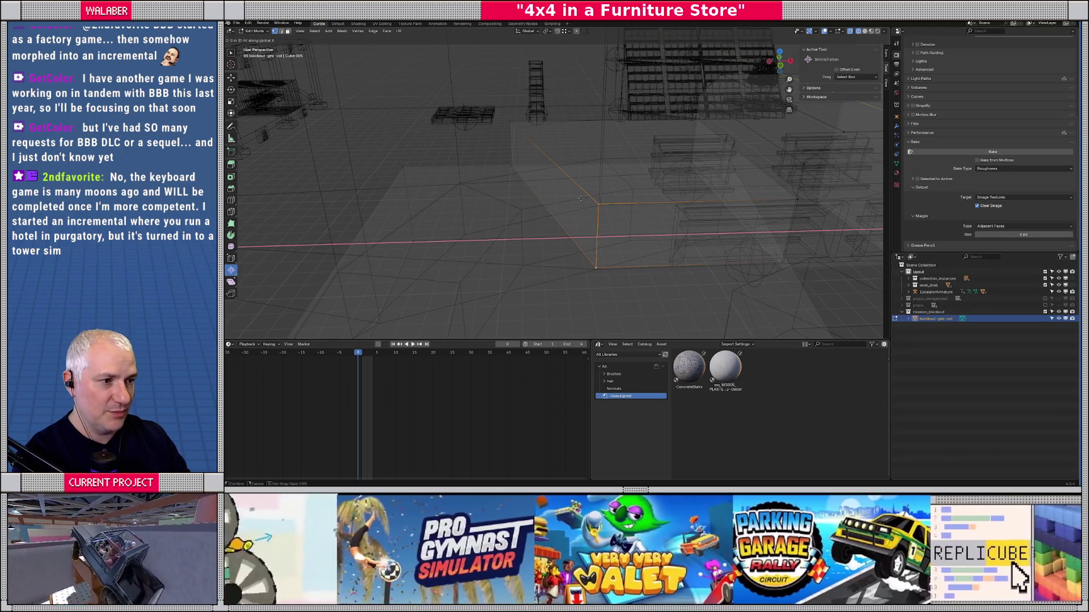
click(510, 134)
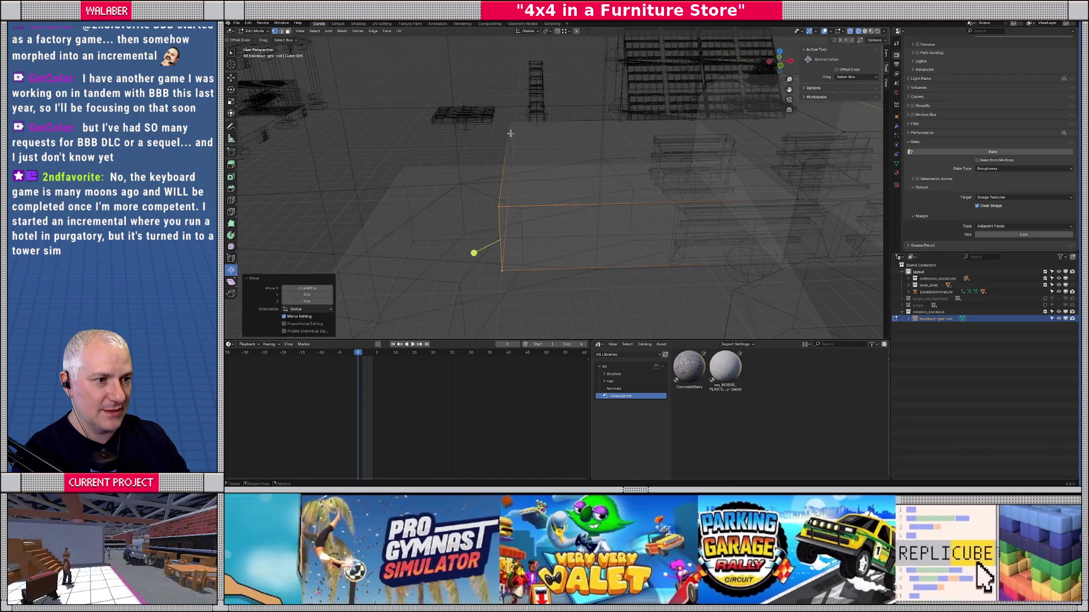
Shift the block's vertical edge 2.6 m along X.
click(512, 165)
key(shift+z)
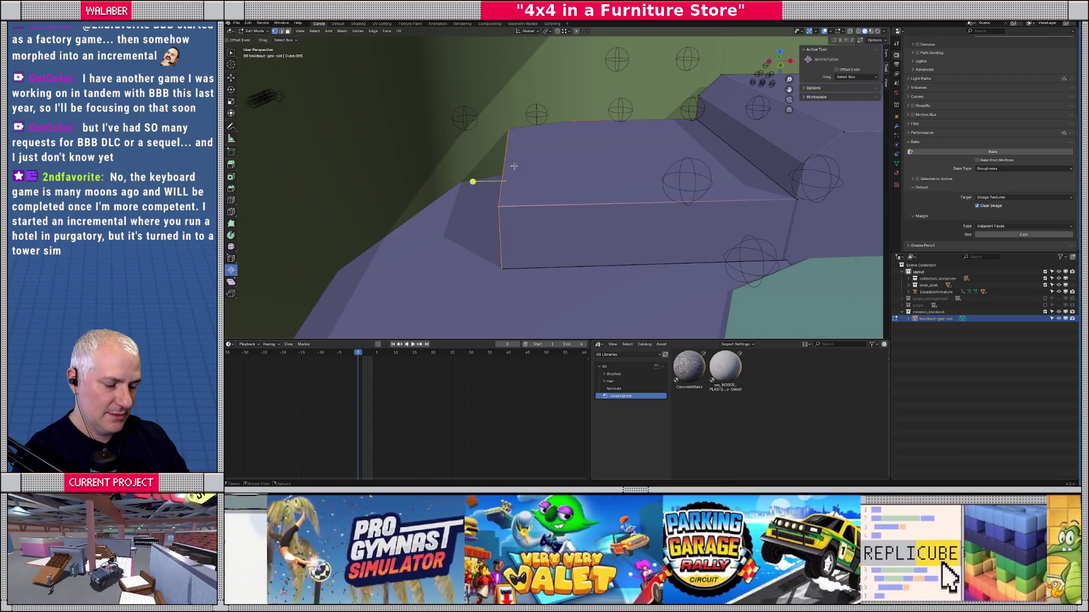
key(g)
key(x)
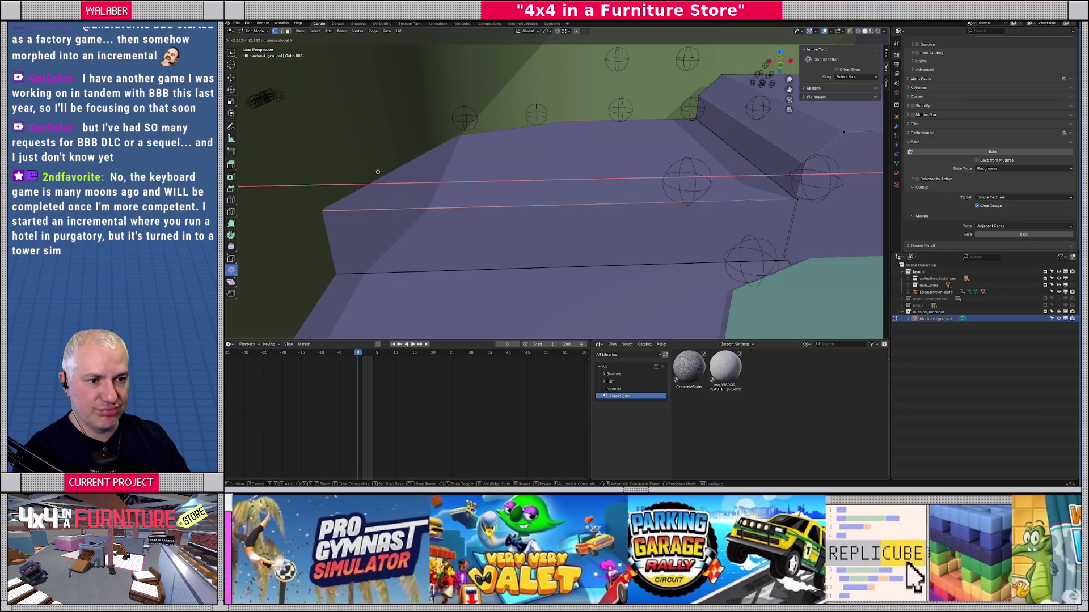
click(378, 171)
Pull the left sloped face along Y and return to Object Mode.
mouse_move(564, 173)
mouse_down()
mouse_move(536, 211)
mouse_move(444, 264)
mouse_up()
click(452, 266)
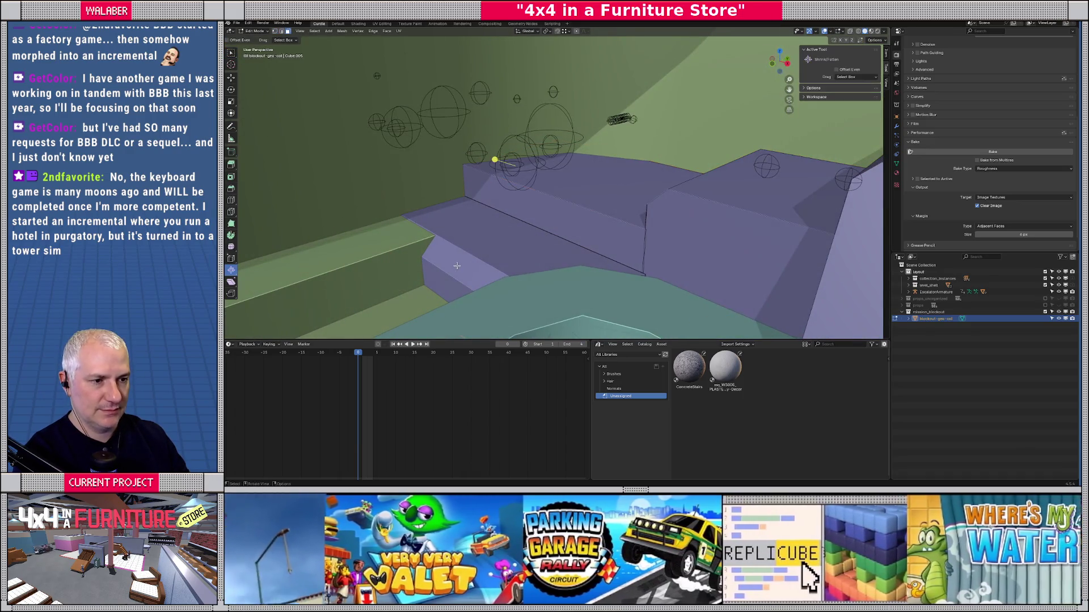
key(g)
key(y)
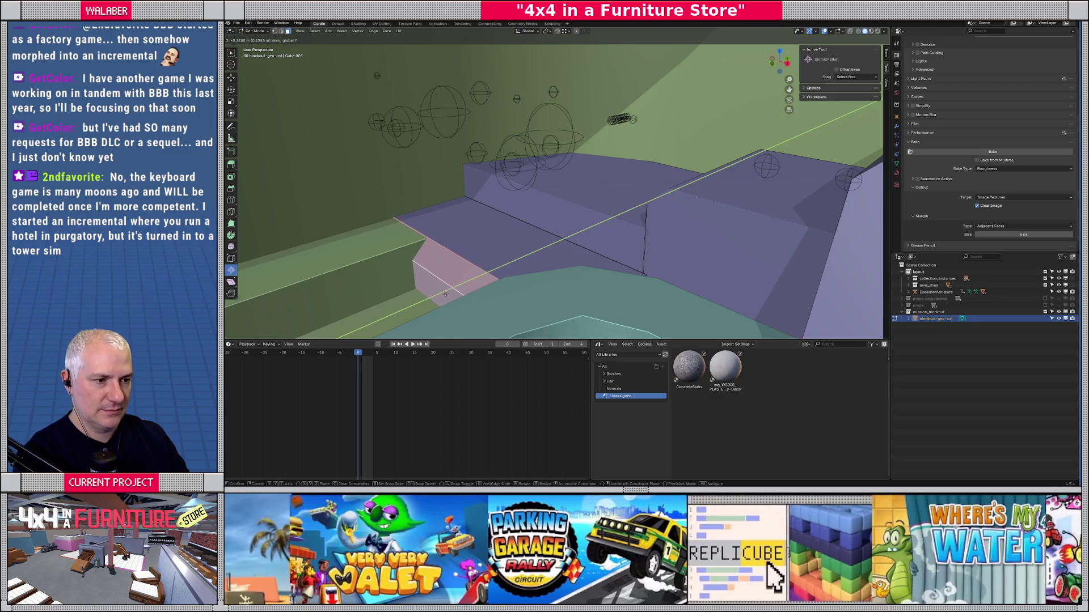
click(434, 300)
key(Tab)
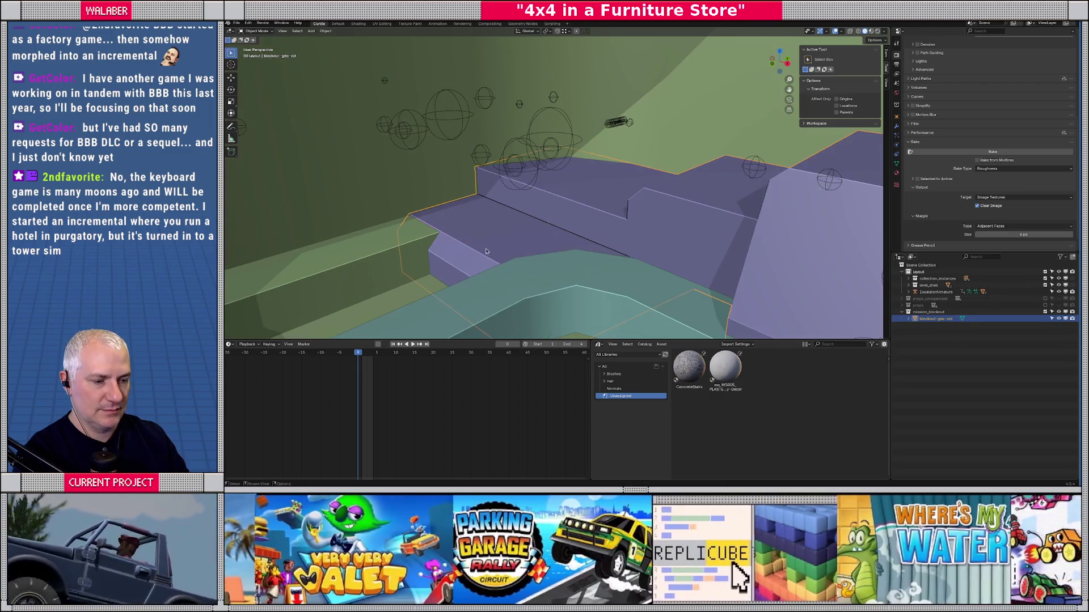
Re-export the blockout as glTF to mission_blockout.glb and switch to Godot.
click(237, 24)
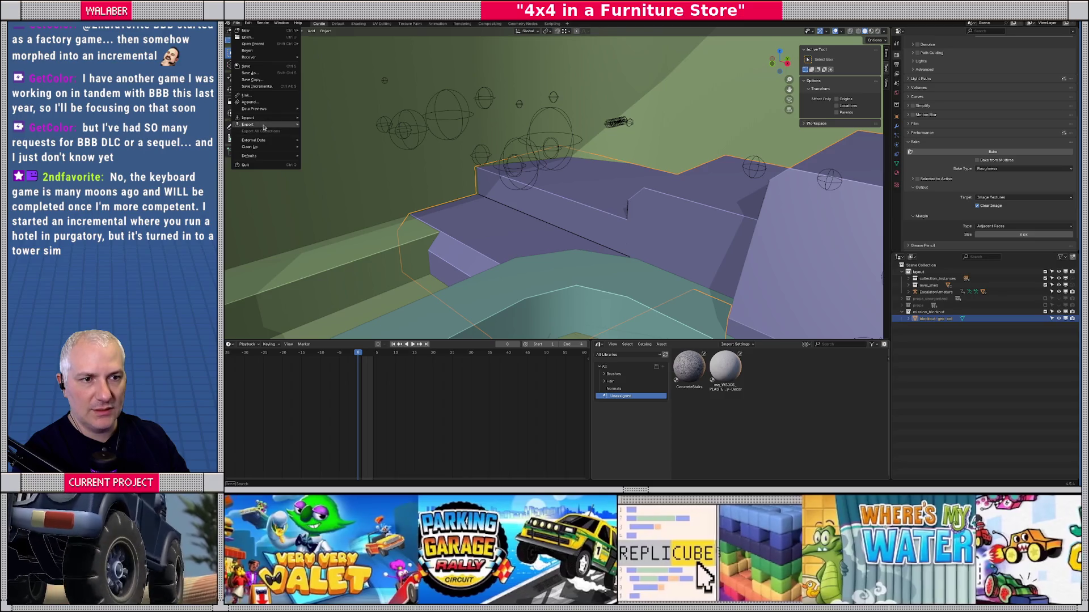
mouse_move(264, 125)
click(340, 193)
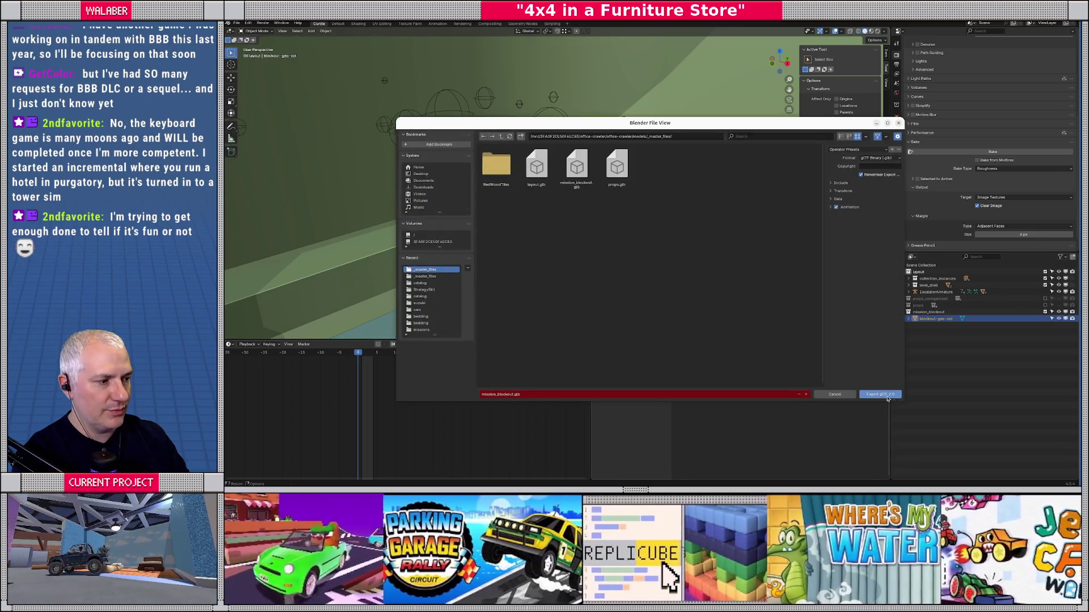
click(879, 395)
key(alt+Tab)
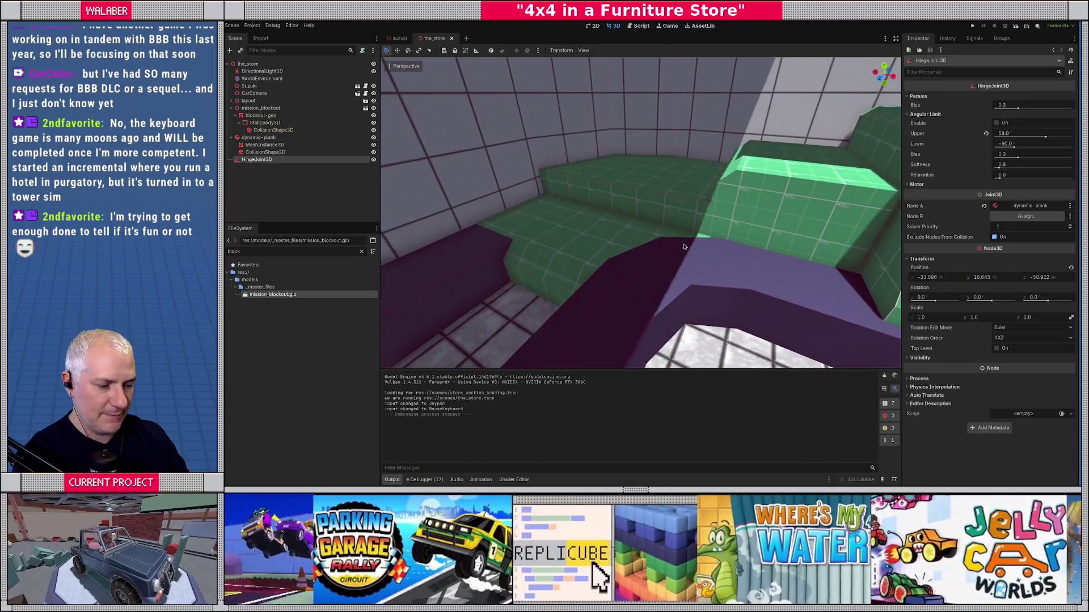
Run the scene with F6, drive the truck up the reshaped ramps, quit with F8, and return to Blender.
key(F6)
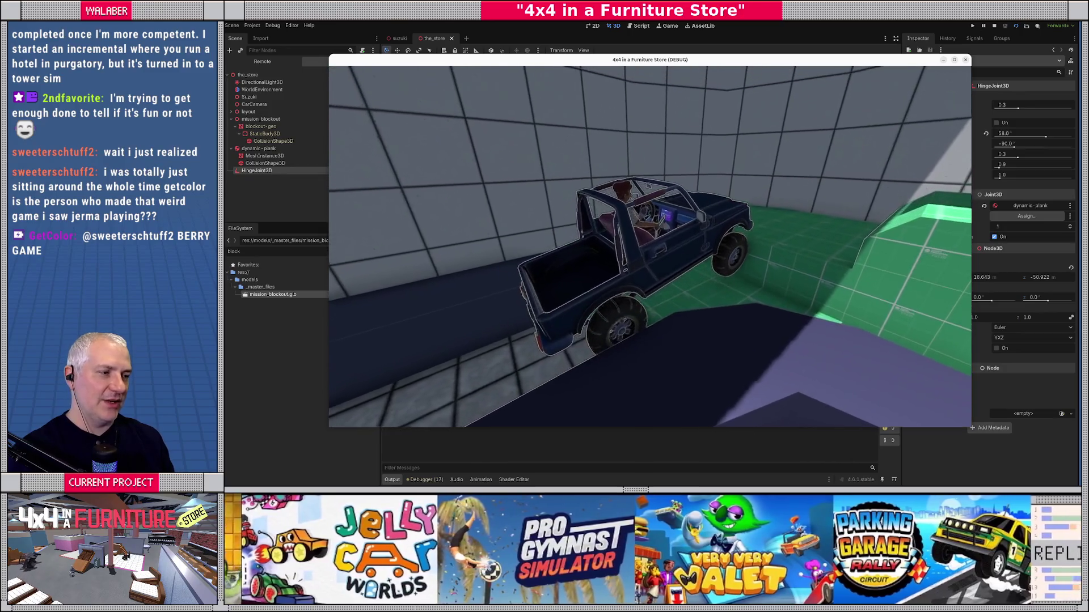
key(F8)
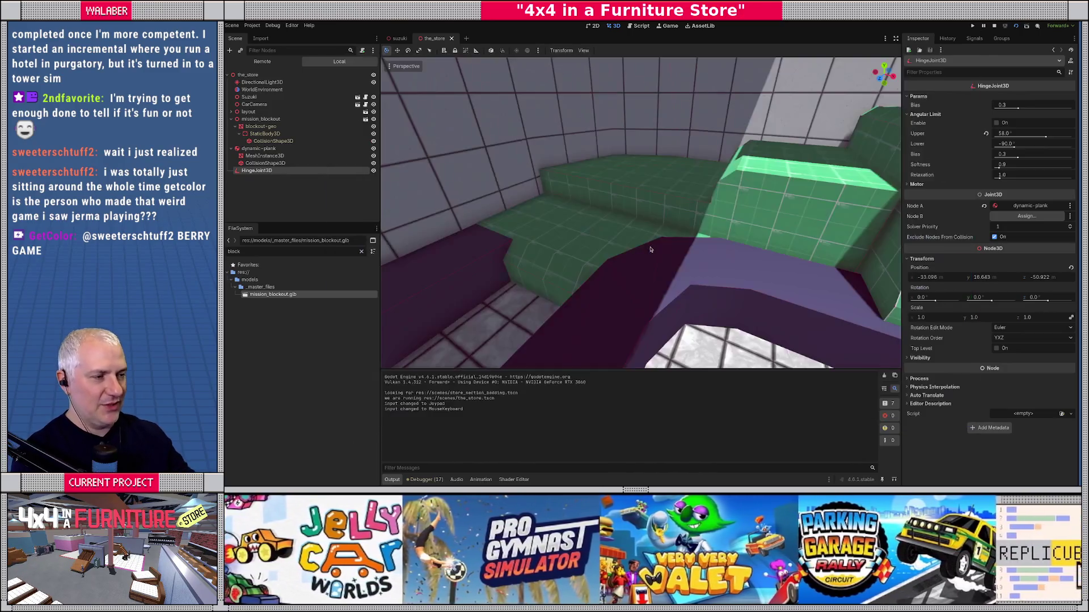
key(alt+Tab)
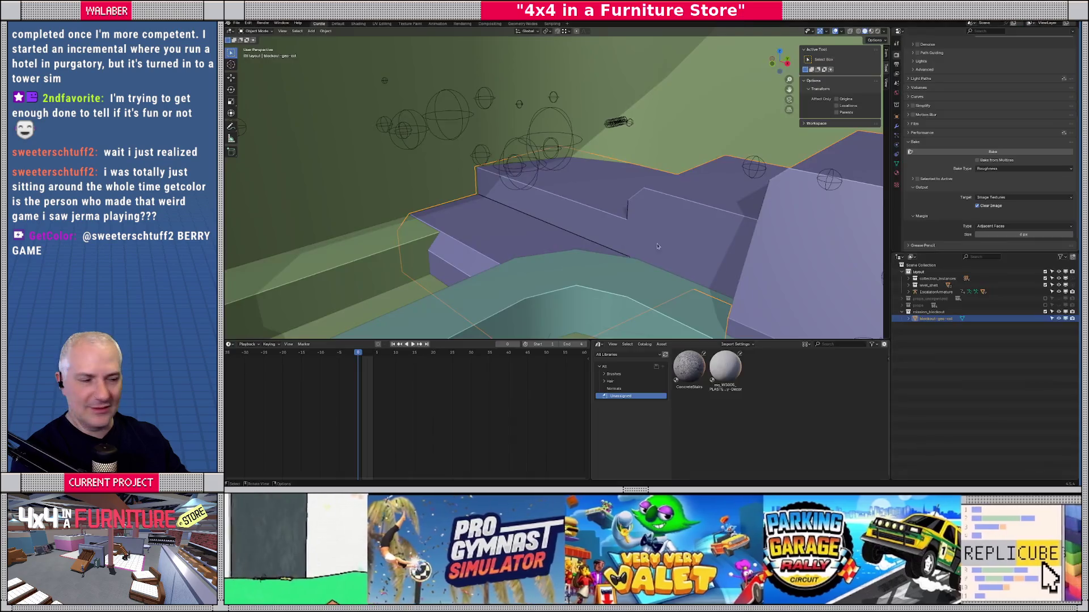
Move the blockout's small sloped face about -0.56 m along Y in Edit Mode.
key(Tab)
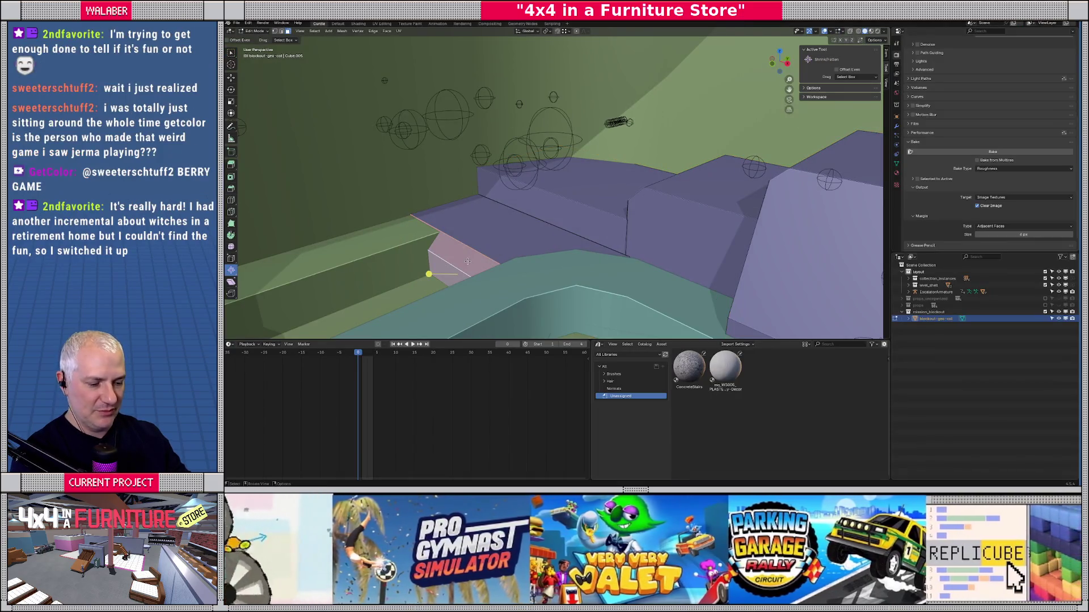
key(g)
key(y)
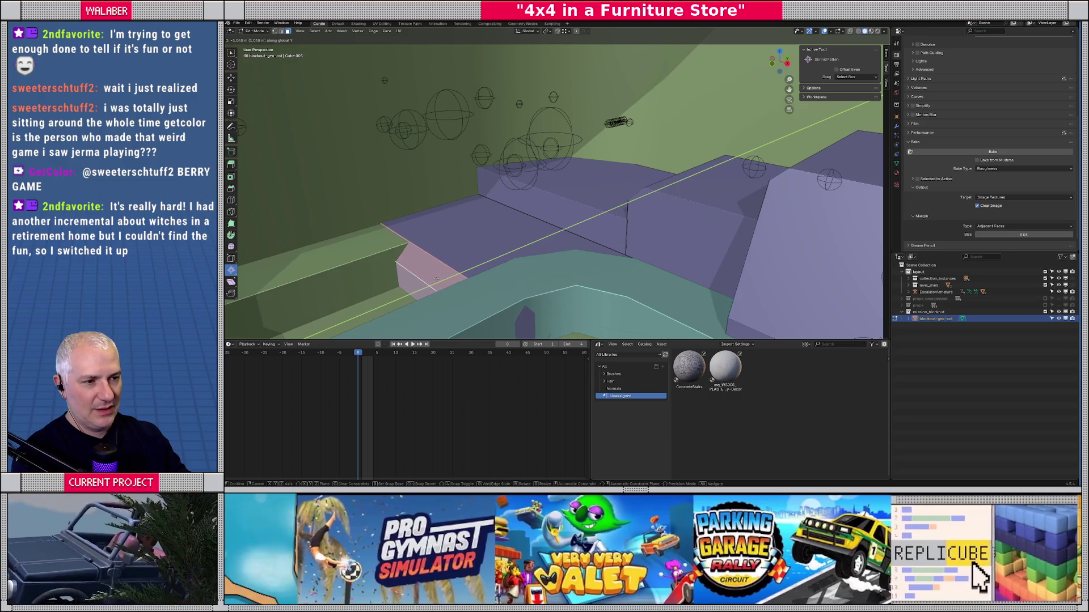
click(460, 268)
key(Tab)
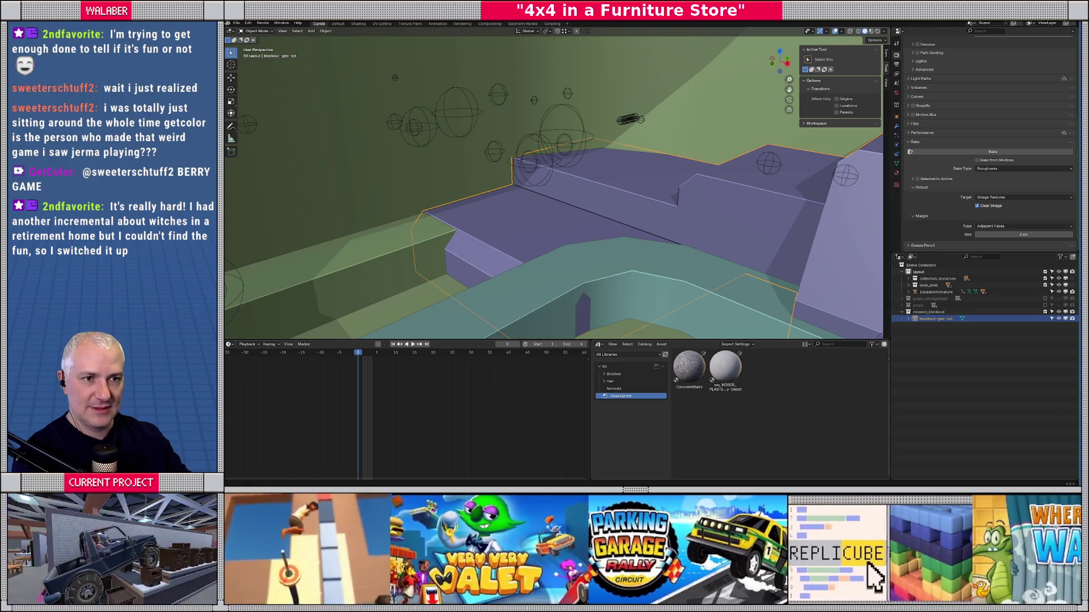
Re-export the blockout as glTF 2.0 over mission_blockout.glb and close the leftover game window.
click(236, 23)
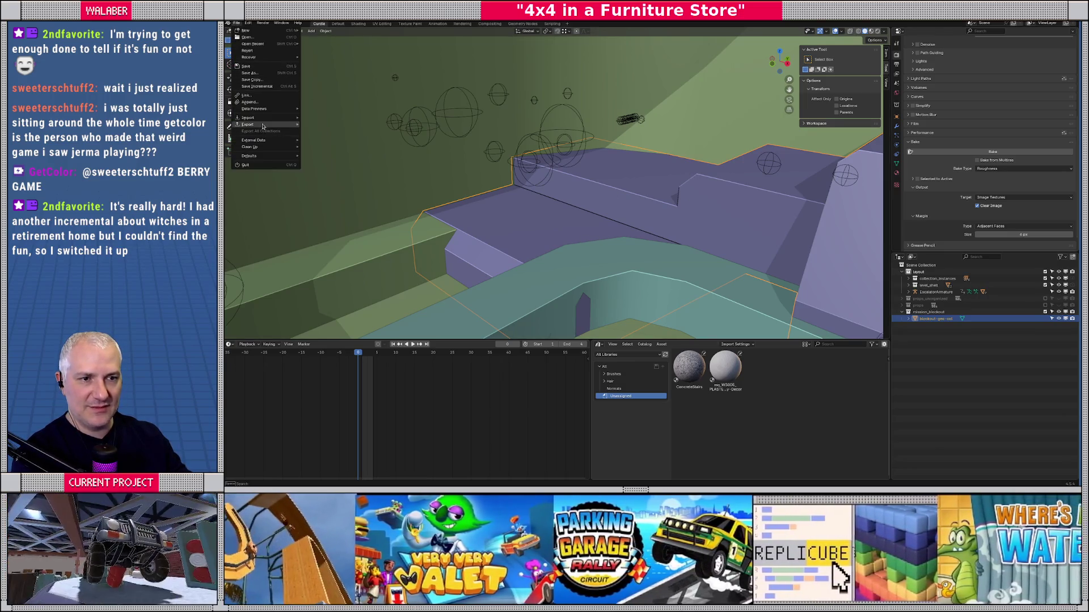
mouse_move(263, 125)
click(333, 191)
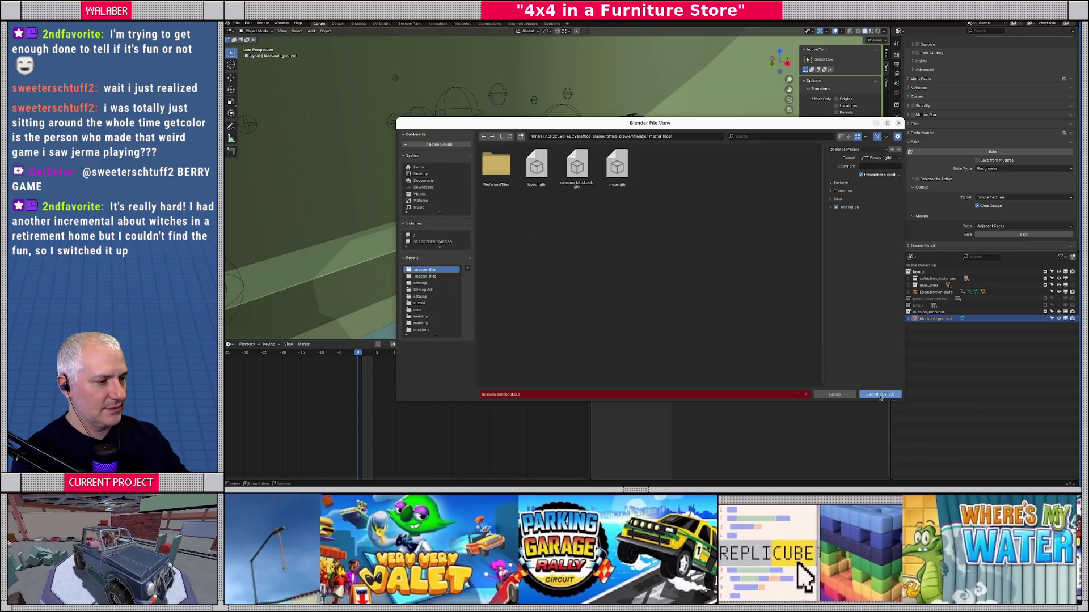
click(881, 395)
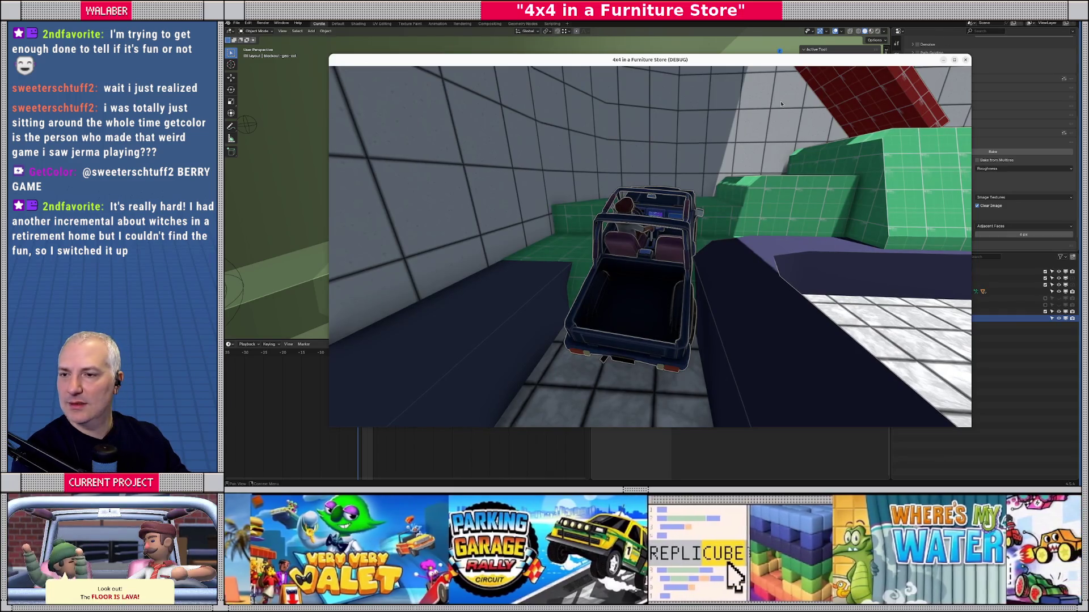
click(965, 60)
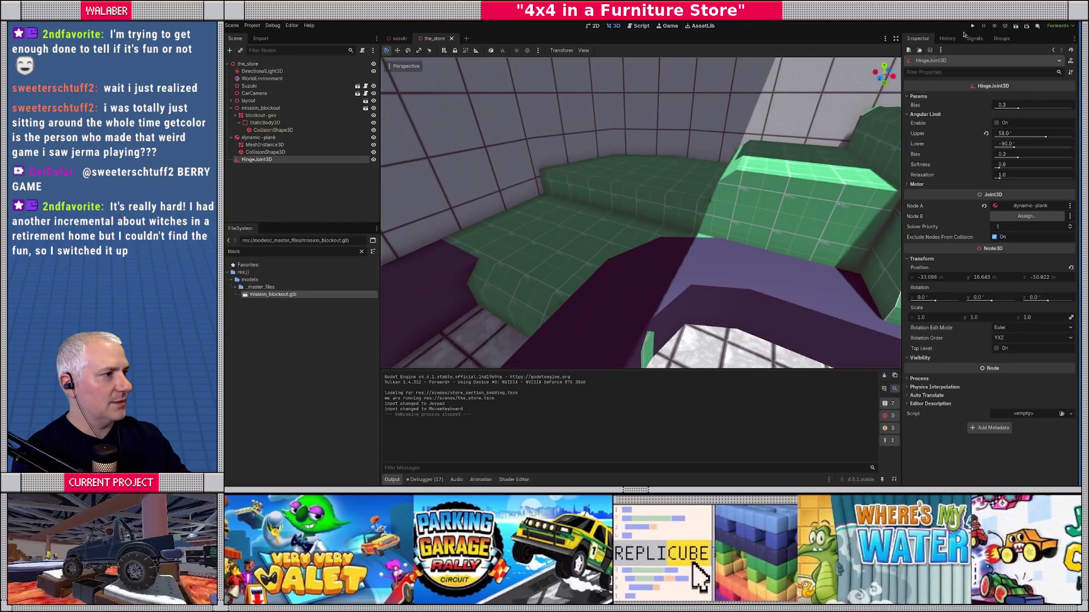
Run the level with F5, drive the truck over the adjusted ramp, then stop the game.
key(F5)
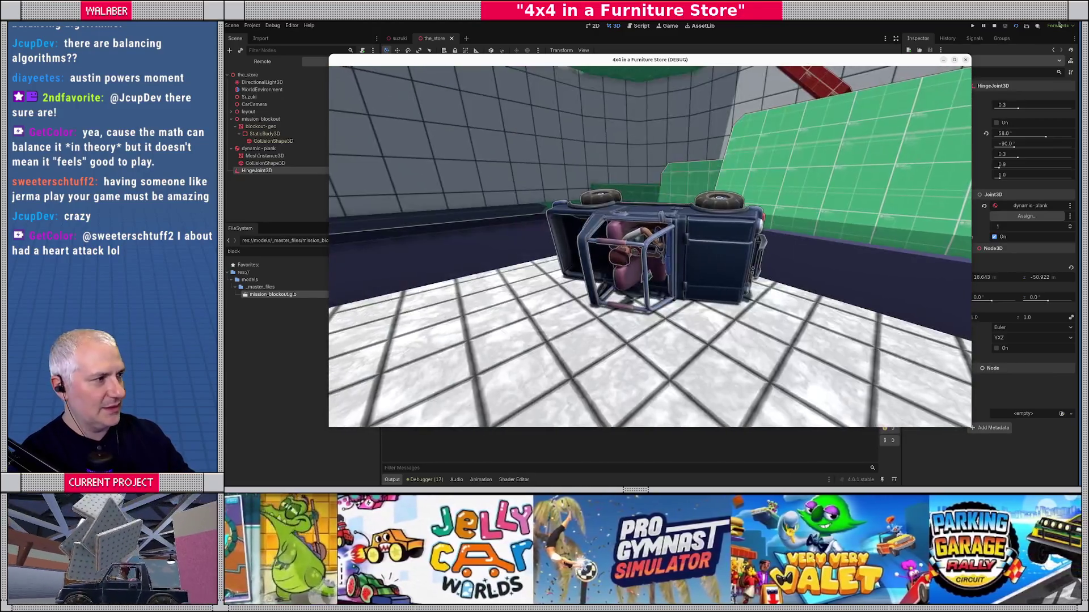
click(994, 26)
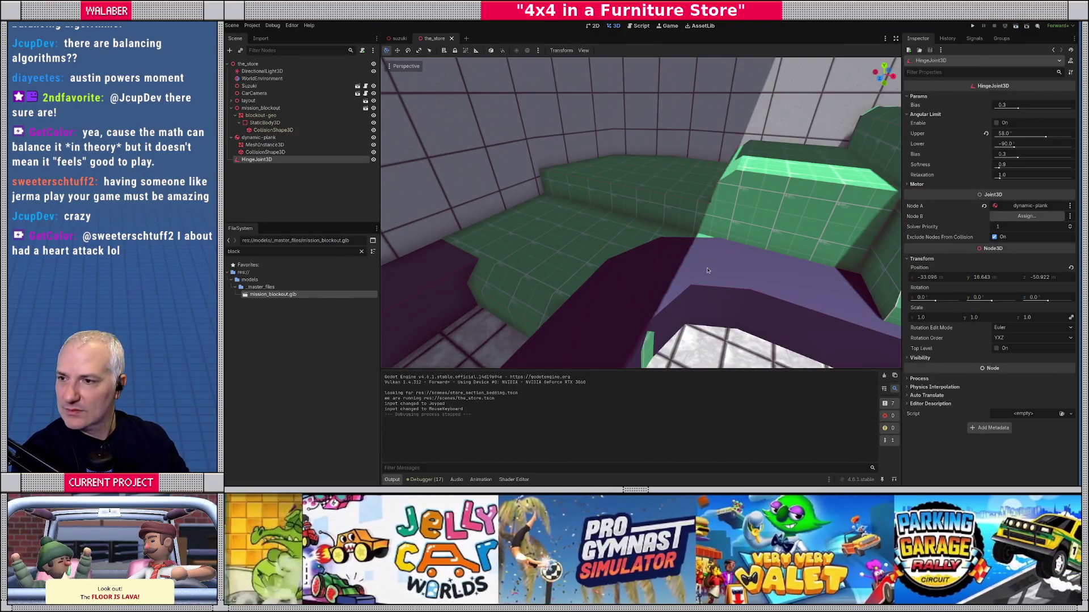
Push the blockout's front-right wall face outward along X in Edit Mode.
key(alt+Tab)
key(Tab)
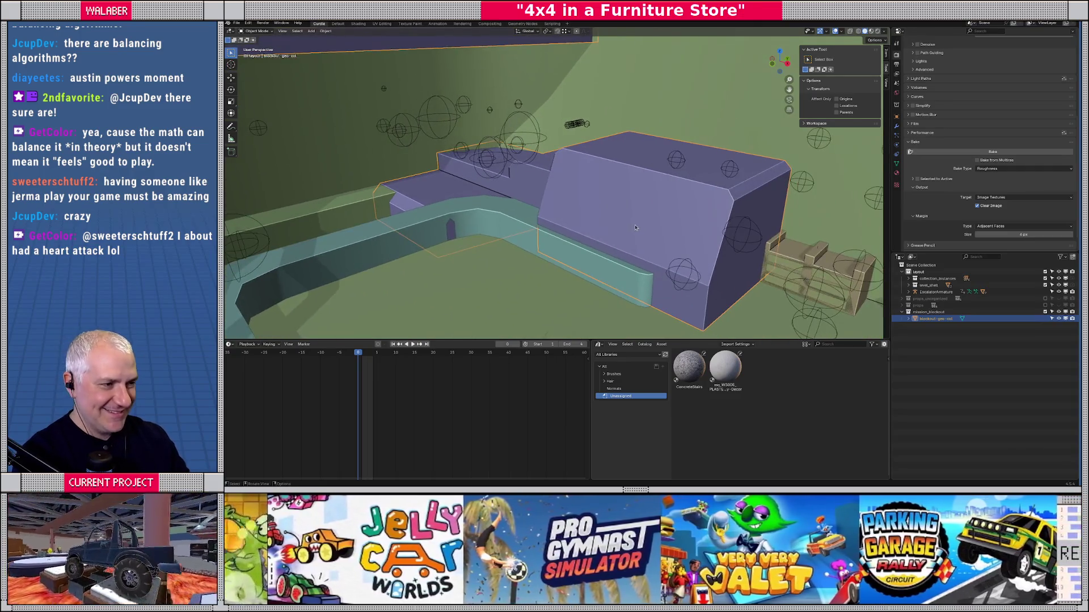
click(631, 228)
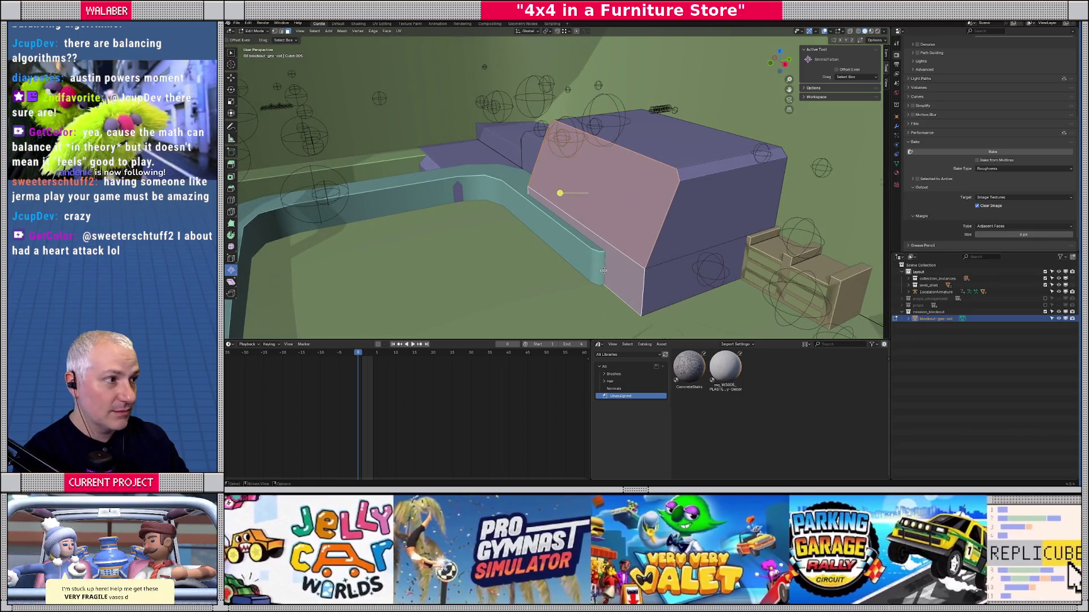
key(g)
key(y)
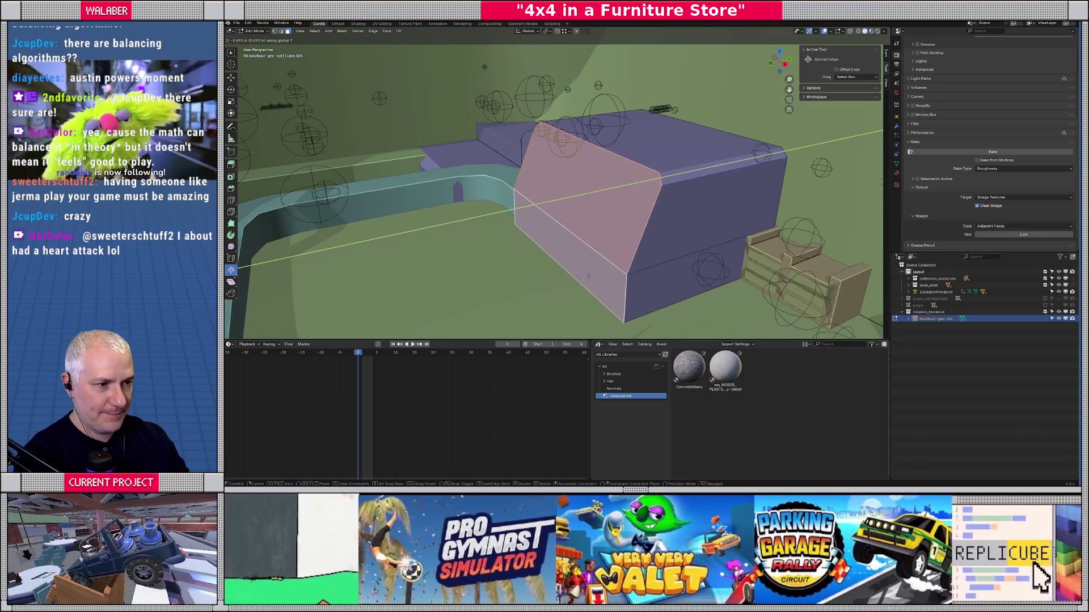
click(585, 277)
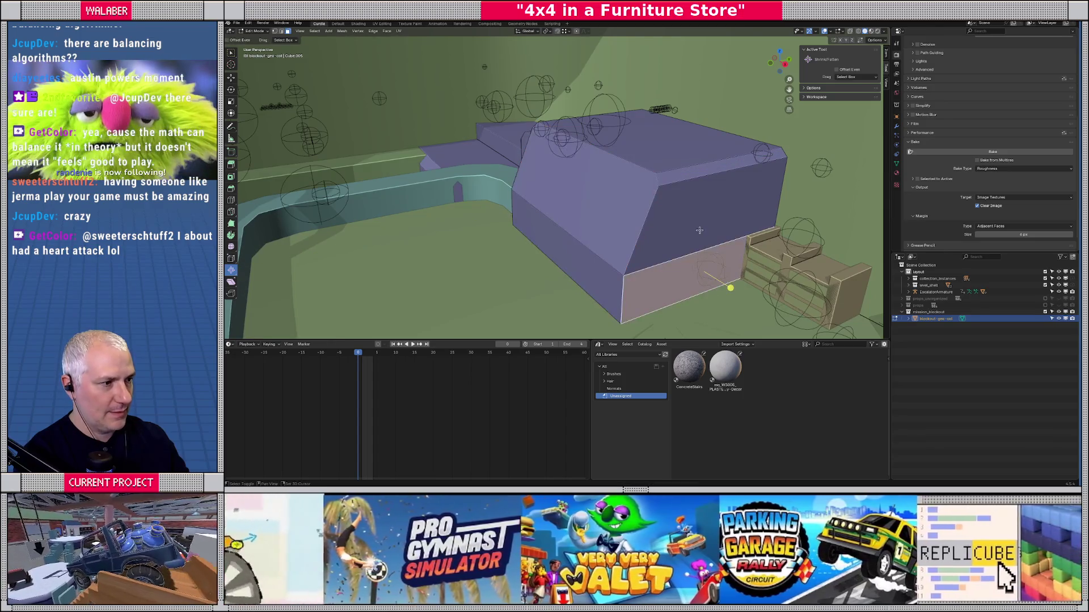
click(687, 183)
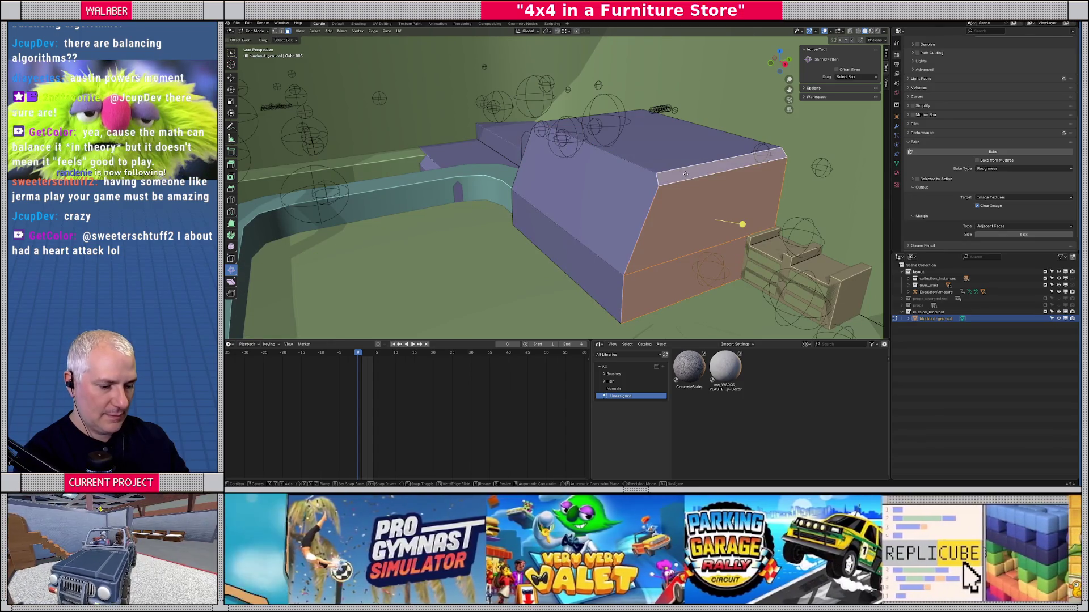
key(g)
key(x)
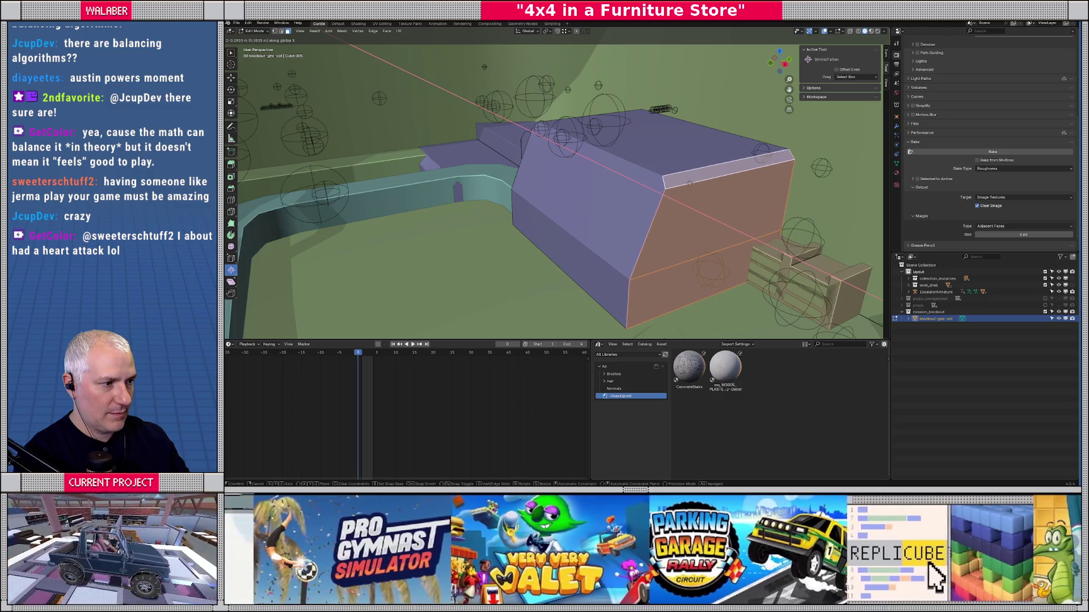
click(690, 183)
Slide the TrayReturnStation tray along X to follow the wall, then frame blockout-geo-col.
key(Tab)
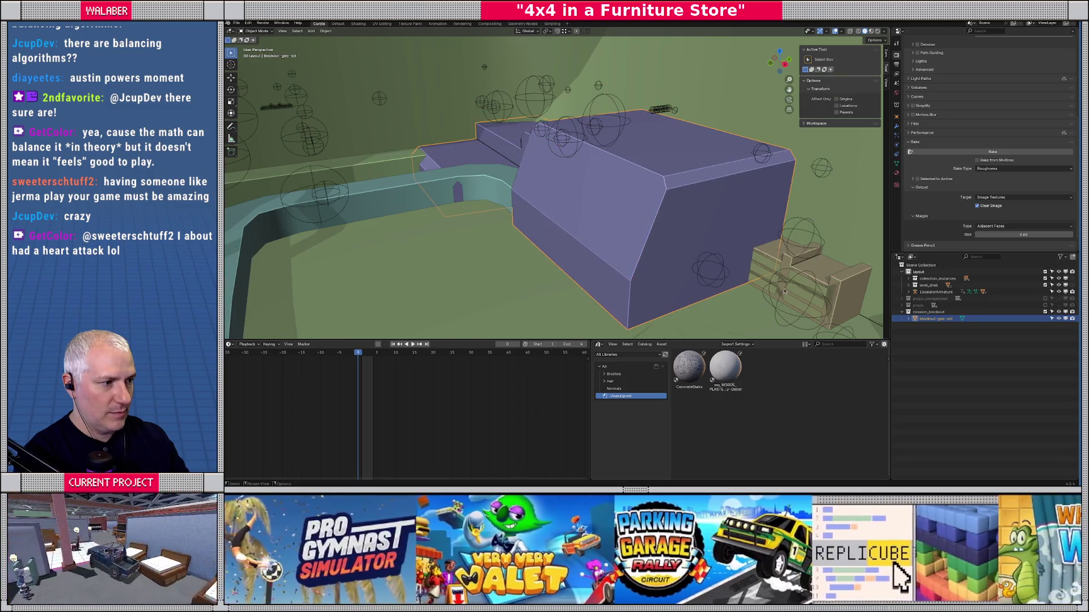
click(785, 291)
key(g)
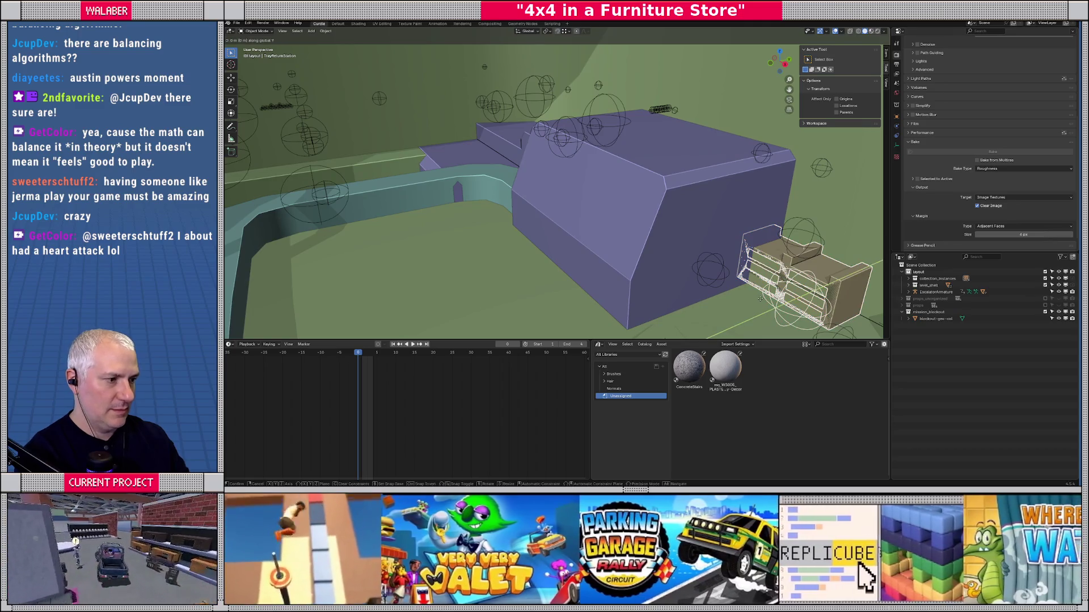
key(x)
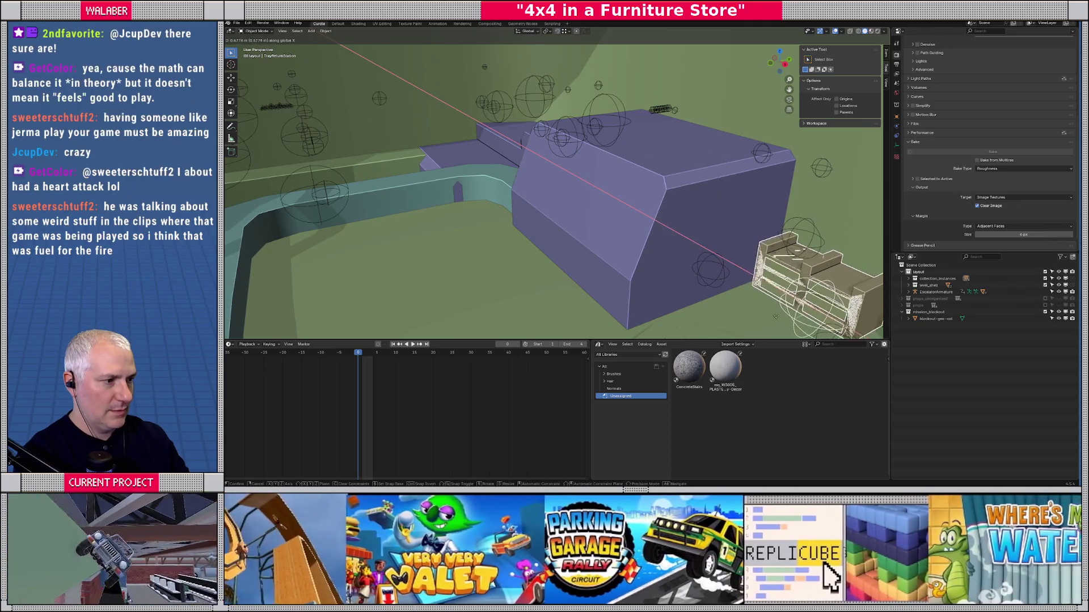
click(604, 247)
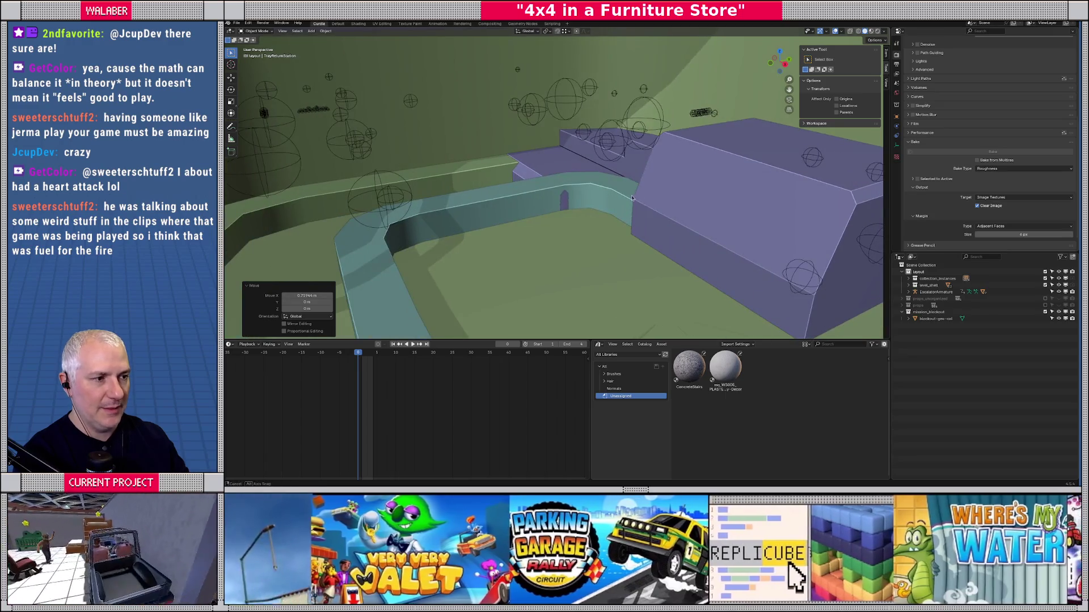
click(472, 170)
key(KP_Decimal)
key(alt+Tab)
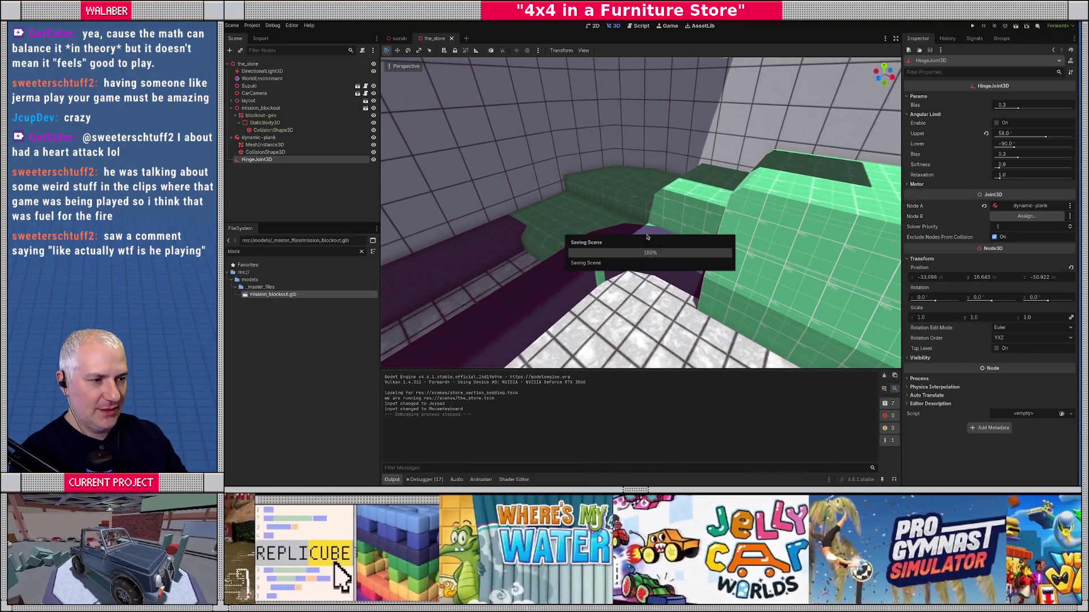
Launch the playtest with F6 and reverse the jeep toward the red hinged plank.
key(F6)
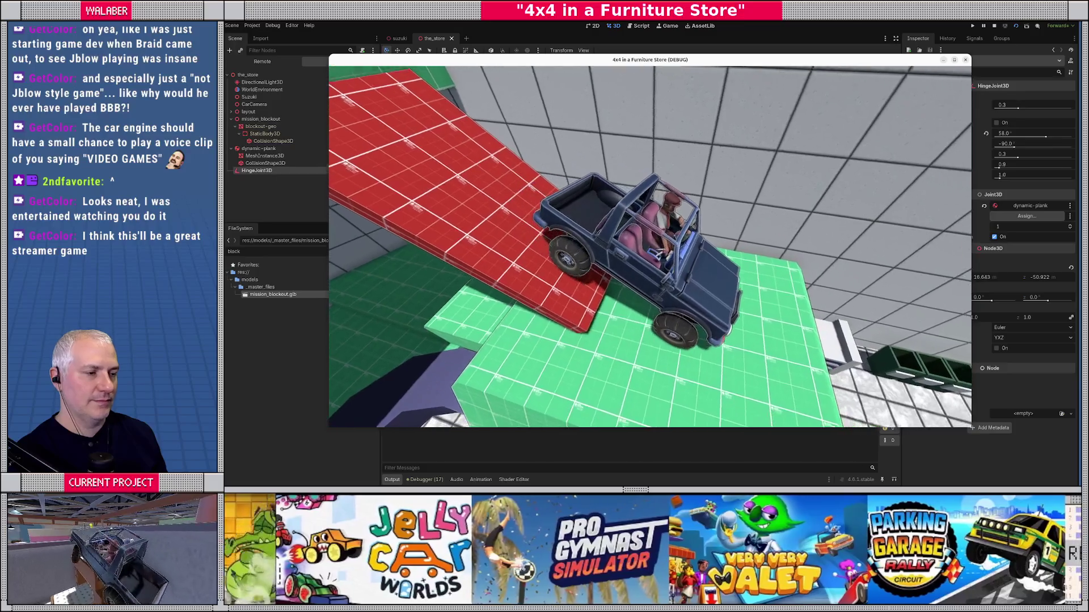
key(Down)
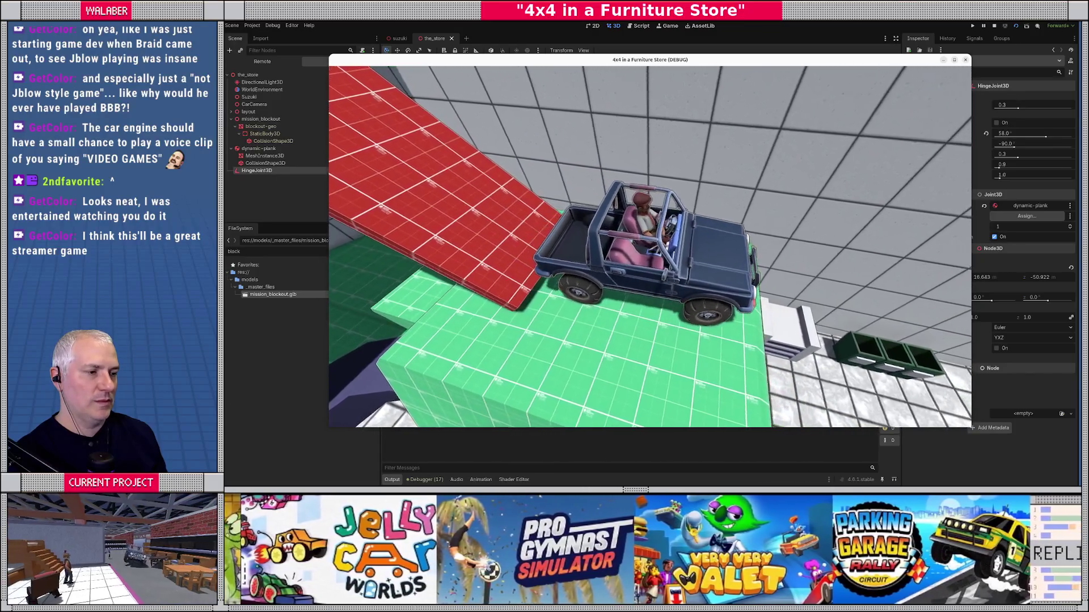
Reverse the jeep up the tilting red plank, steer left along the ramp, then close the game.
key(Down)
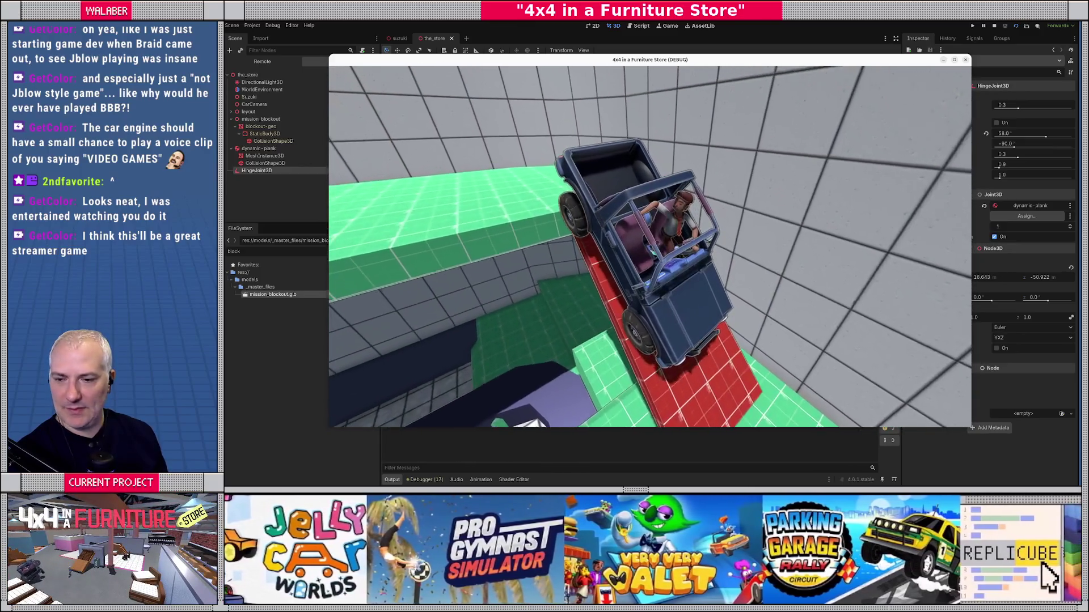
key(Down)
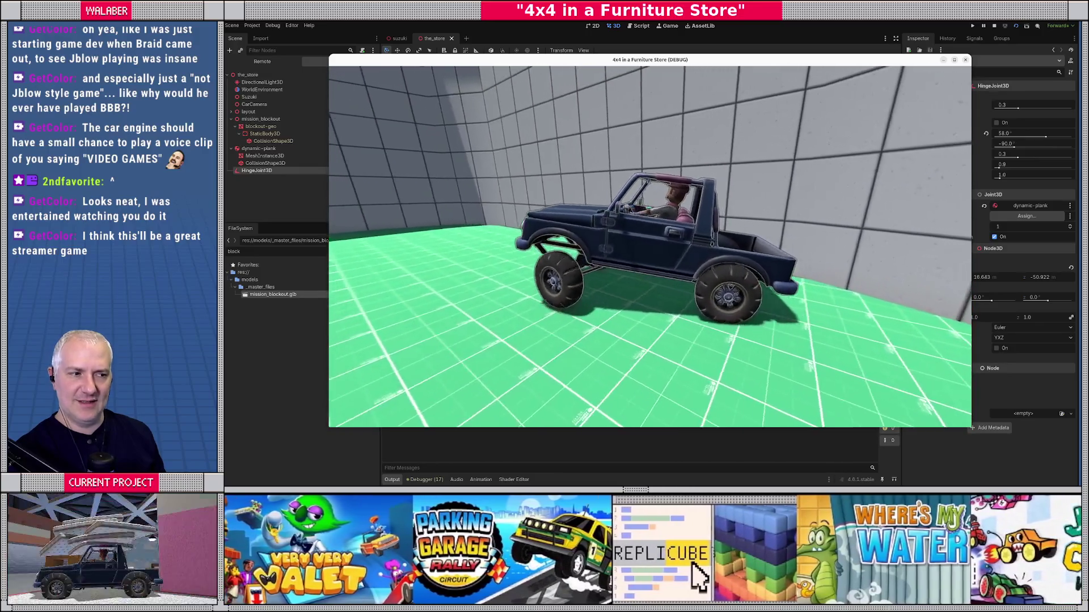
key(Up)
key(Left)
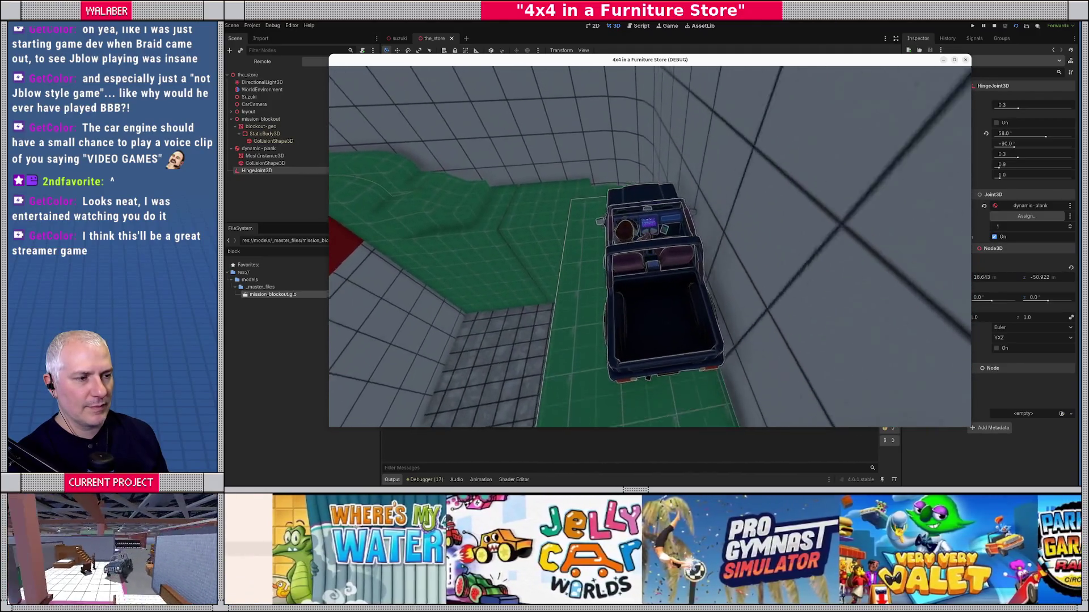
key(Left)
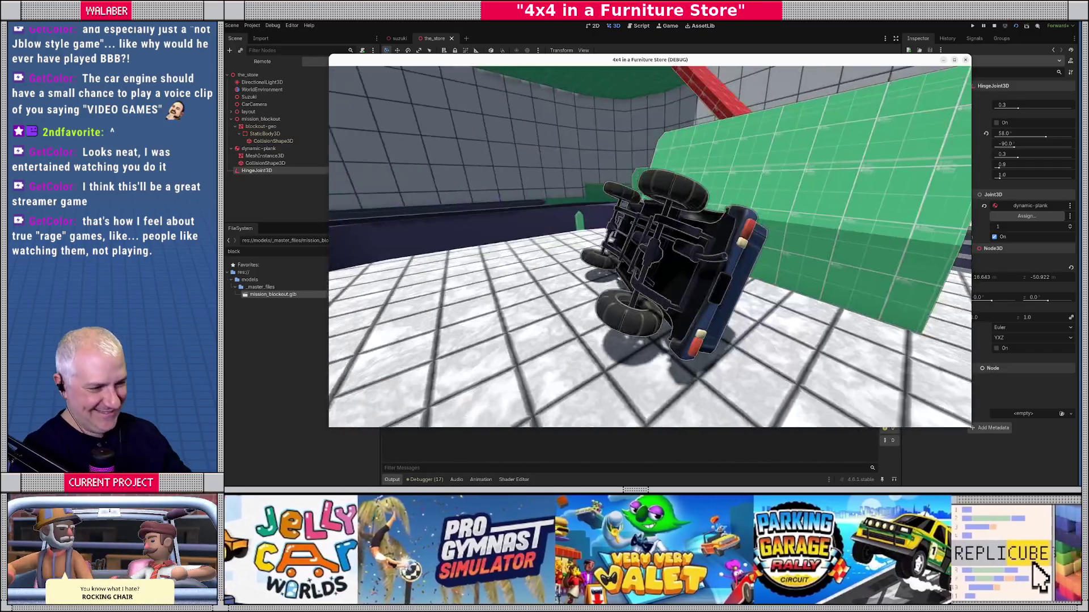
click(994, 27)
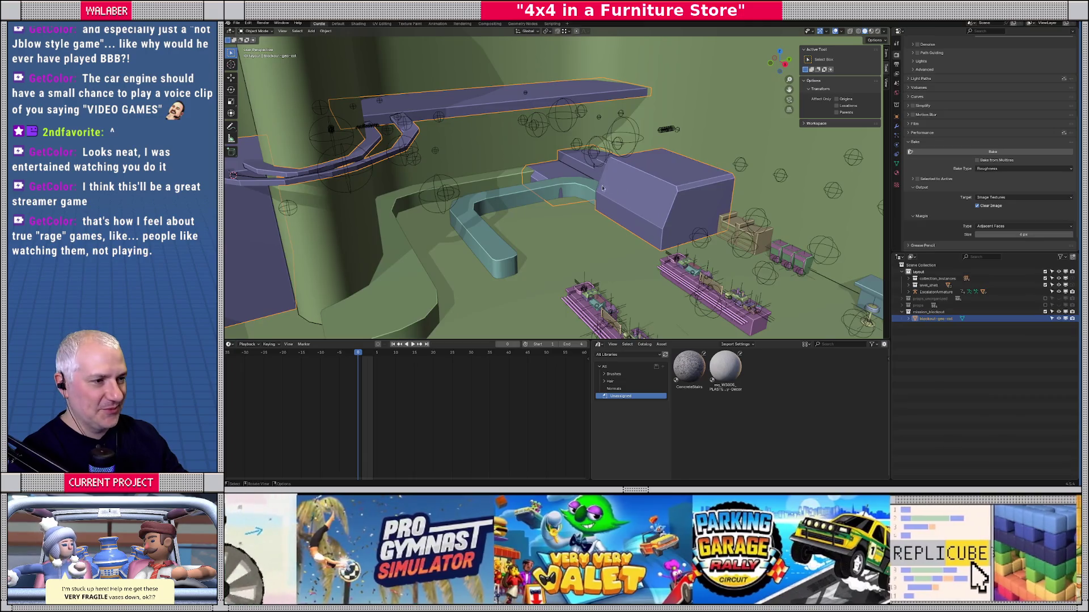
Shift the thin face strip at the block's corner along X in Edit Mode.
scroll(602, 188, up, 5)
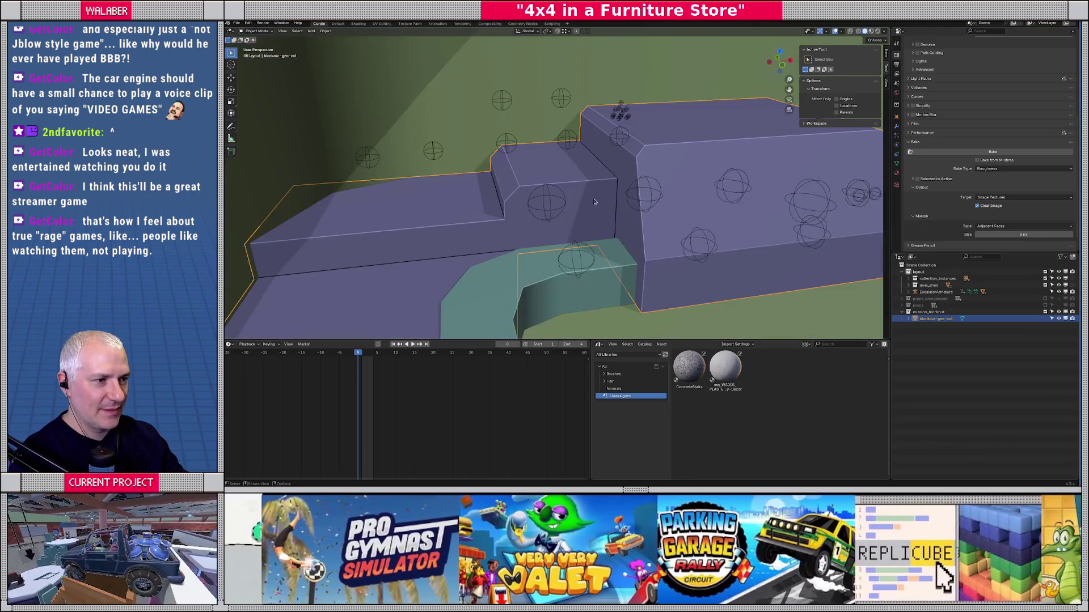
key(Tab)
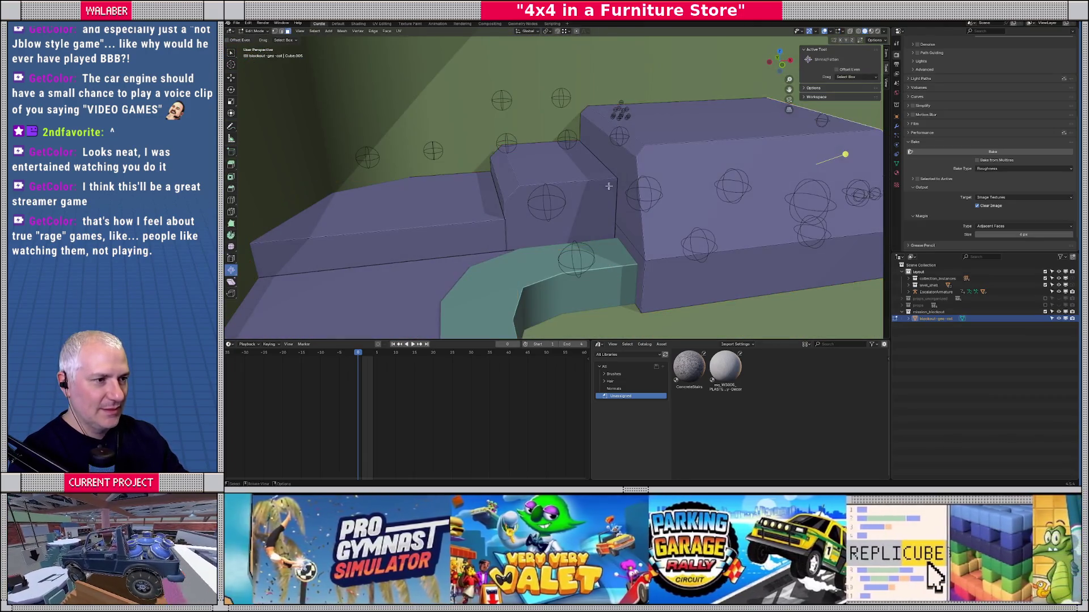
click(632, 148)
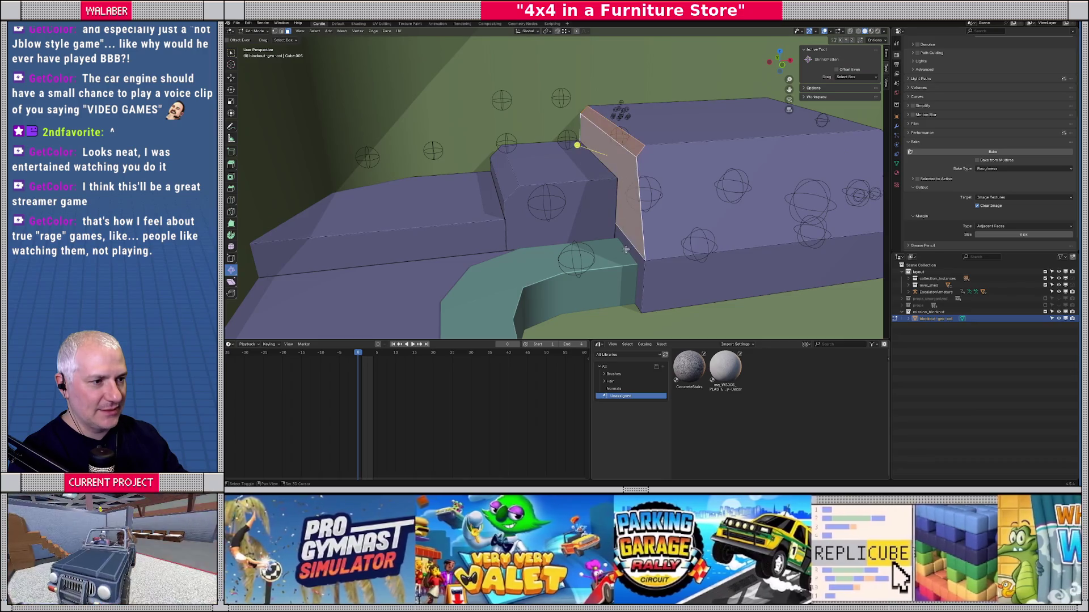
key(shift+h)
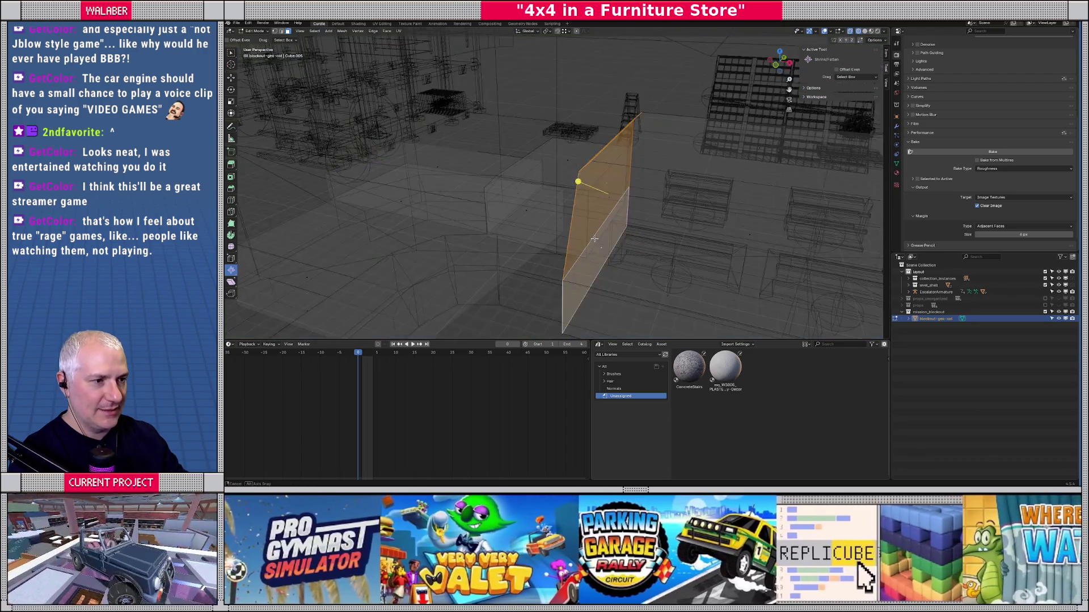
key(alt+z)
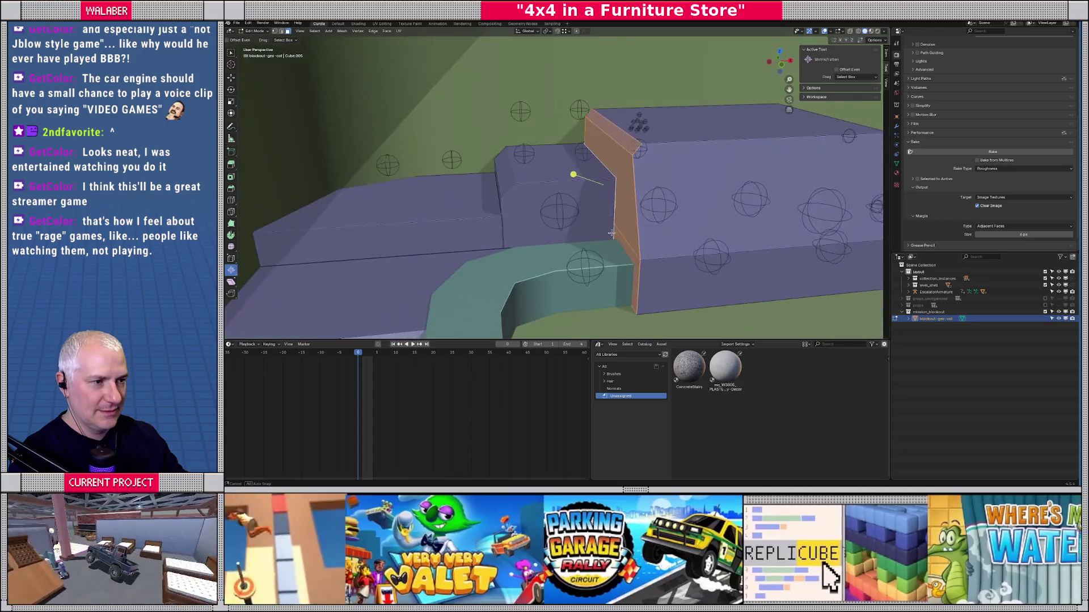
key(g)
key(x)
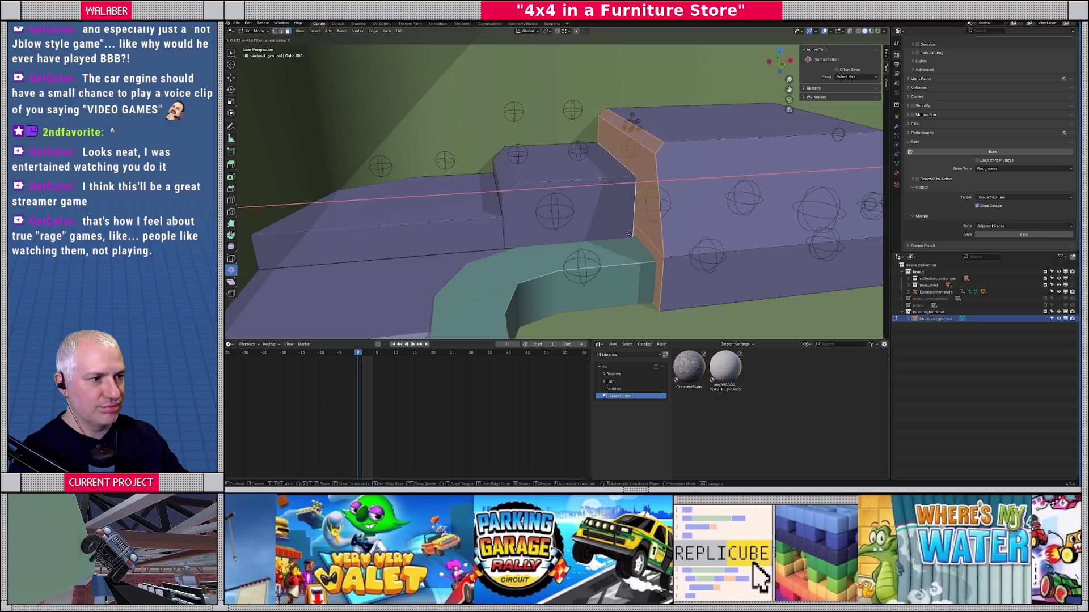
click(632, 233)
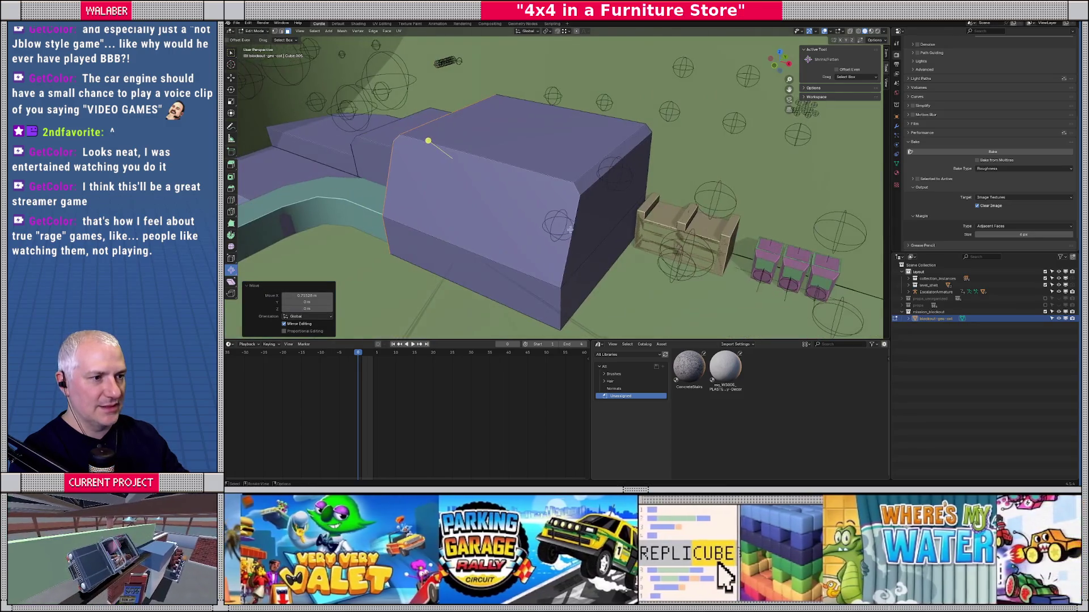
Push the block's lower and upper side faces out 2 m along X.
click(599, 264)
shift+click(586, 185)
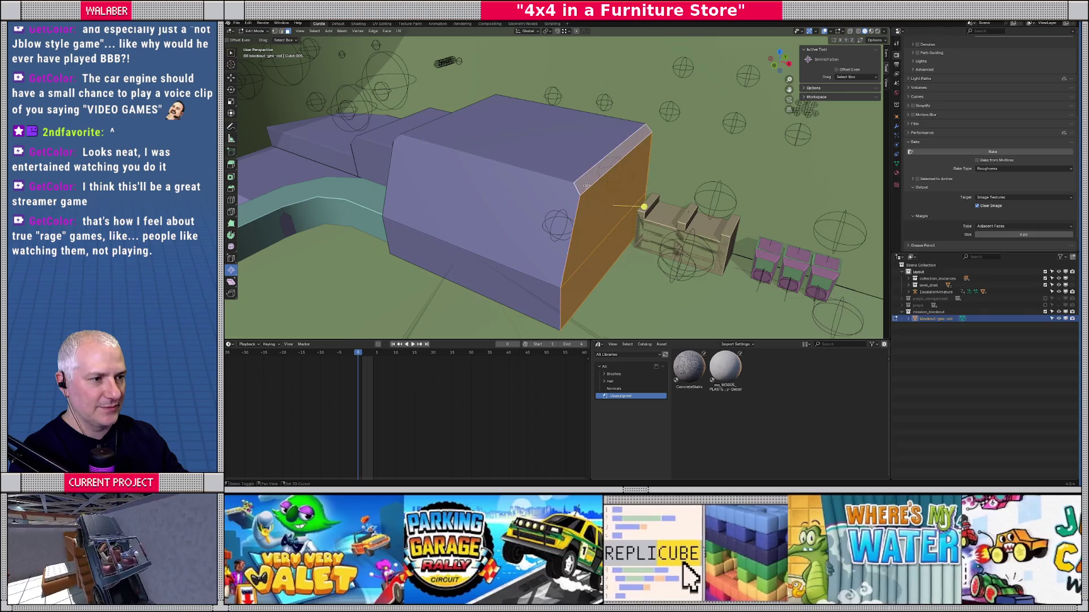
key(g)
key(x)
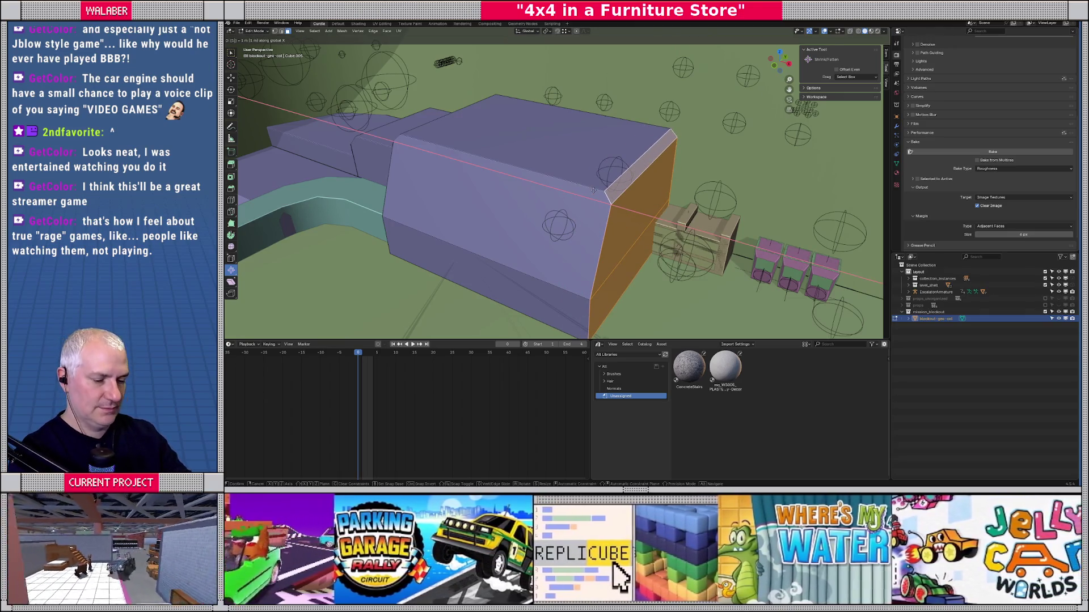
key(BackSpace)
text(2)
key(Return)
Re-export the blockout as mission_blockout.glb in glTF format and switch to Godot.
key(Tab)
scroll(593, 192, down, 5)
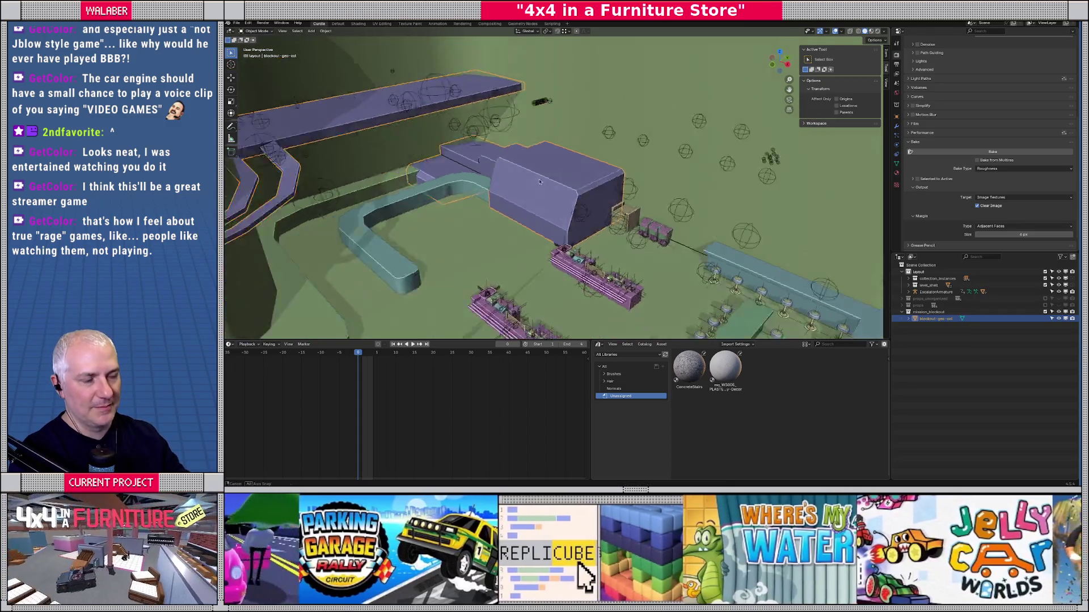
scroll(538, 177, up, 5)
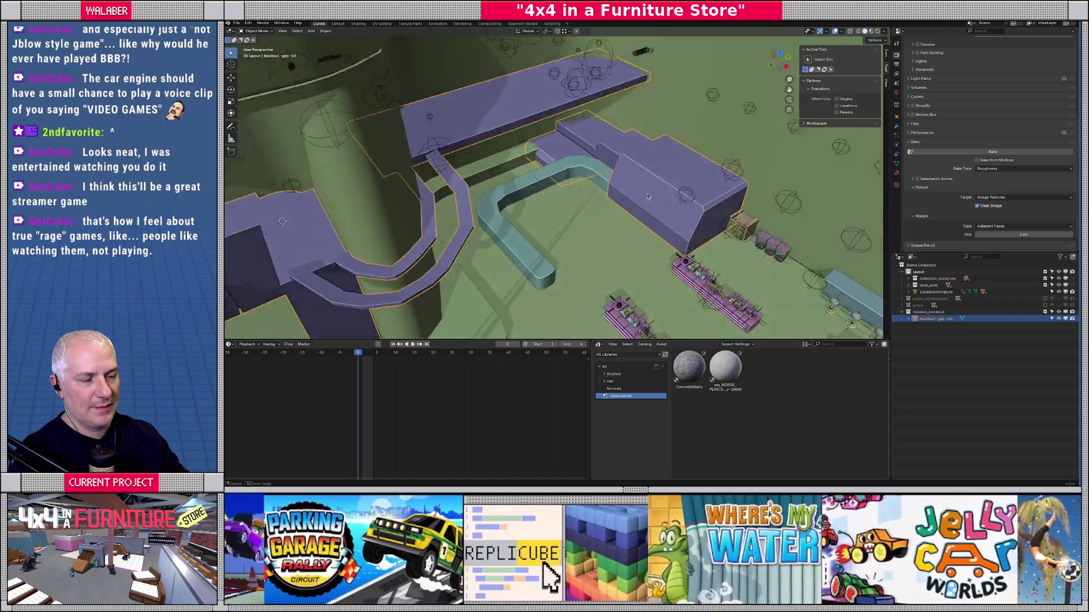
scroll(535, 168, up, 8)
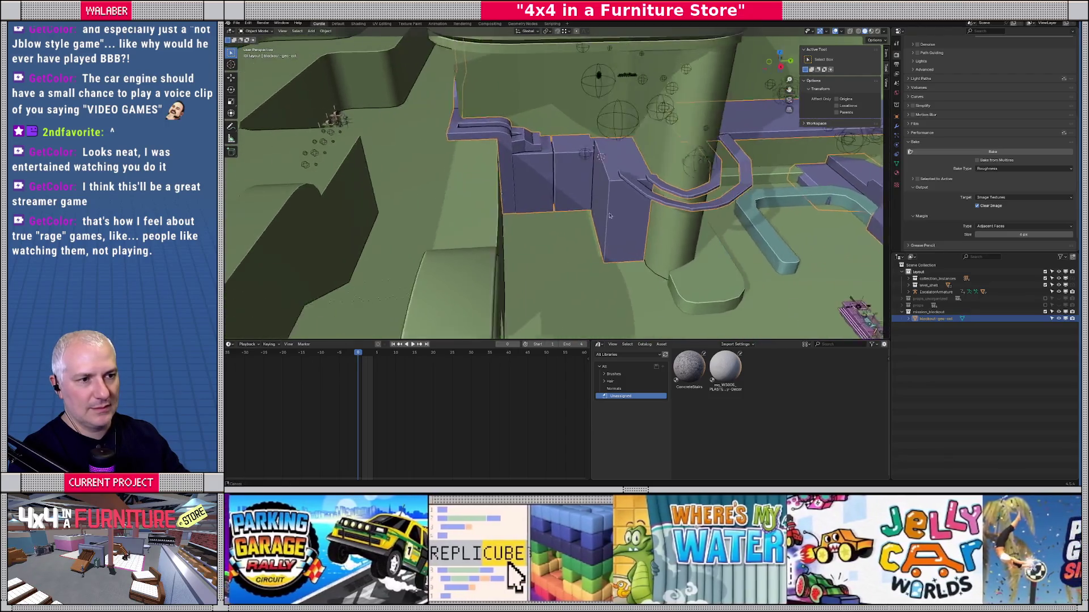
scroll(536, 194, down, 5)
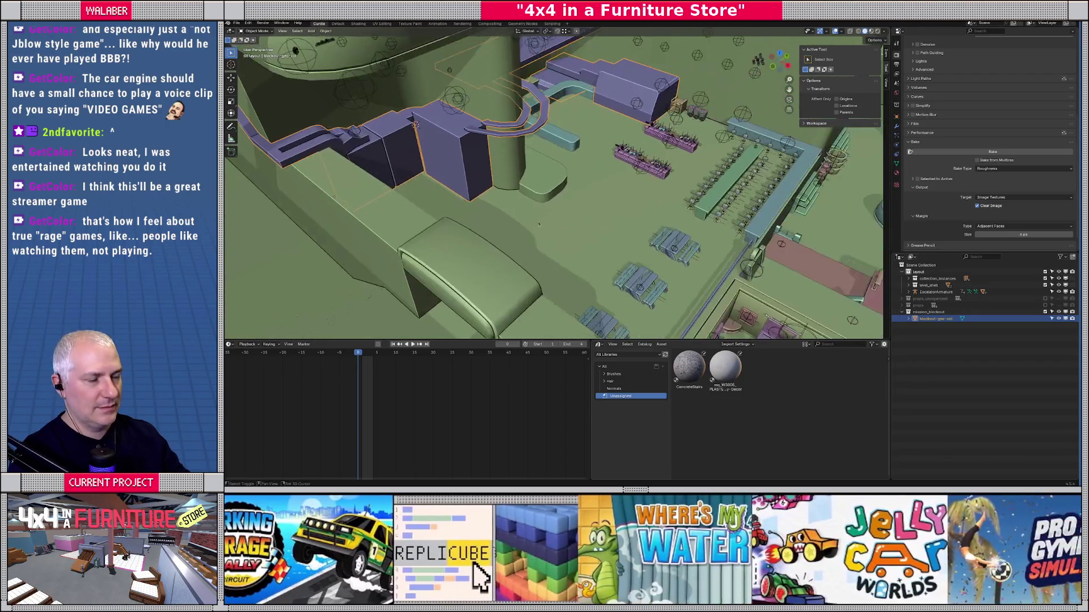
scroll(551, 193, up, 5)
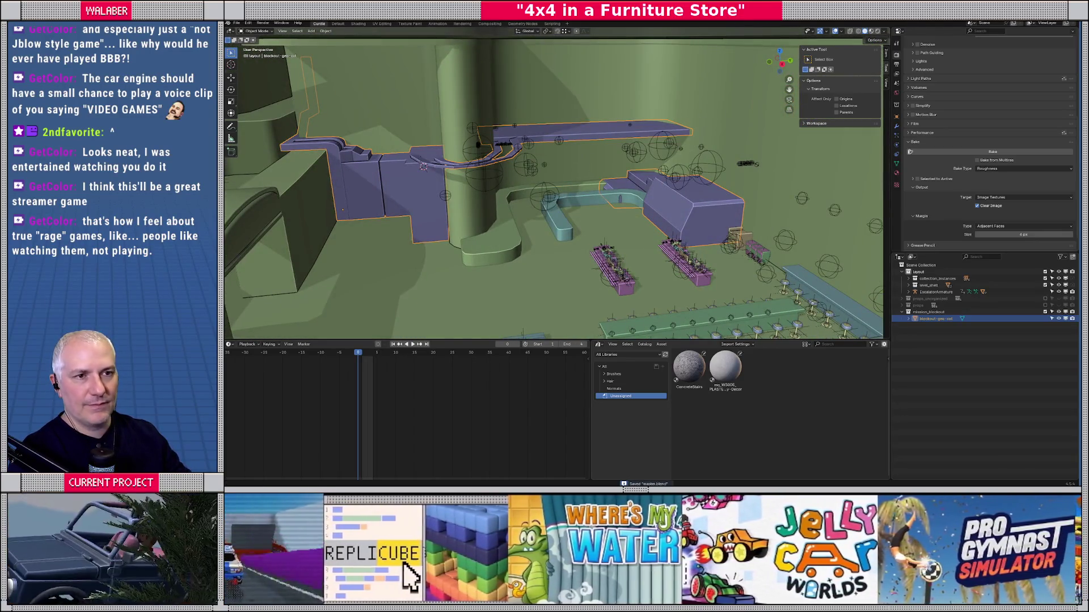
click(237, 23)
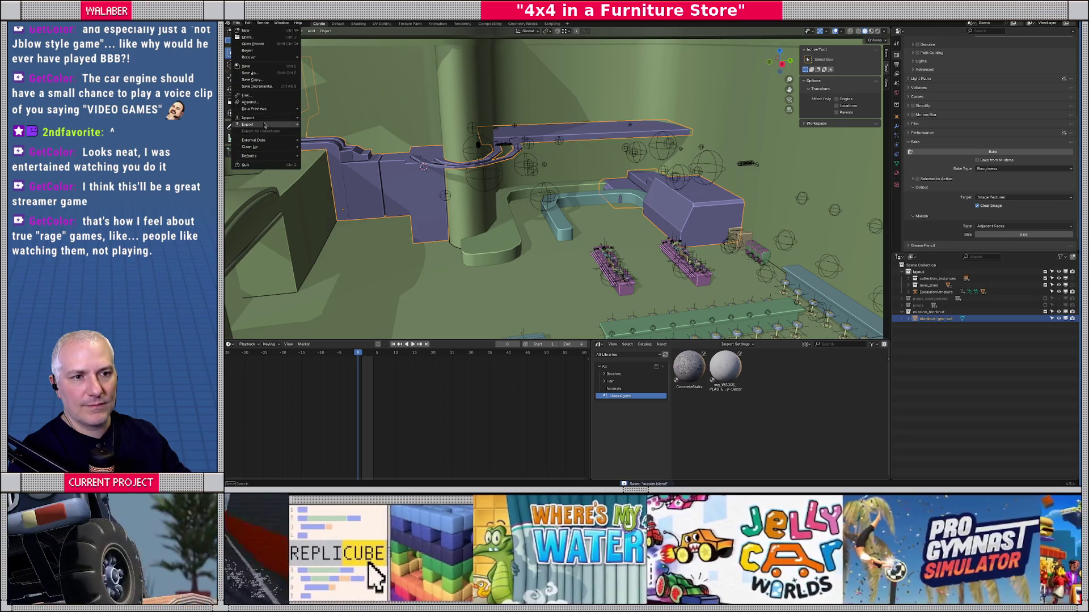
mouse_move(264, 124)
click(326, 192)
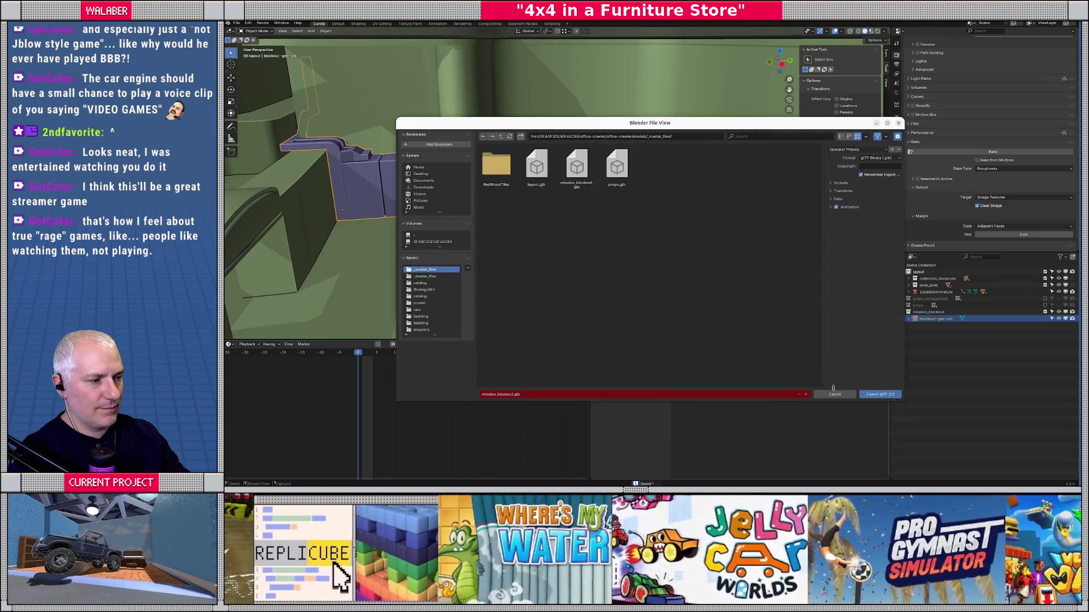
click(873, 396)
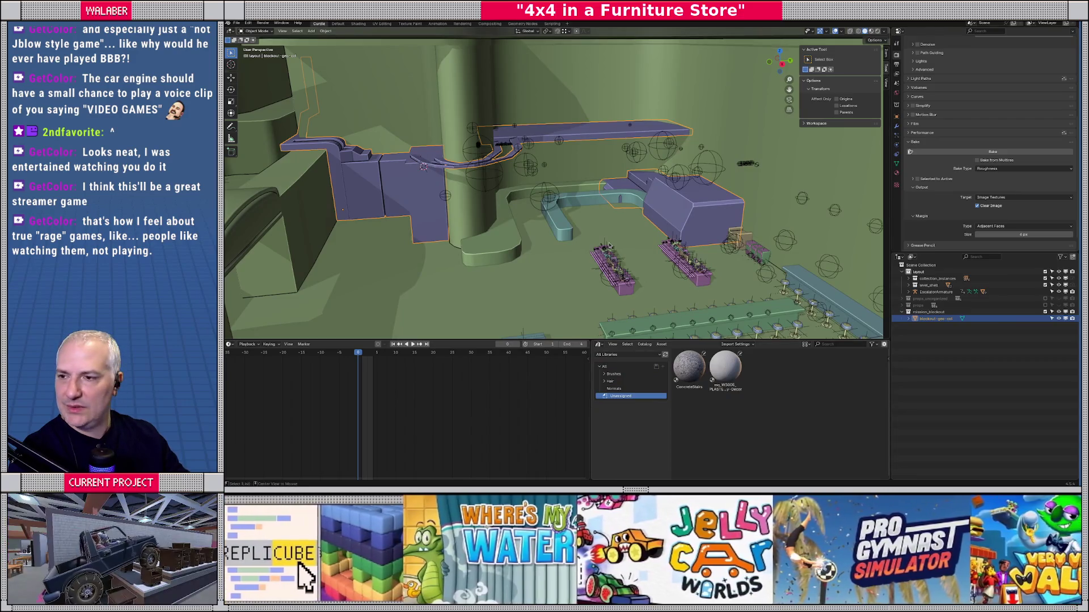
key(alt+Tab)
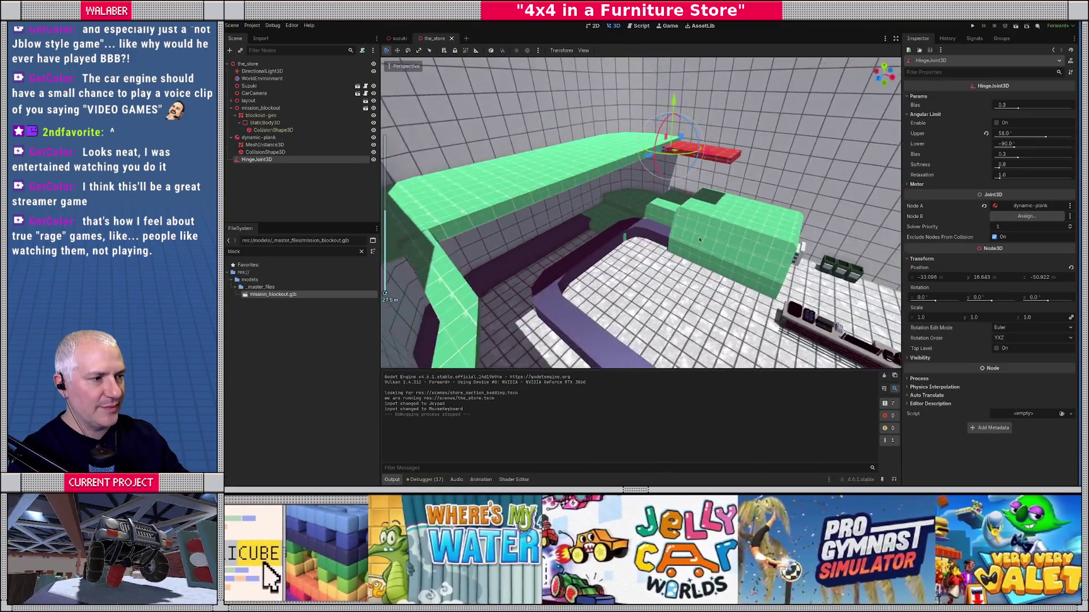
Set the red plank's collision box size to x 6.8 and z 3.5.
scroll(645, 225, up, 5)
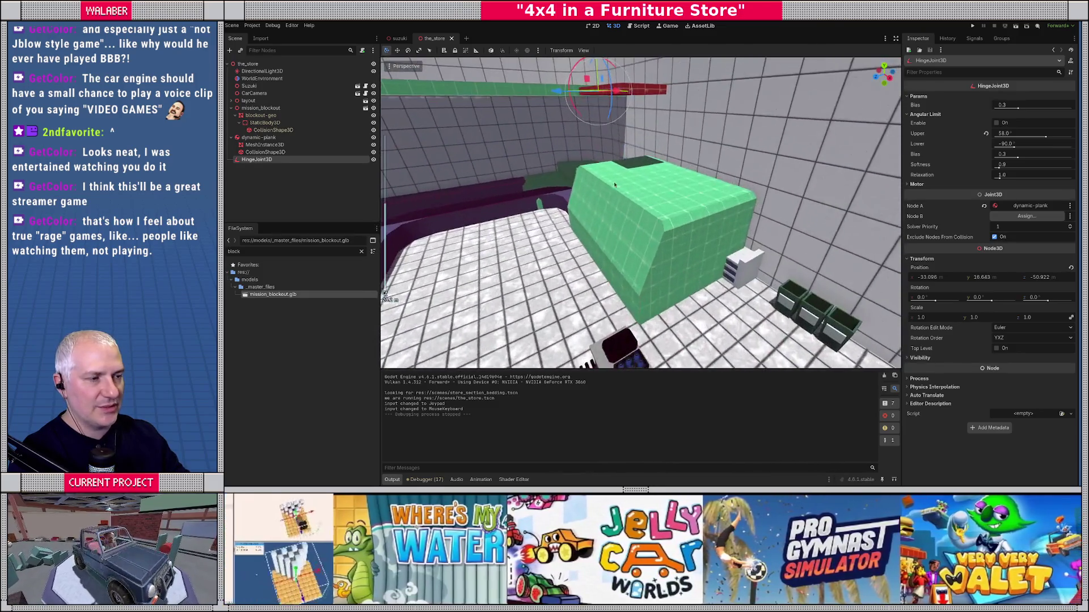
click(623, 116)
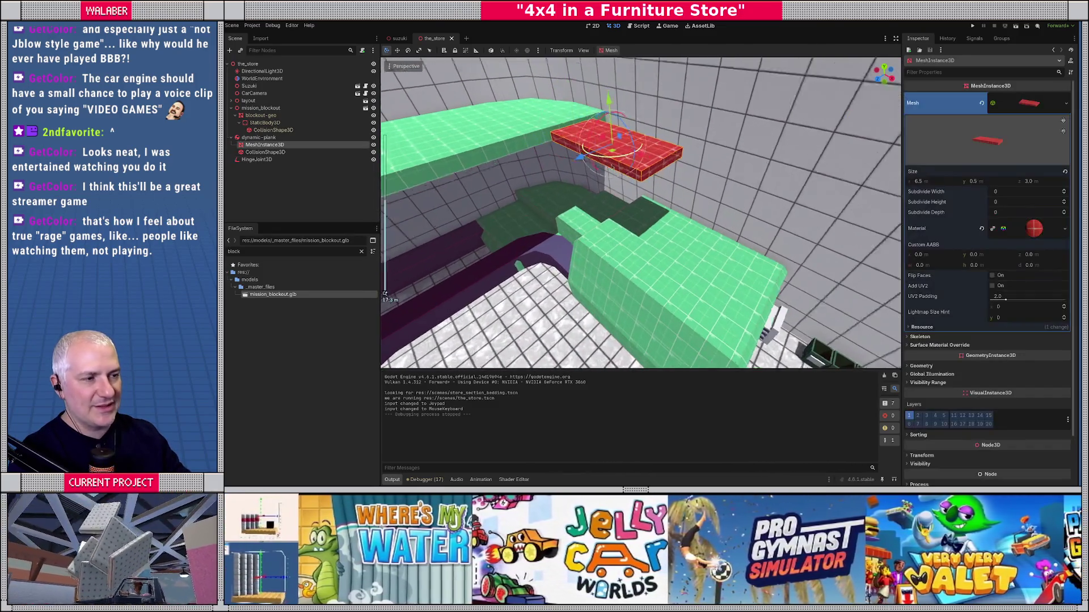
key(f)
scroll(544, 184, down, 5)
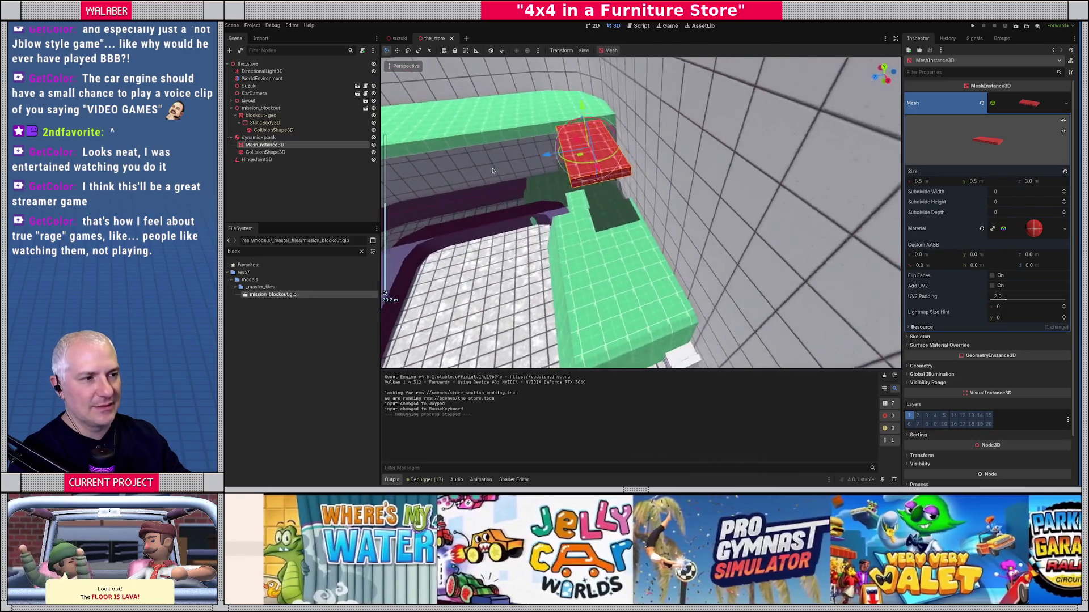
click(265, 152)
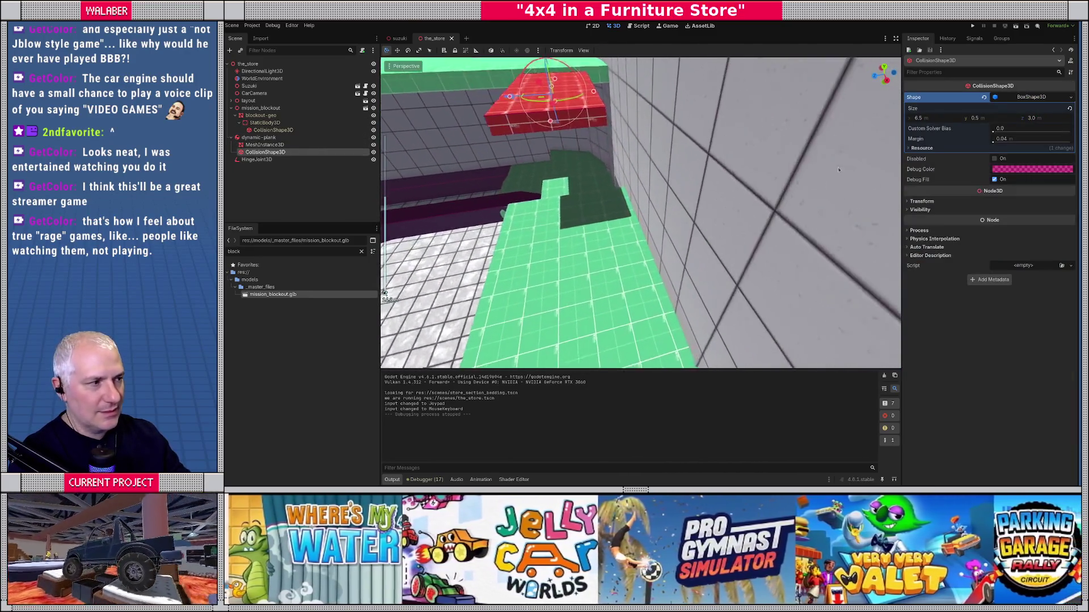
scroll(641, 204, up, 3)
click(1050, 120)
text(3.5)
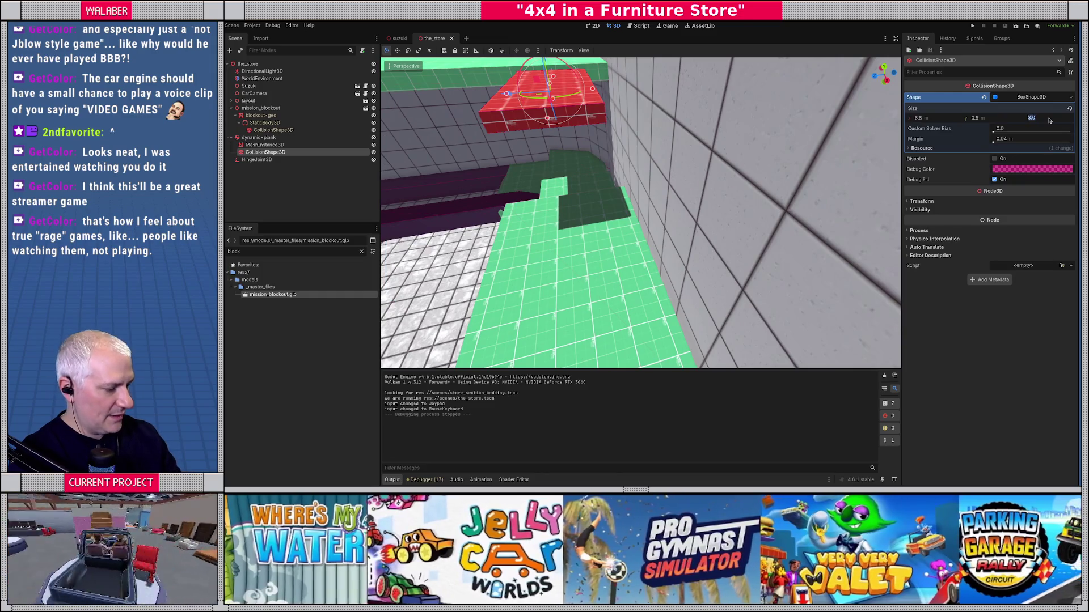
key(Return)
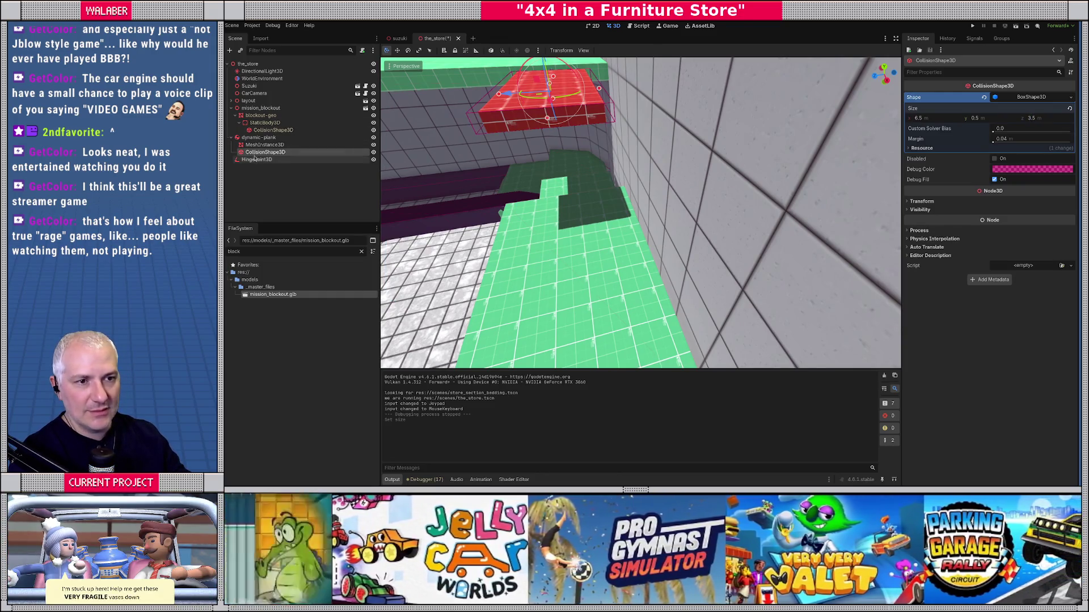
click(943, 121)
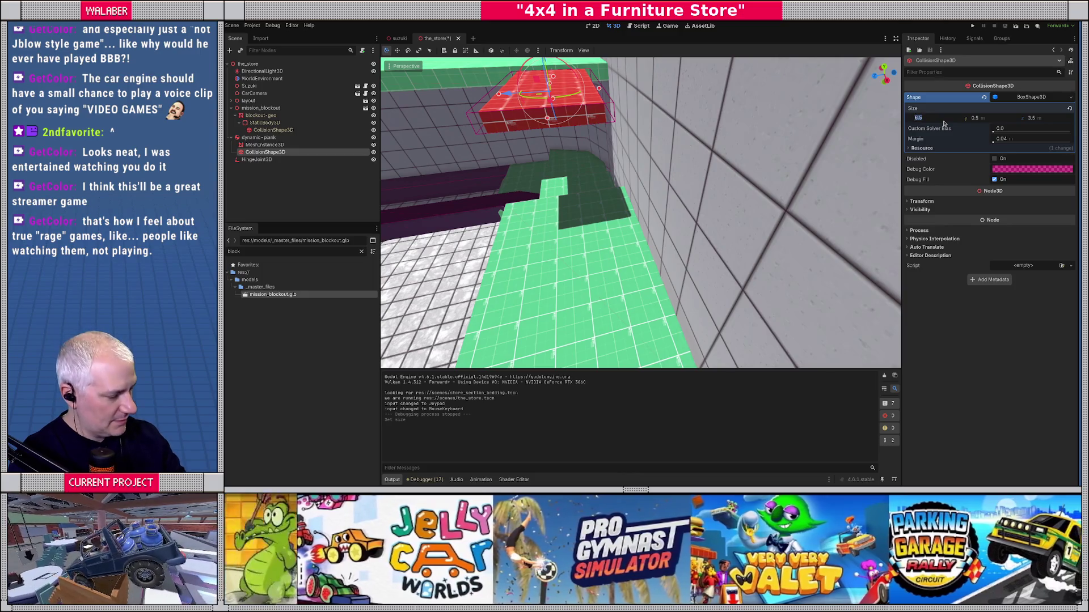
text(6.8)
key(Return)
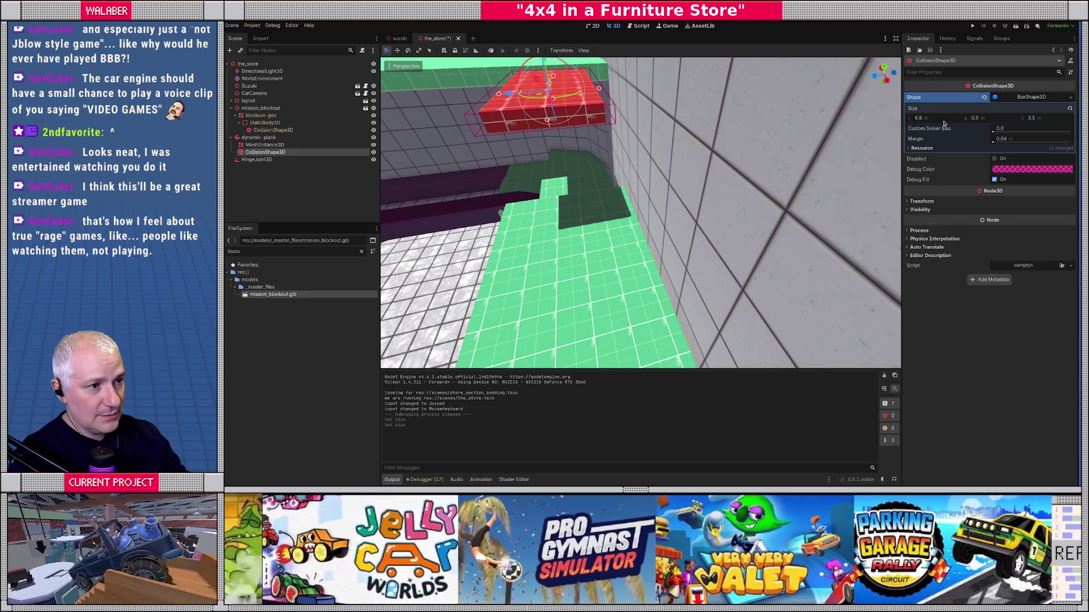
Set the plank's mesh size to x 6.8 and z 3.5 to match the collision box.
click(277, 145)
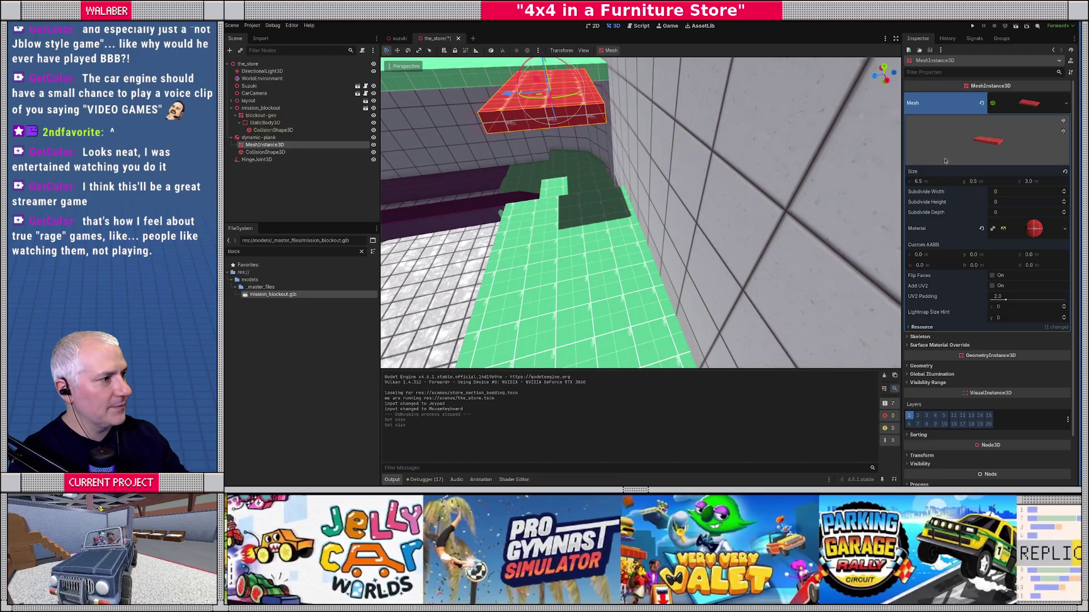
click(931, 183)
text(6.8)
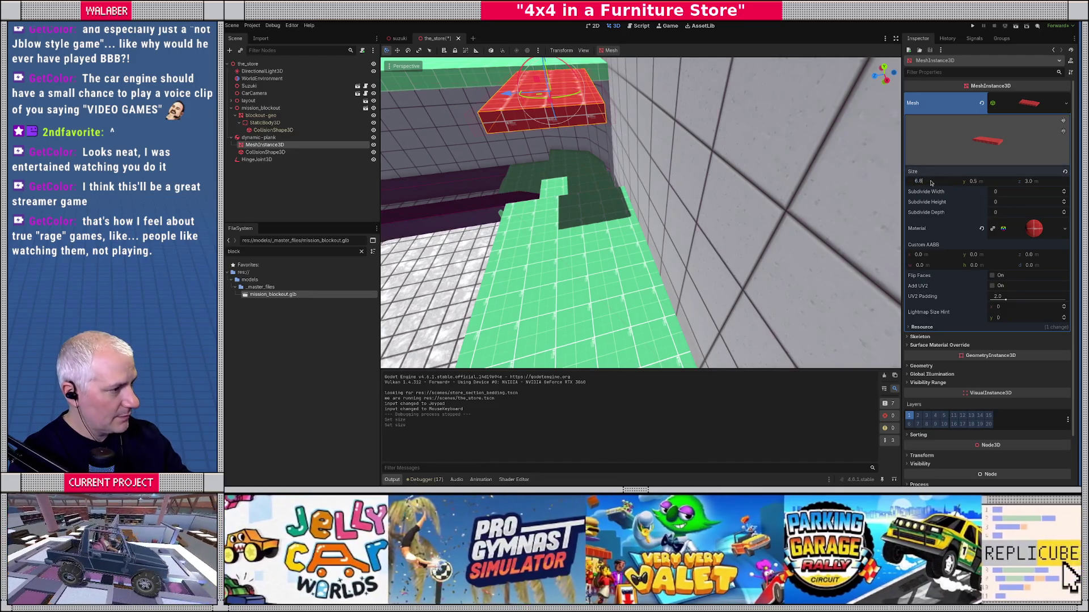
key(Tab)
key(Tab)
text(3.)
key(Return)
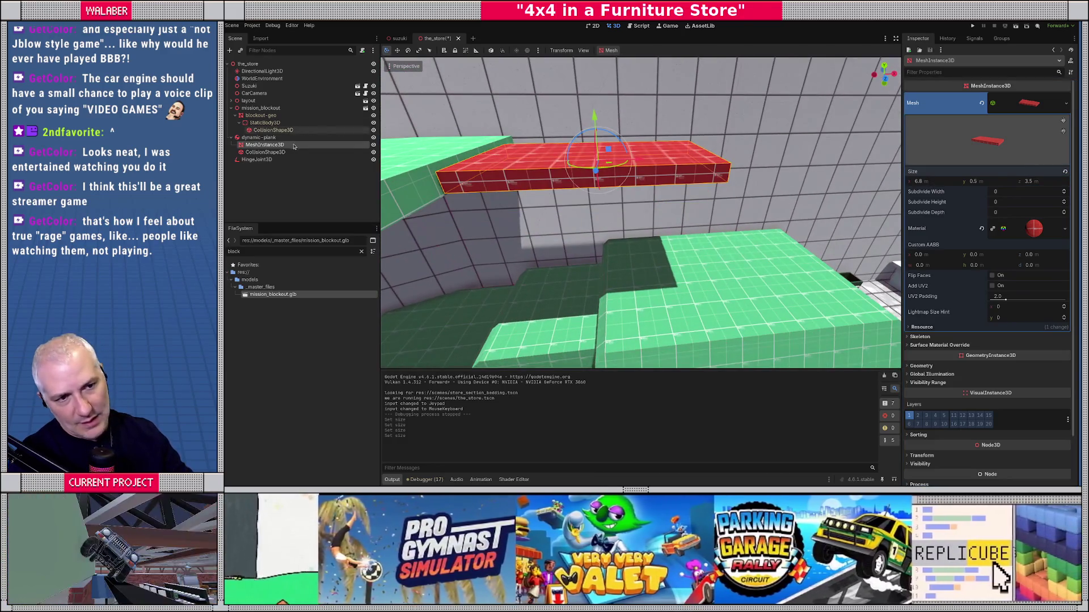
click(258, 138)
Nudge the red dynamic-plank slightly along X and Z with the gizmo.
drag(552, 156, 678, 145)
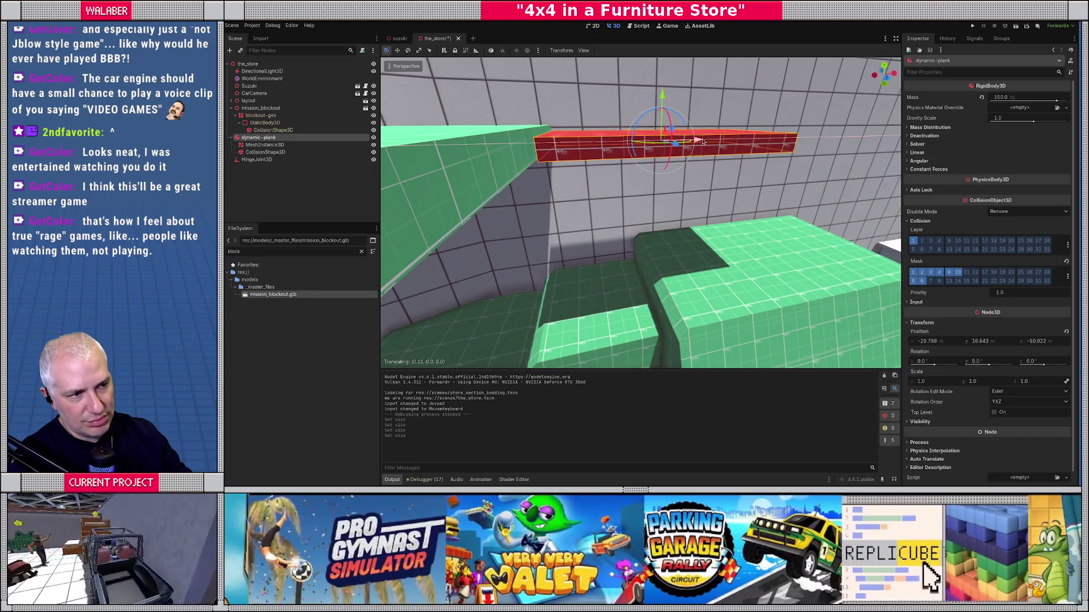
mouse_move(699, 141)
mouse_down()
mouse_move(594, 177)
mouse_move(567, 164)
mouse_up()
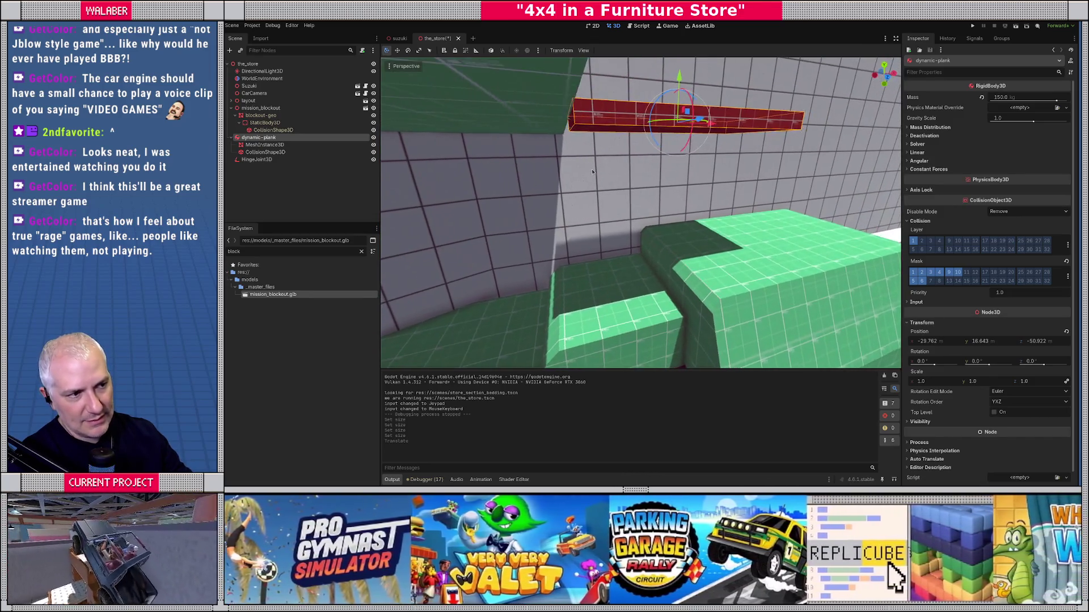
click(256, 160)
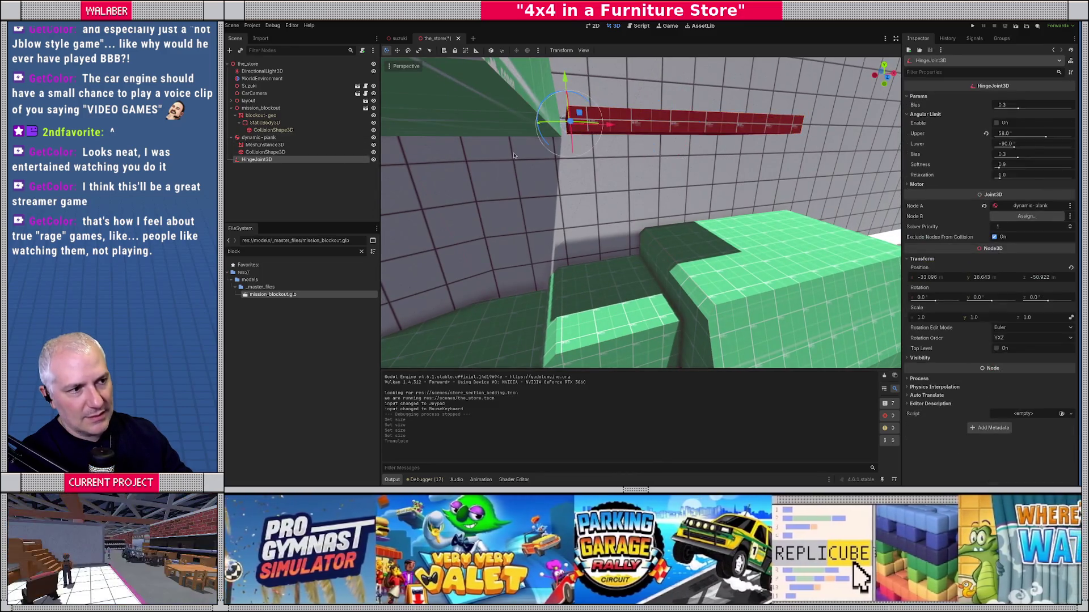
scroll(514, 158, down, 5)
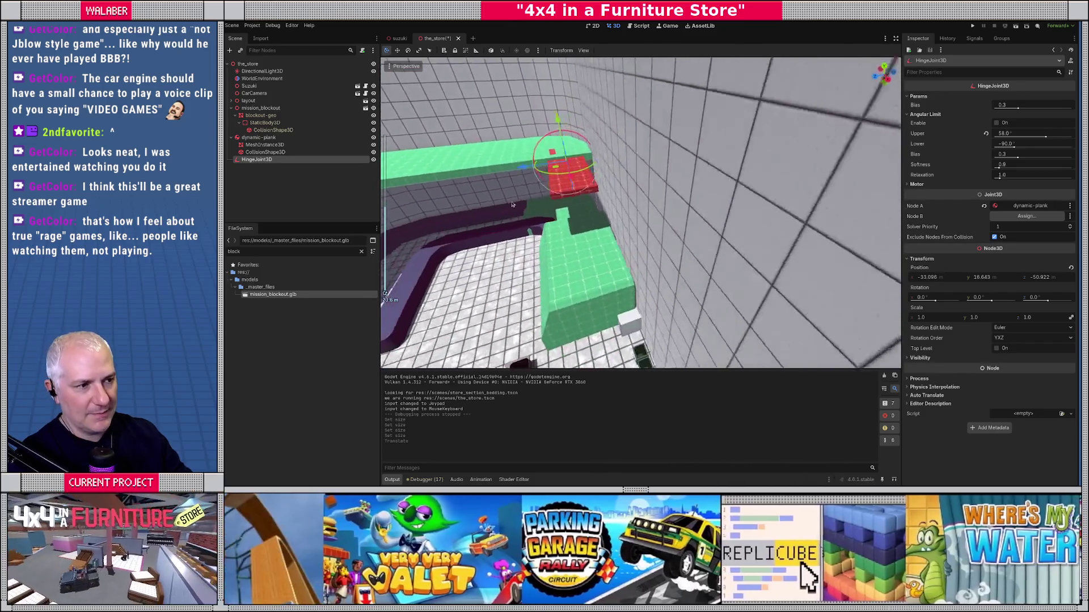
scroll(512, 204, up, 4)
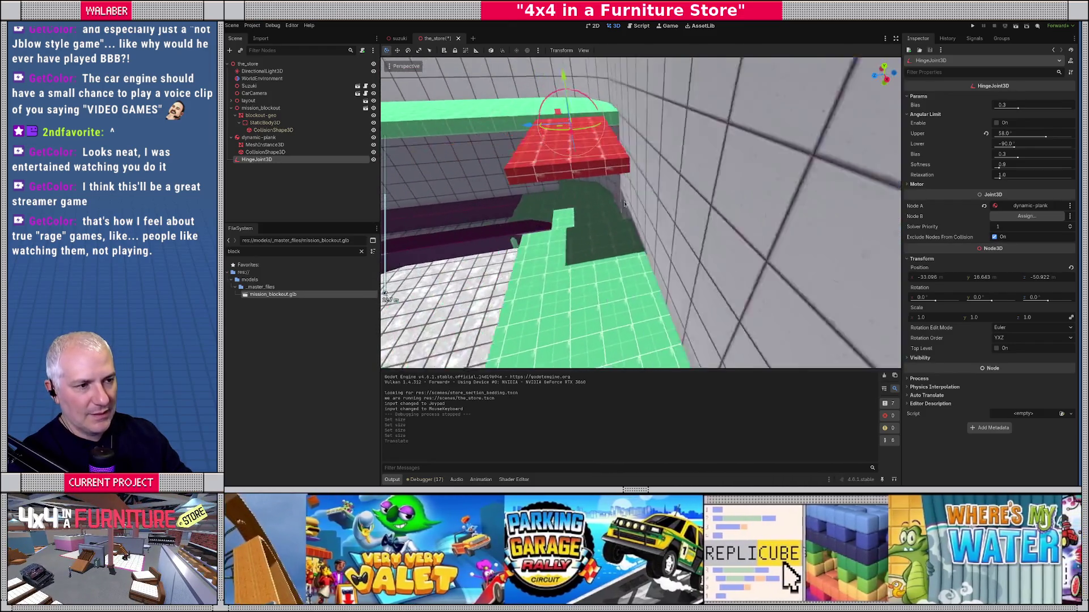
click(259, 137)
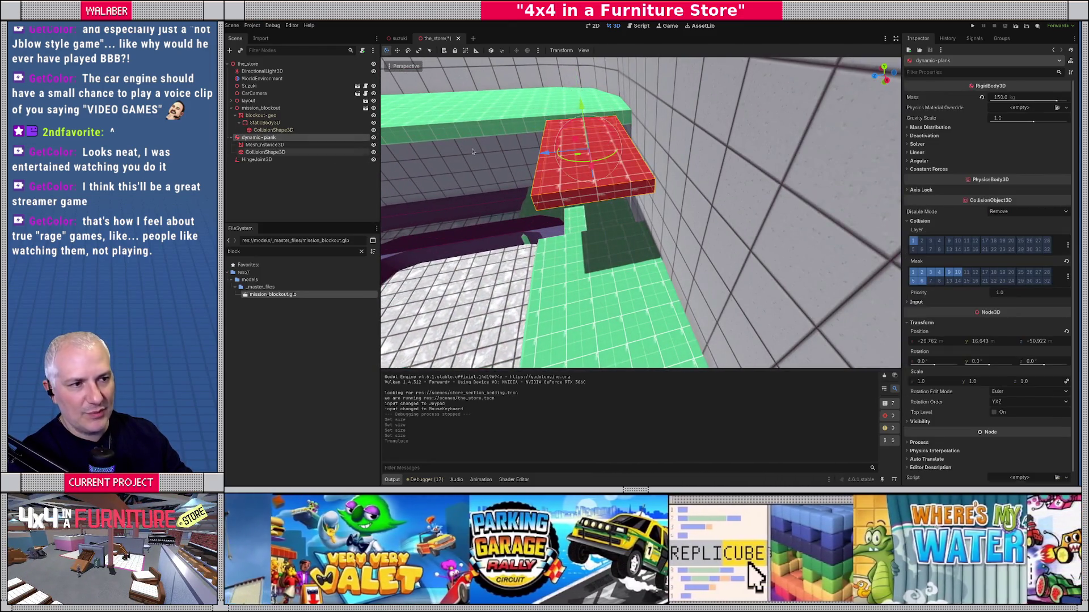
drag(546, 154, 564, 153)
Move HingeJoint3D along Z to about (-33.1, 18.64, -51.6), save the_store and run it.
scroll(624, 170, down, 3)
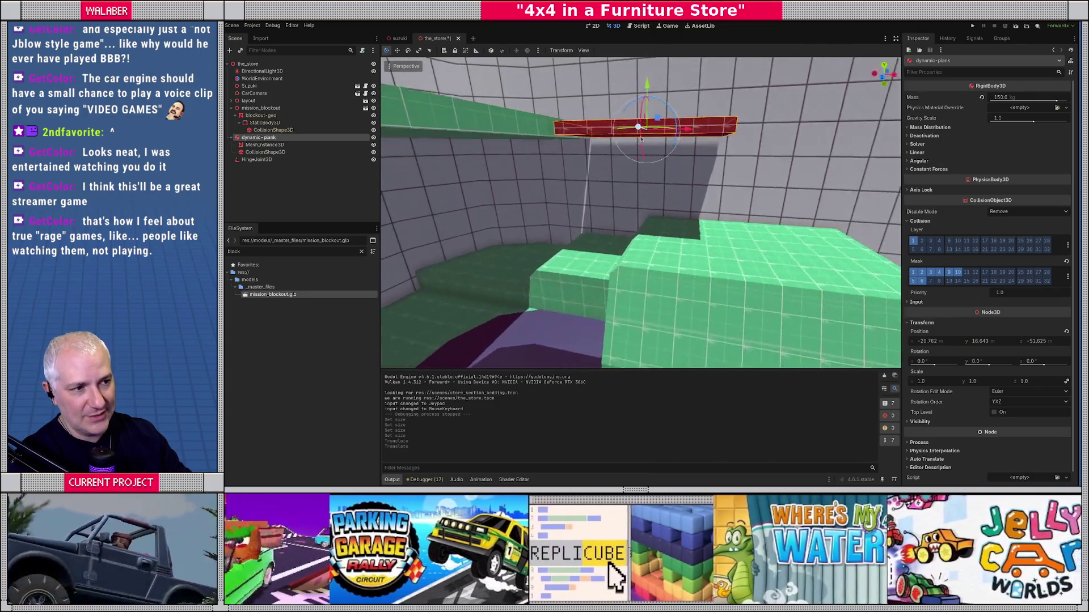
scroll(642, 183, up, 3)
click(606, 199)
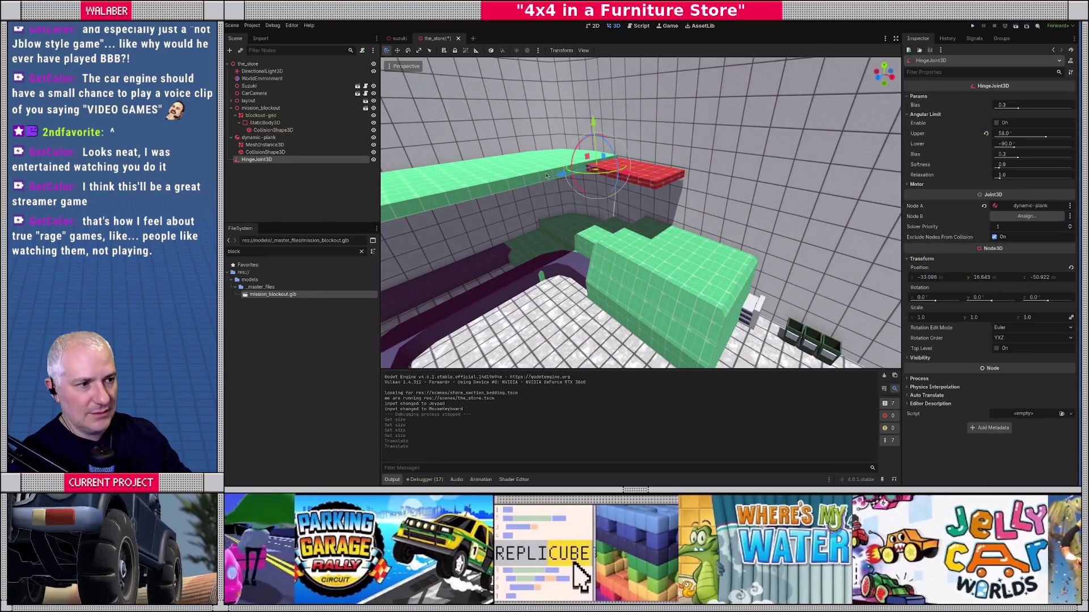
scroll(544, 170, up, 2)
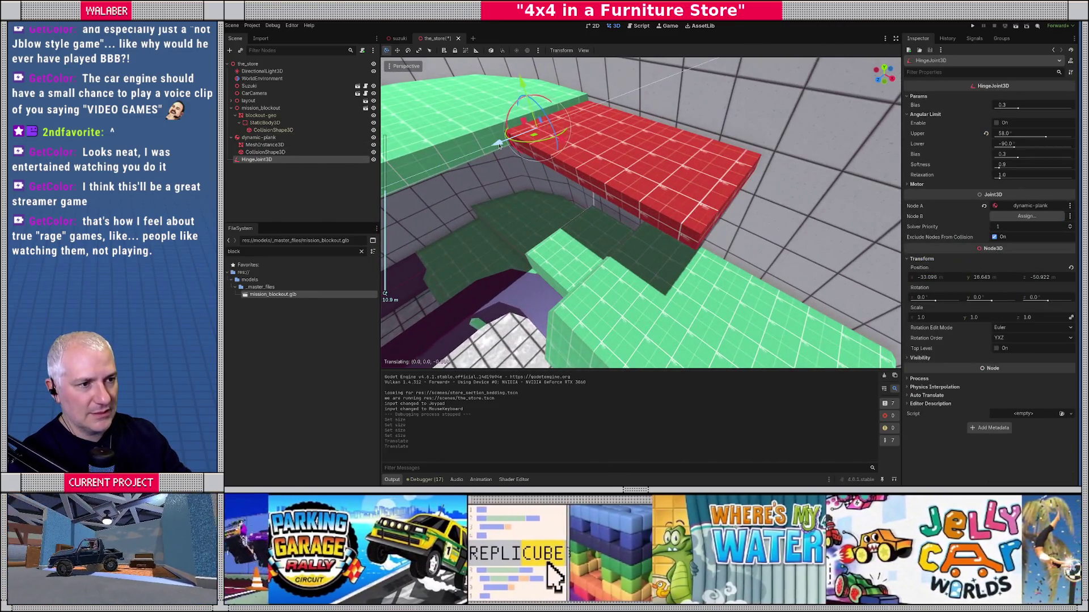
drag(499, 146, 518, 154)
scroll(507, 150, up, 2)
scroll(519, 154, down, 4)
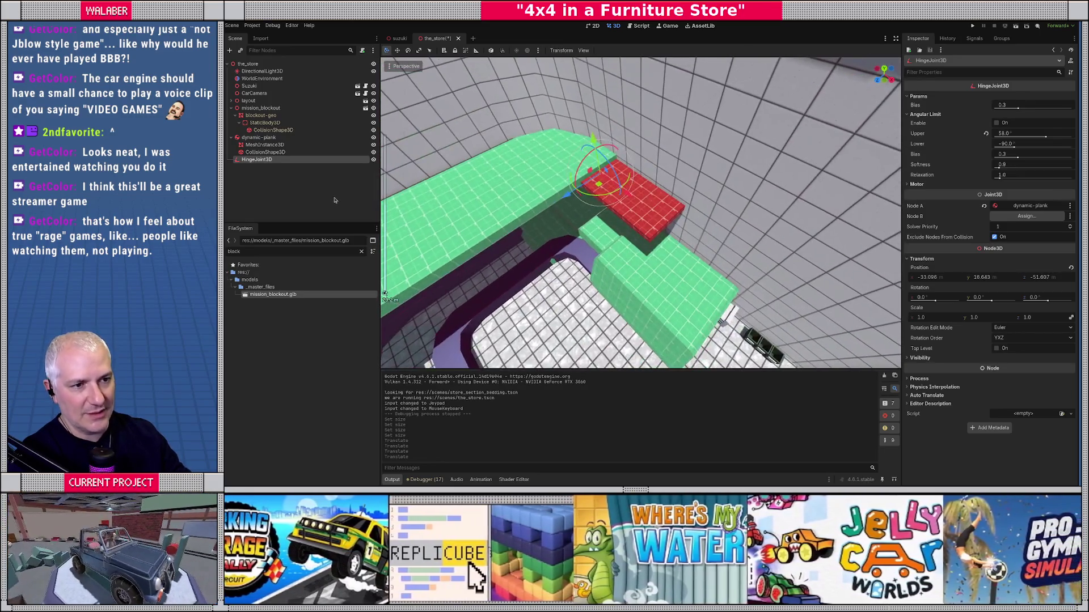
click(335, 200)
key(ctrl+s)
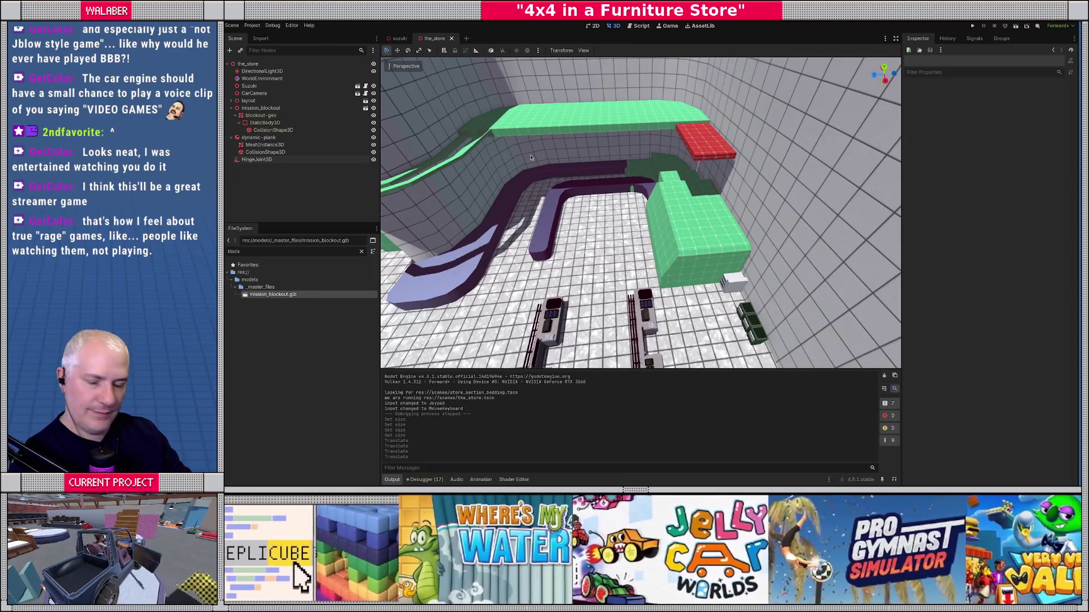
key(F5)
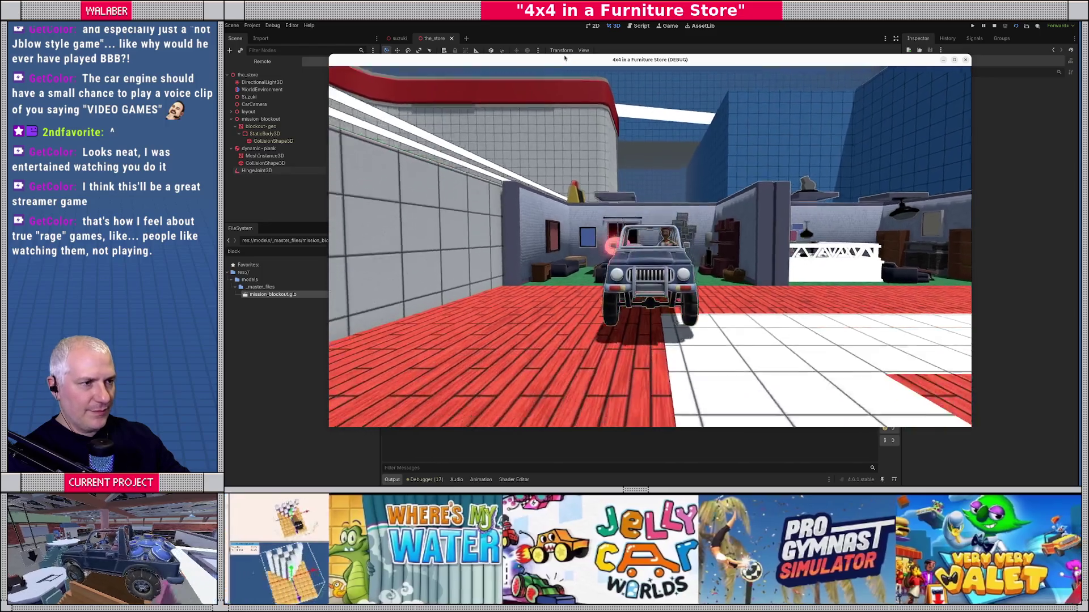
Maximize the running debug game window showing the truck in the furniture store.
double_click(565, 57)
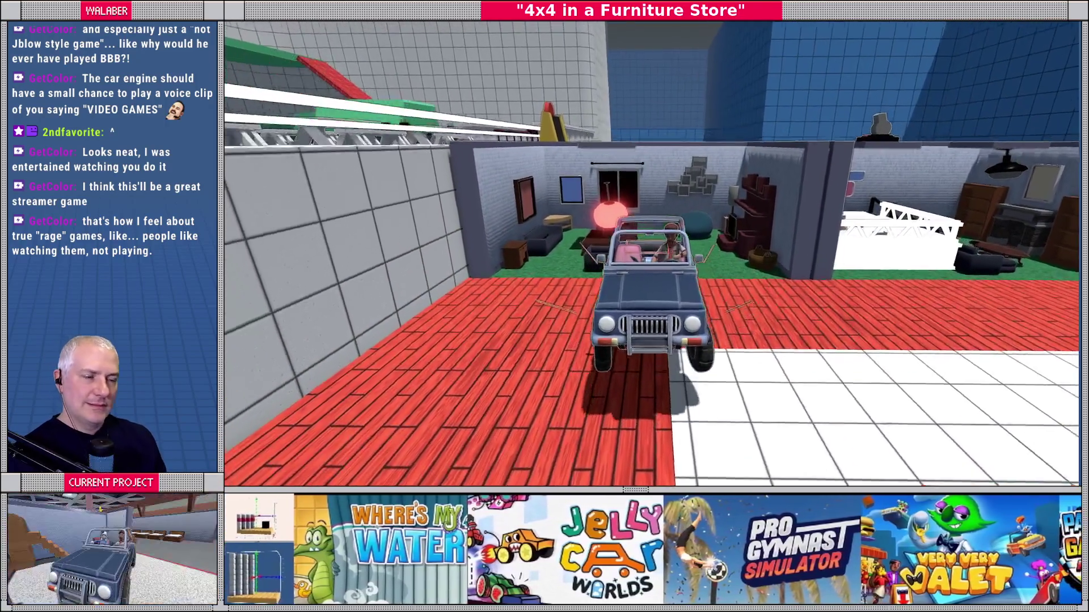
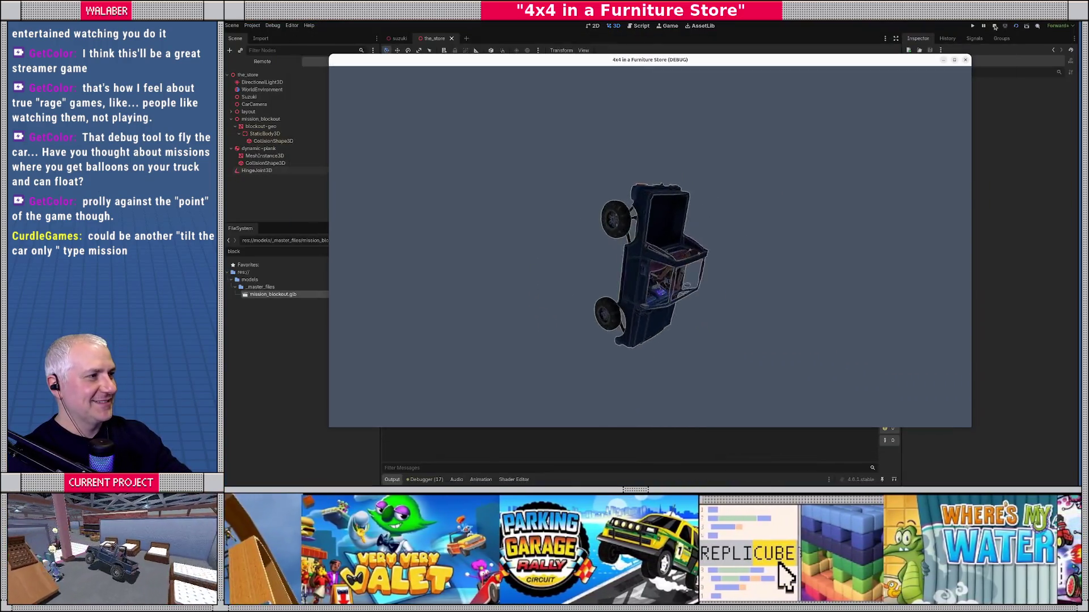
Stop the running game with F8 to return to the_store scene in the 3D editor.
key(F8)
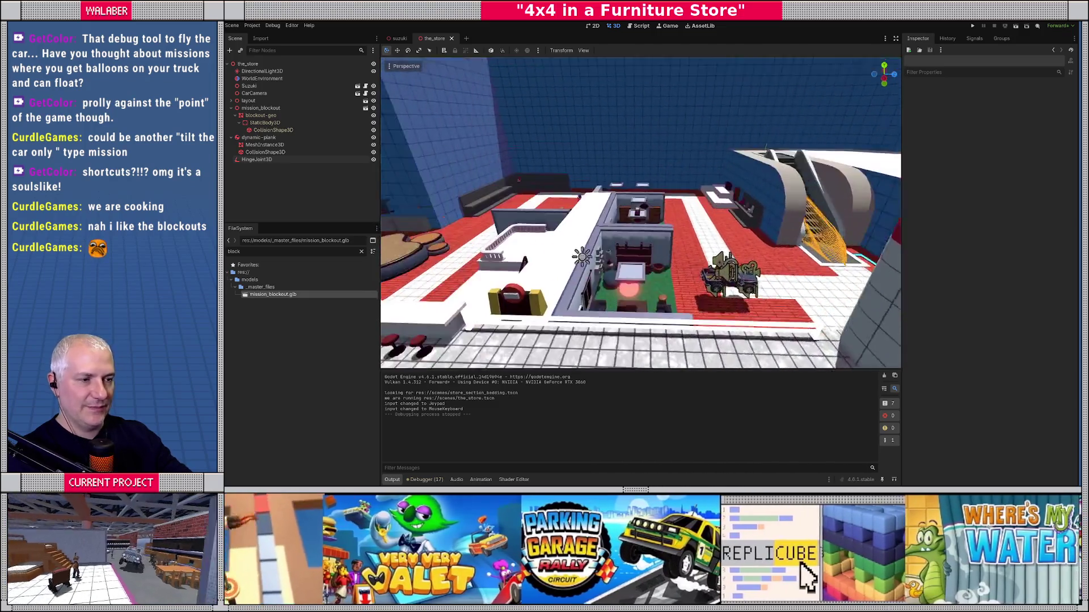
Fly the editor camera over to the curved escalator ramp and look up its stairs.
key(w)
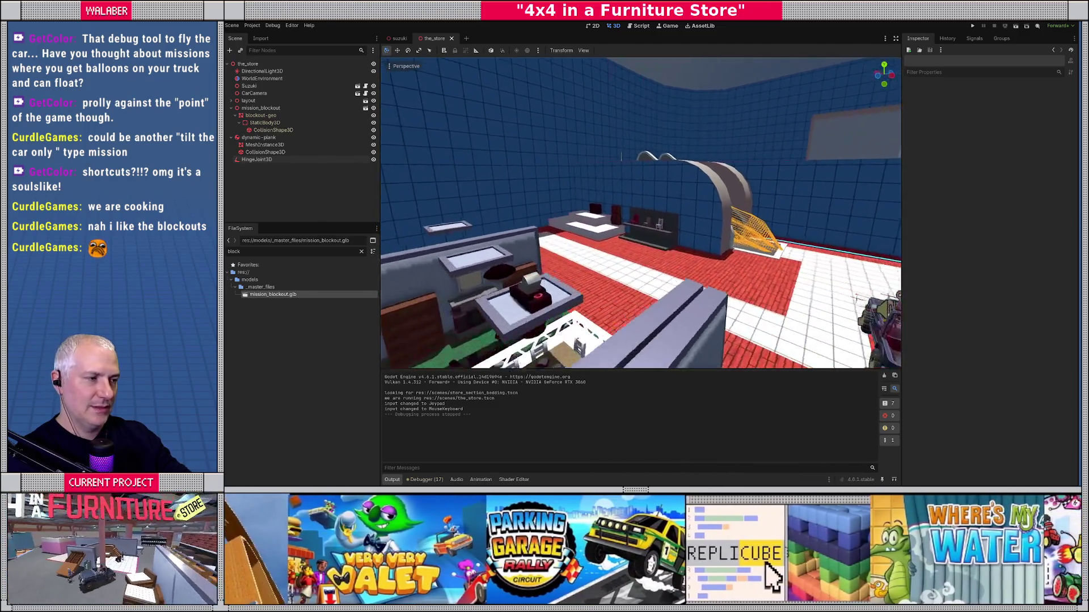
key(w)
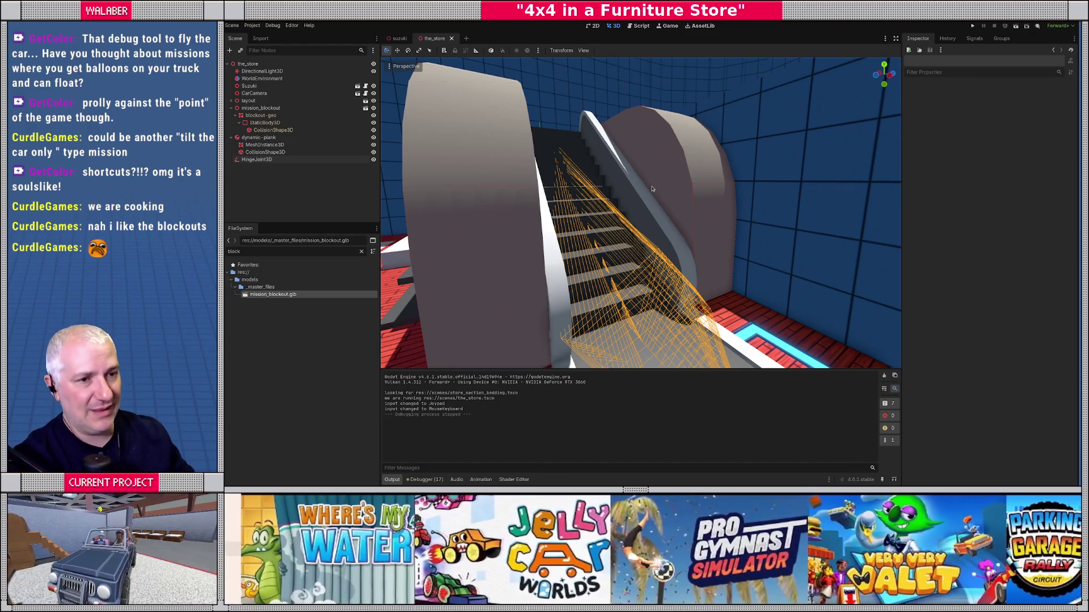
Inspect an escalator step's mesh collider, then select EscalatorStep1 and frame it.
click(573, 143)
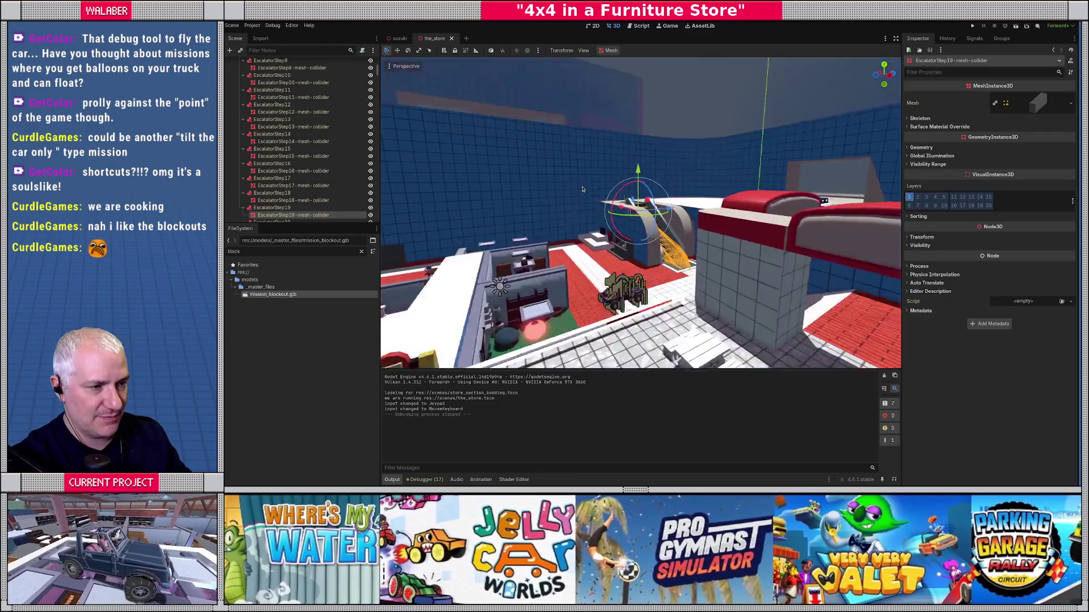
scroll(661, 242, down, 10)
scroll(660, 243, up, 10)
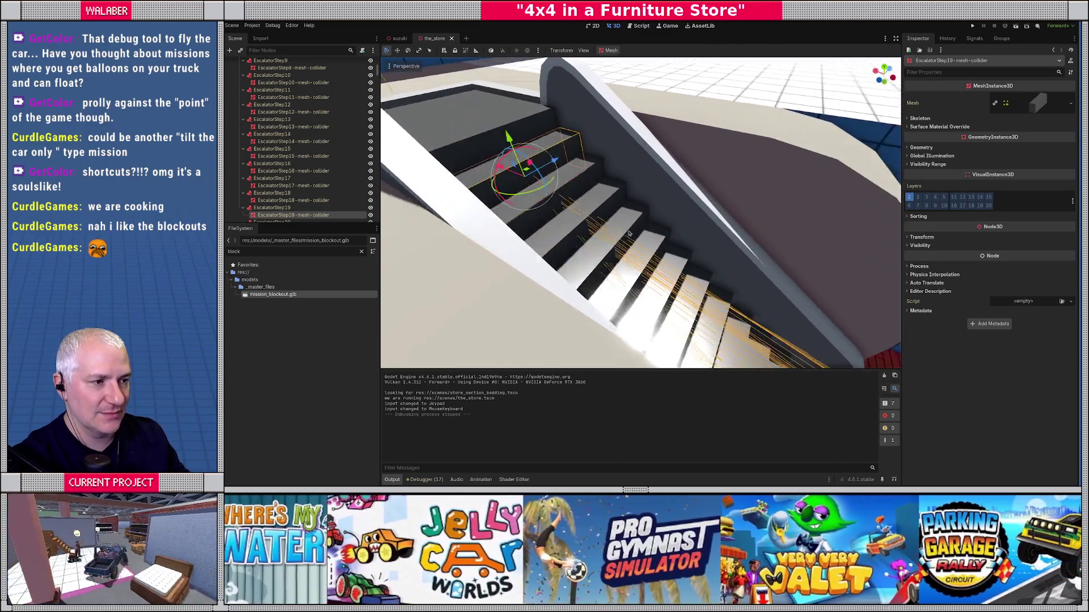
scroll(628, 233, down, 5)
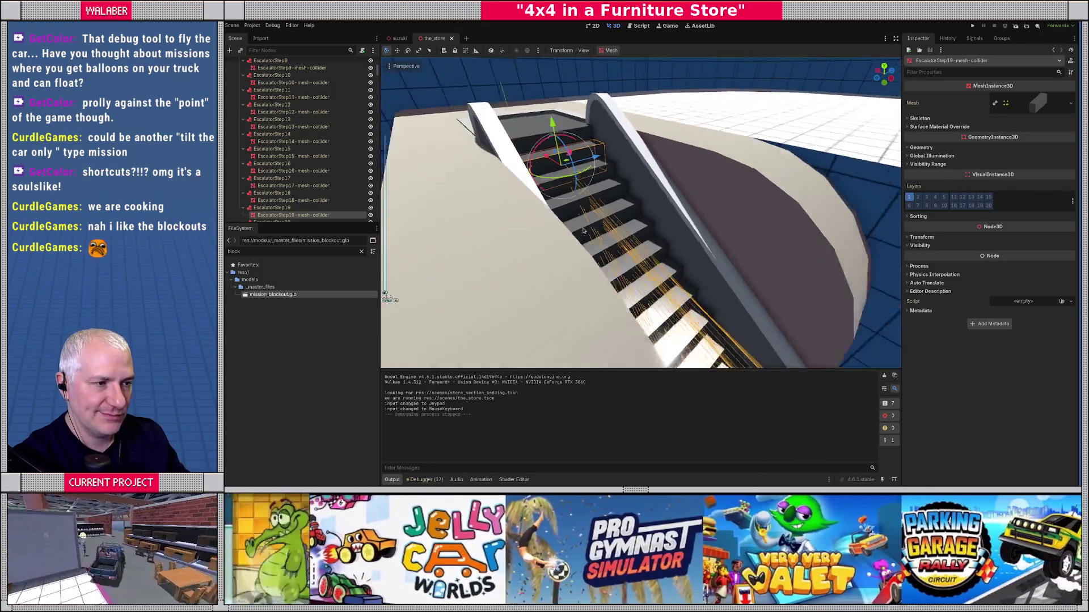
scroll(575, 188, up, 5)
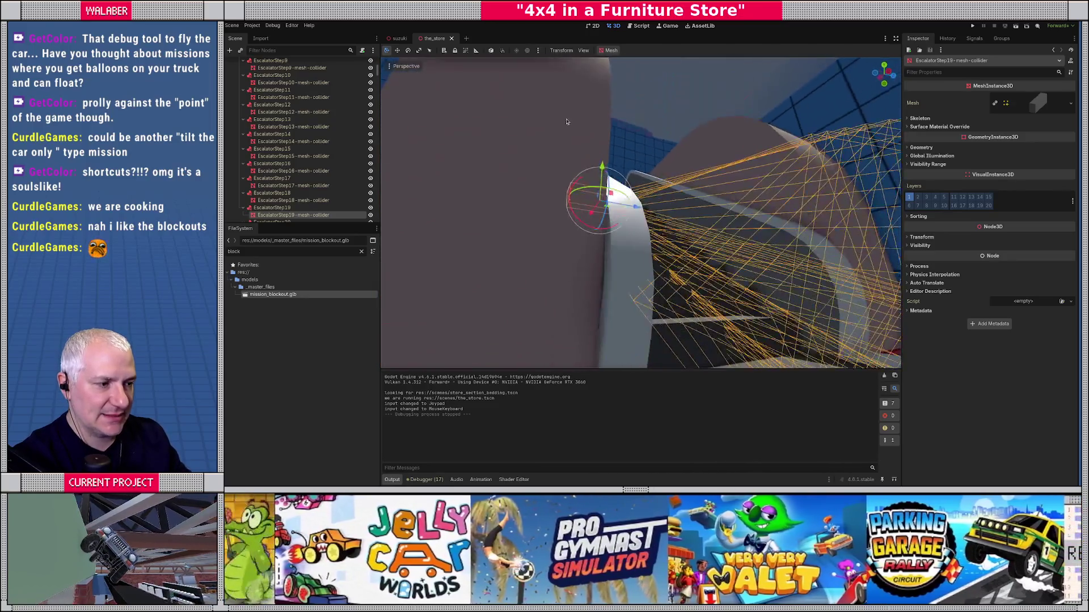
scroll(589, 196, down, 5)
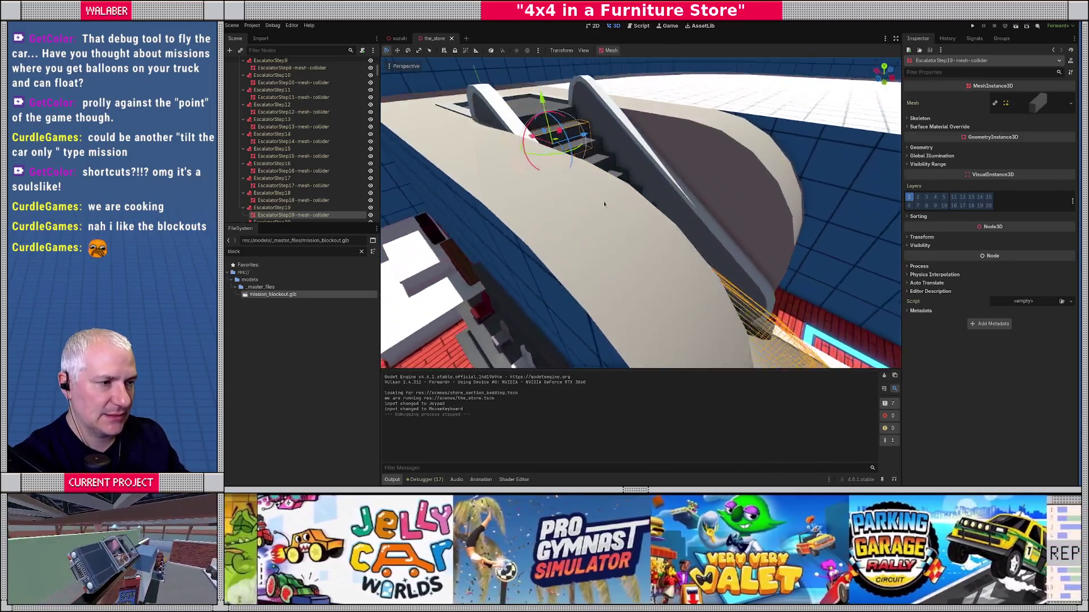
drag(604, 204, 609, 214)
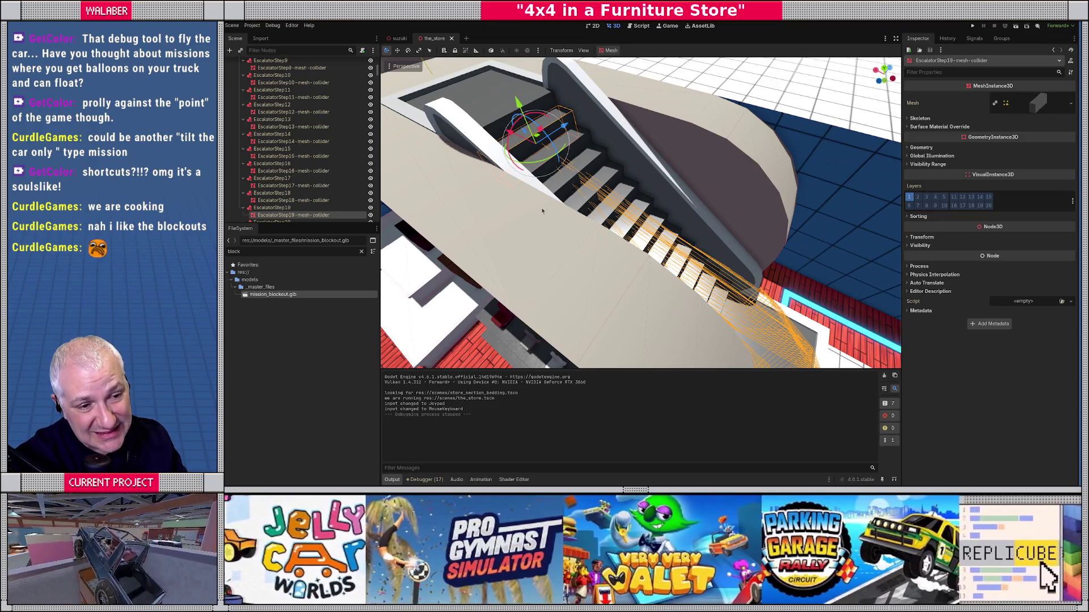
scroll(304, 136, up, 10)
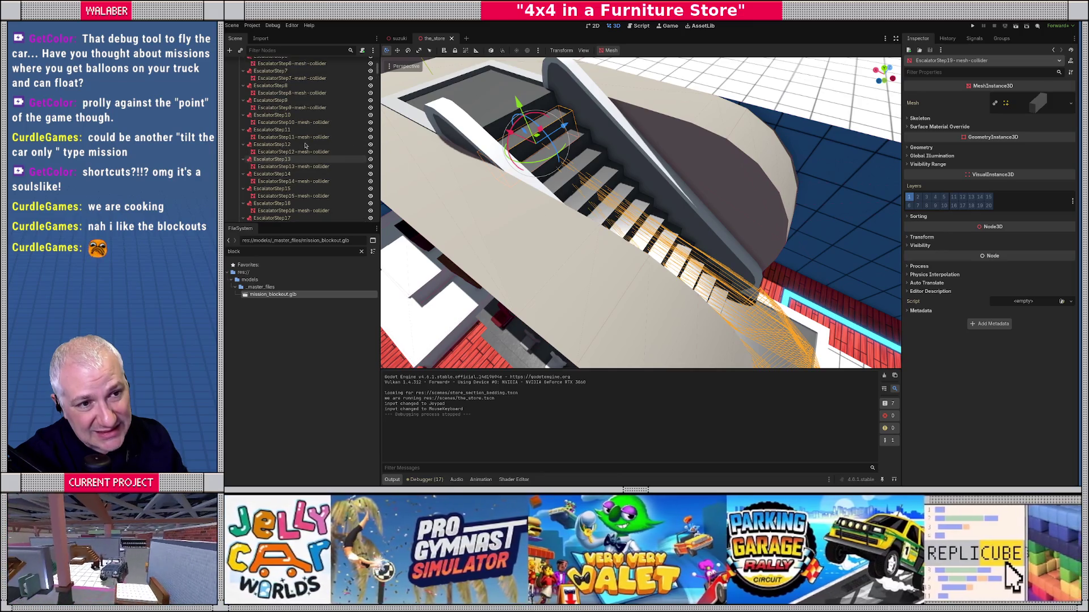
click(271, 81)
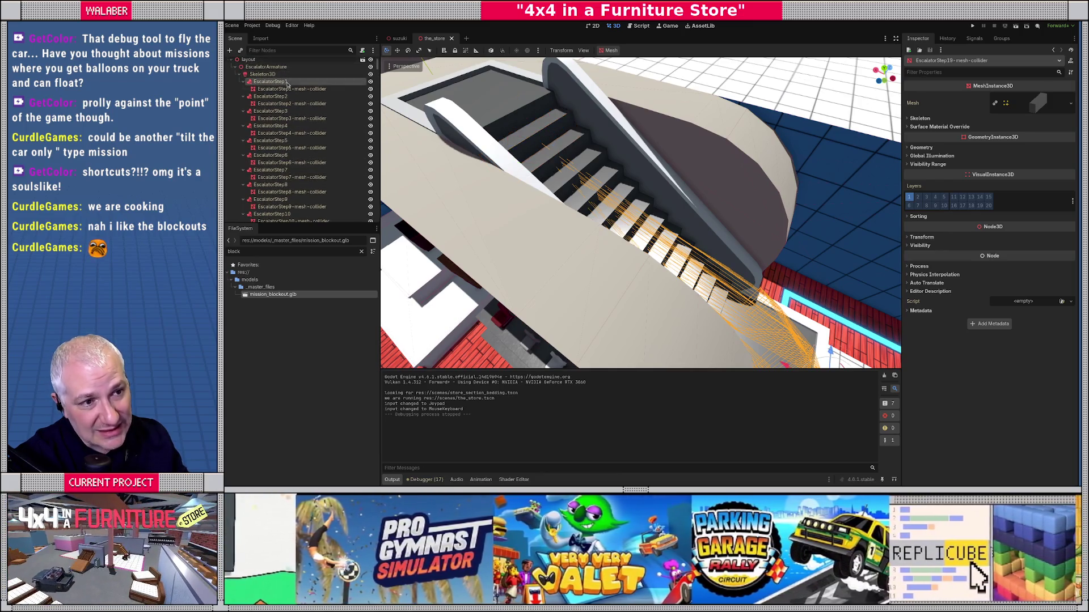
key(f)
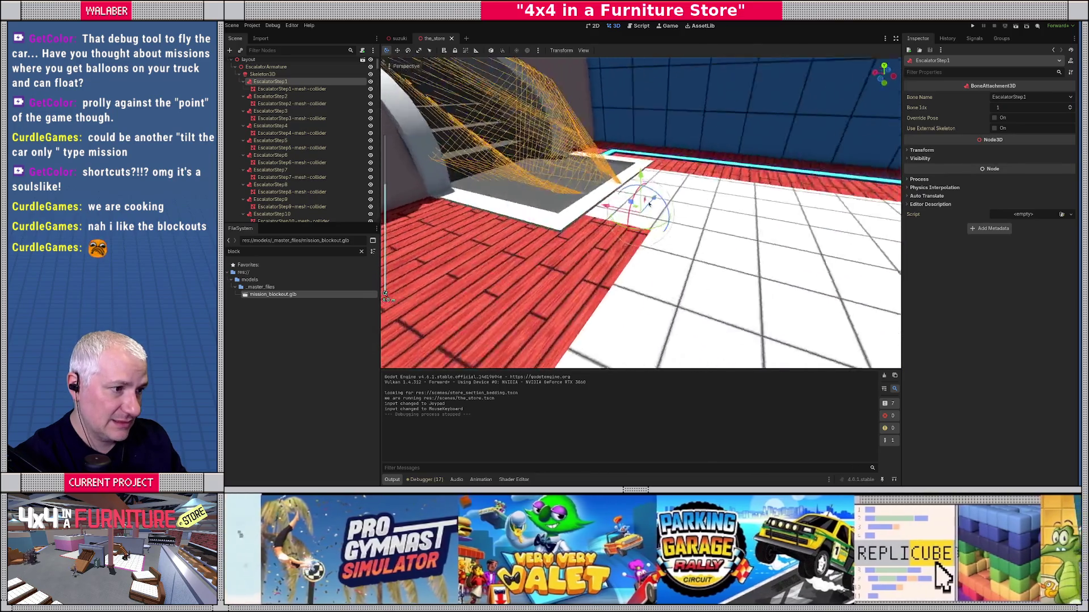
Check the EscalatorStep19 collider from the front, then show the AnimationPlayer's ArmatureAction tracks.
scroll(660, 180, up, 5)
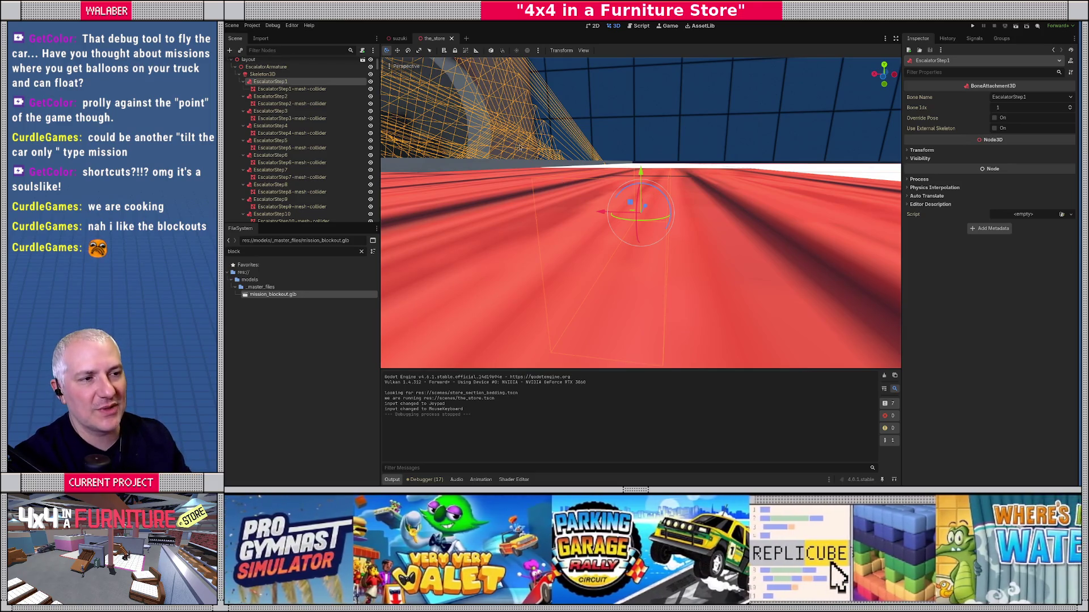
scroll(519, 147, down, 10)
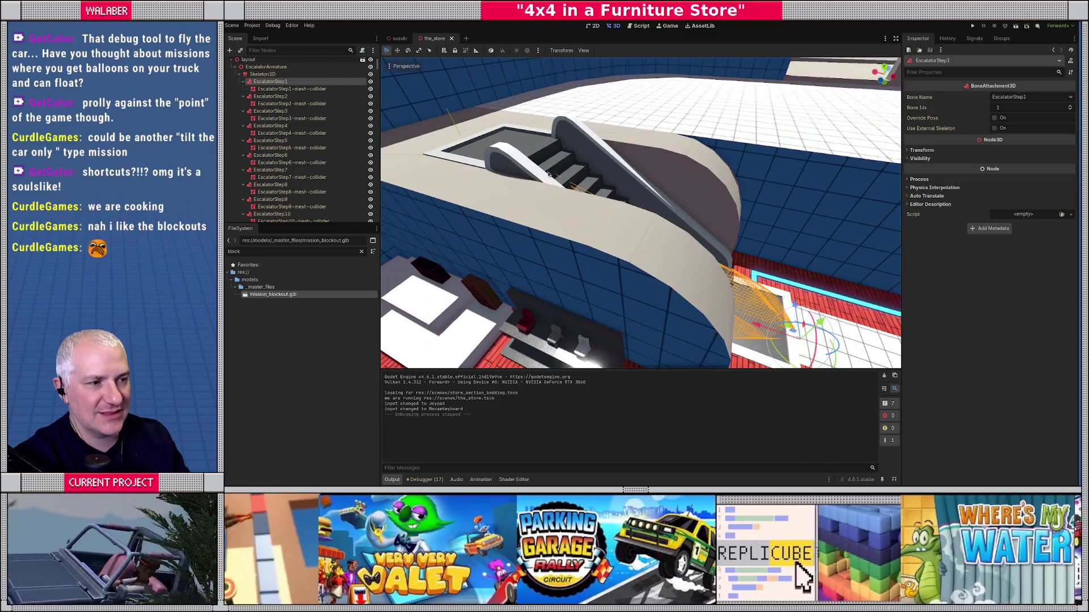
scroll(548, 174, up, 3)
click(533, 170)
scroll(567, 182, up, 4)
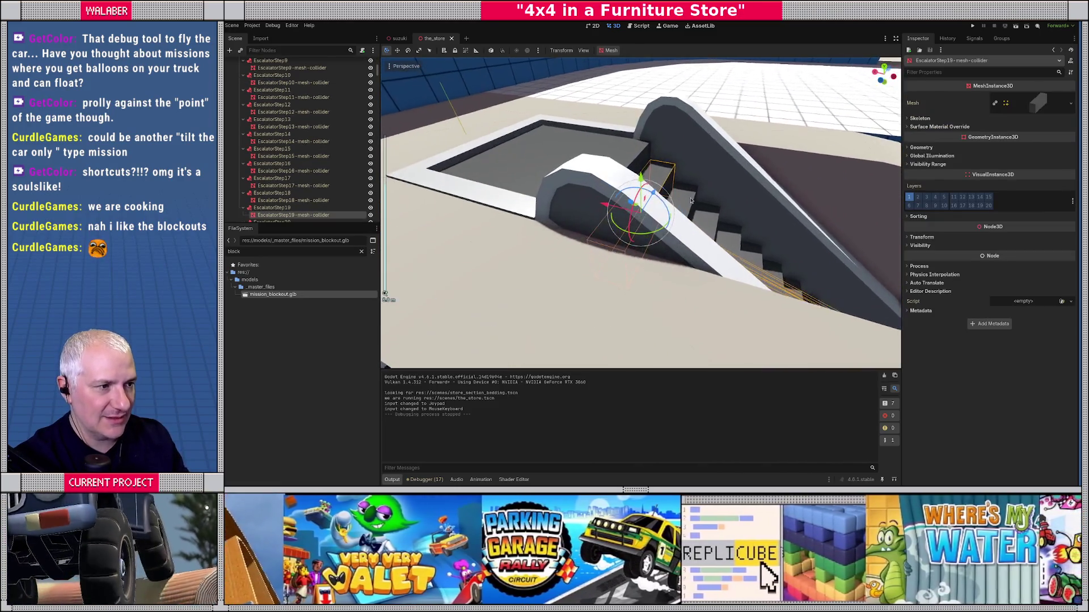
drag(691, 199, 657, 192)
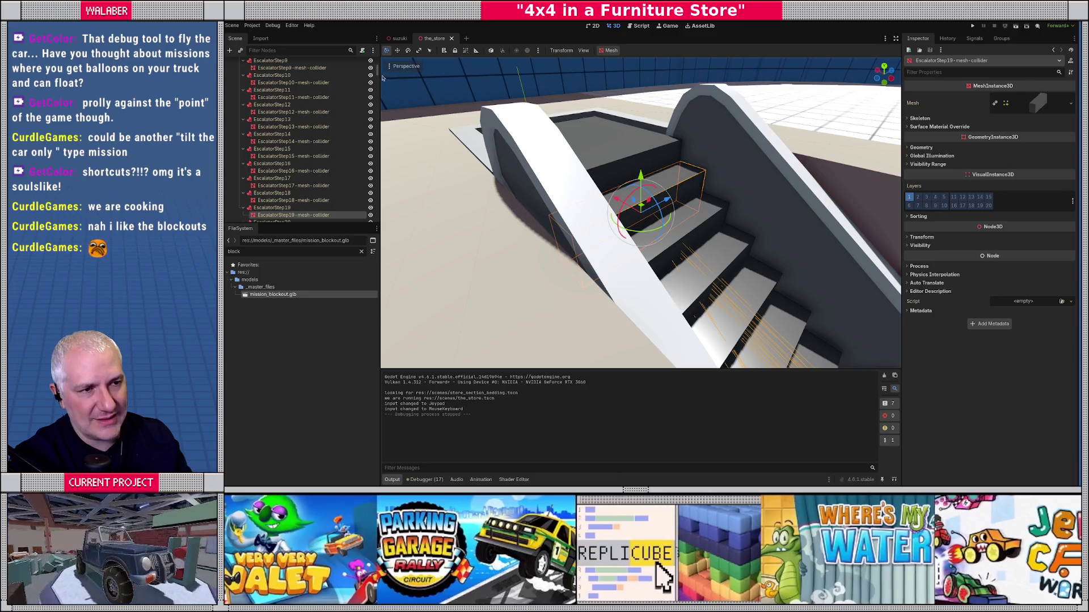
drag(376, 70, 376, 222)
click(264, 156)
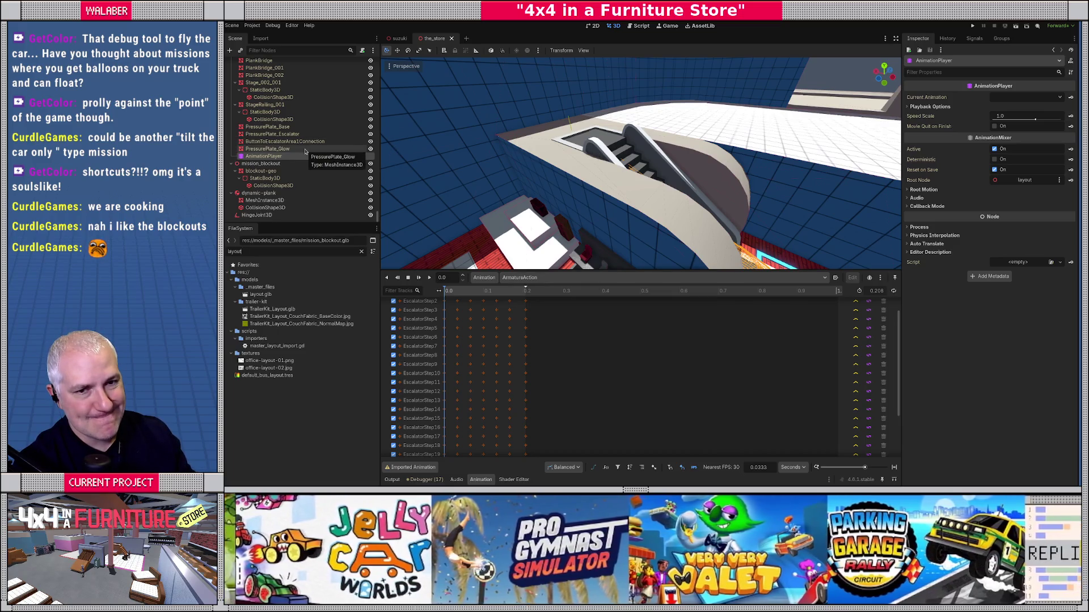
Select EscalatorBase, then locate and select the EscalatorArmature node under layout.
scroll(366, 203, up, 10)
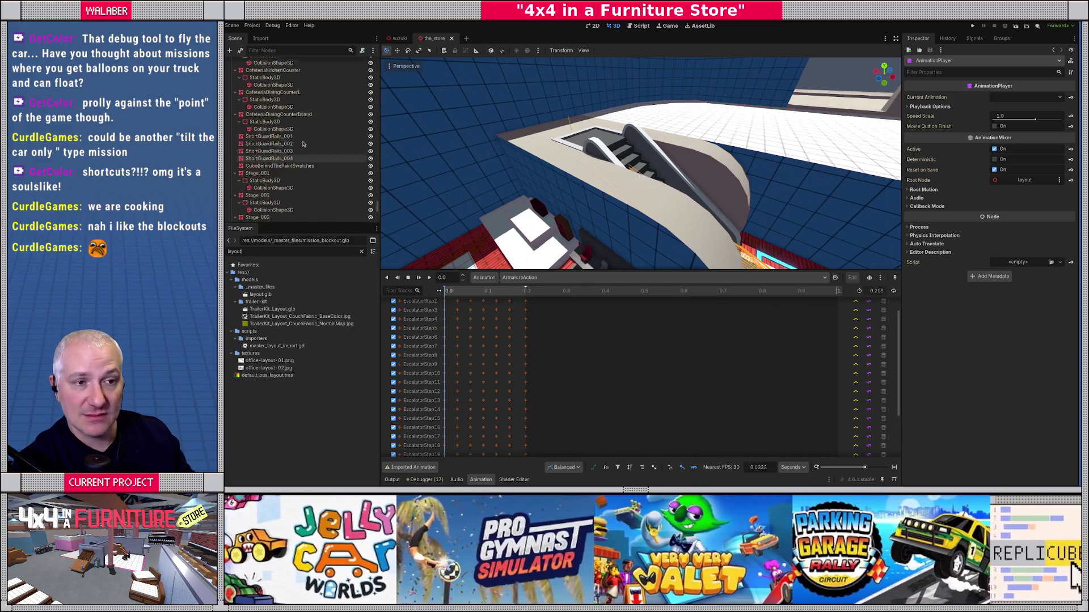
drag(377, 199, 379, 85)
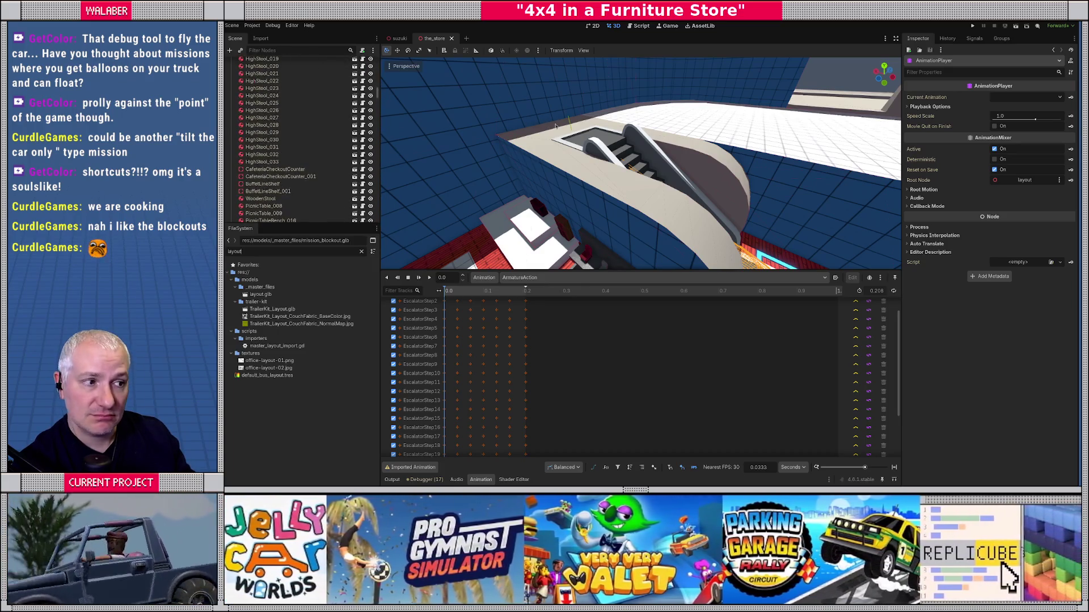
click(435, 159)
scroll(265, 118, up, 10)
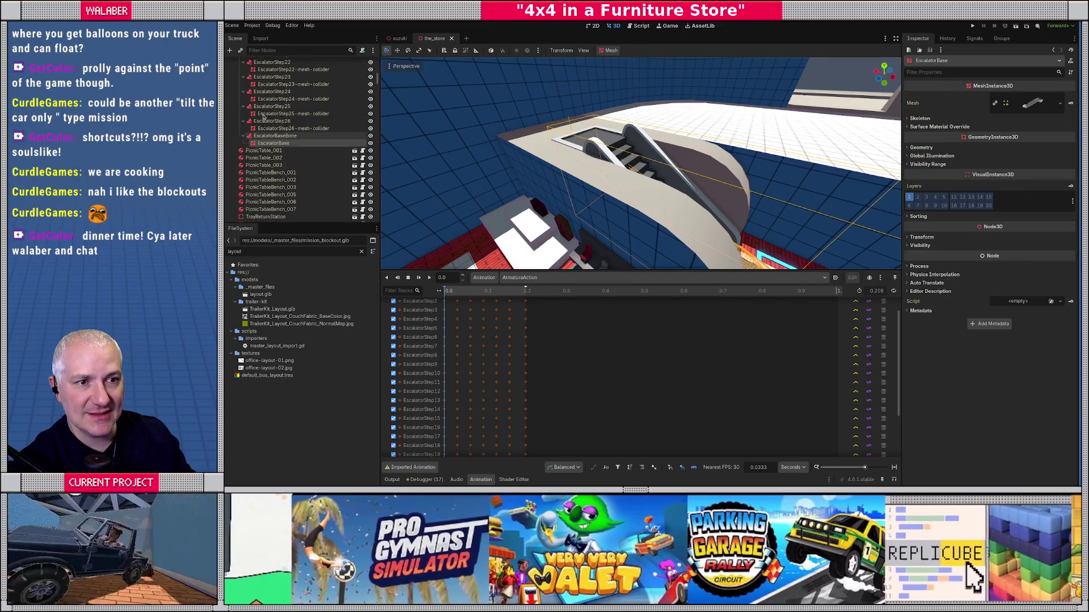
scroll(265, 118, up, 5)
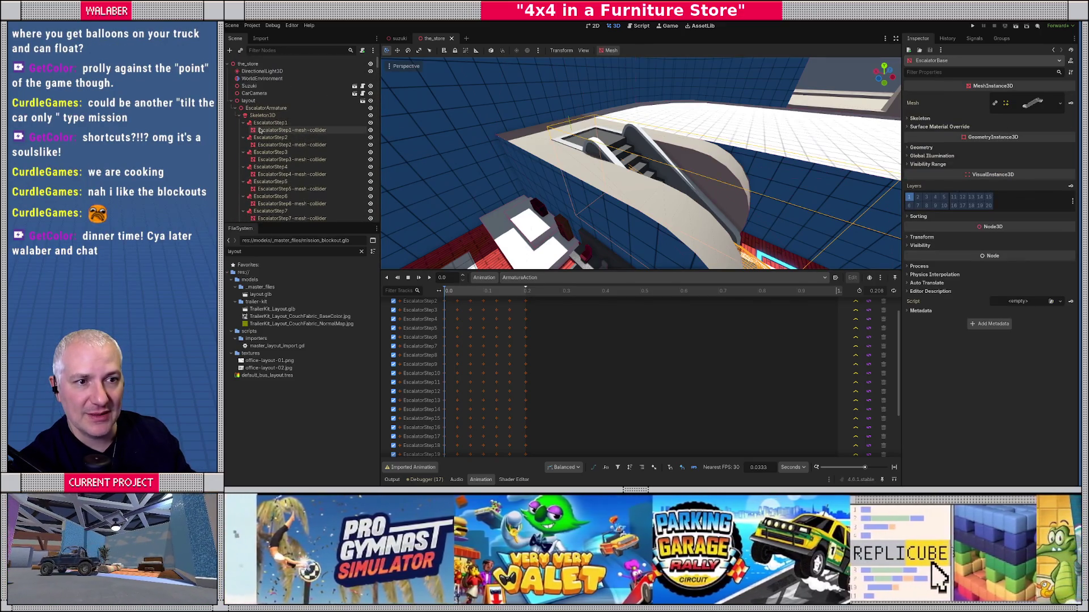
click(264, 107)
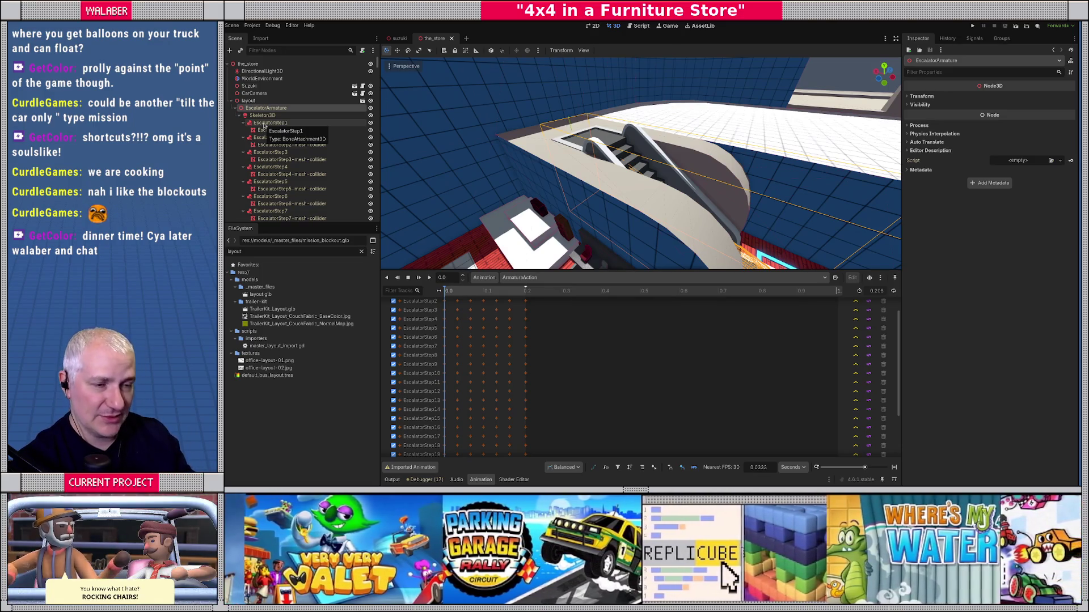
Create a new scene with a 3D root node named EscalatorTest.
click(466, 38)
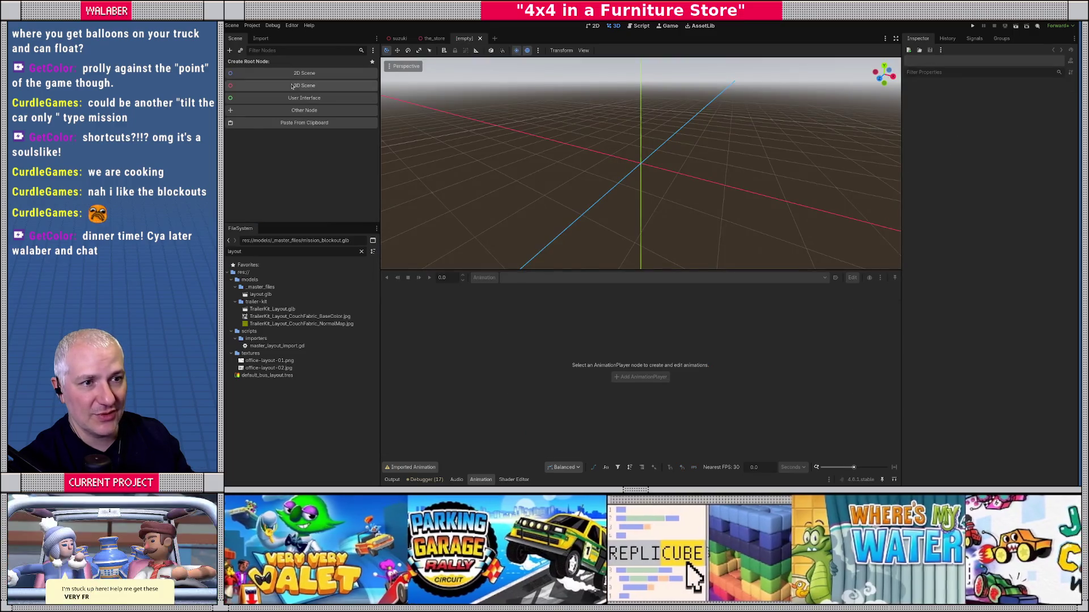
click(271, 81)
key(F2)
text(Es)
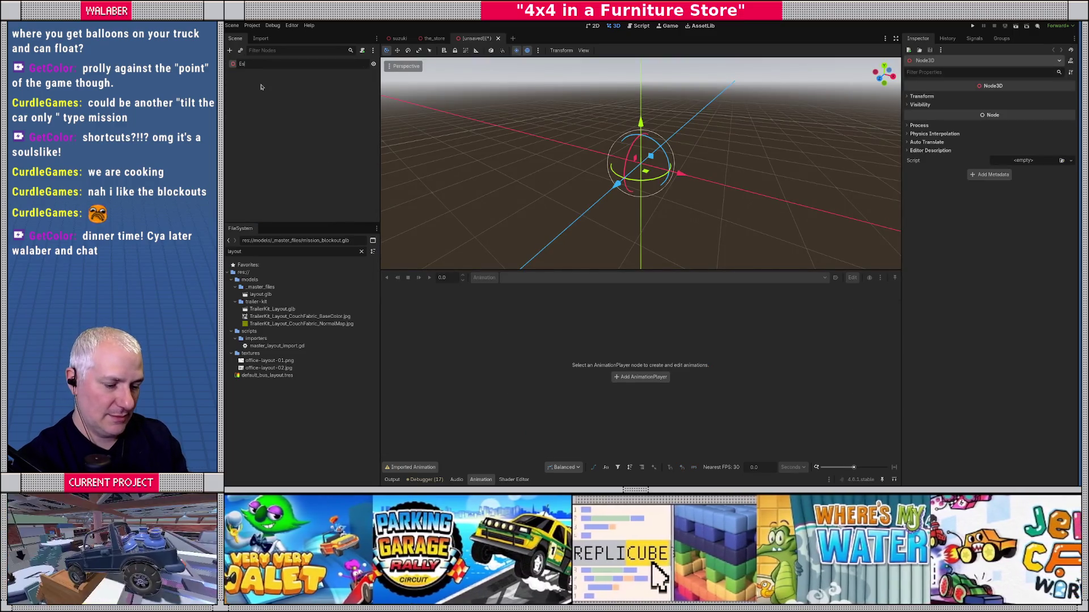
text(calatorTes)
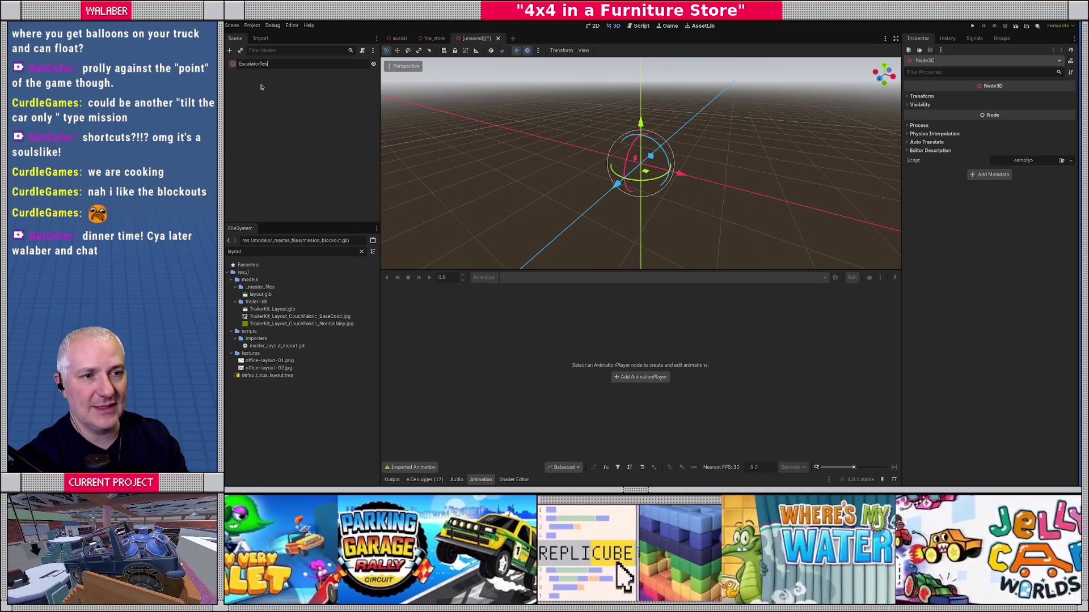
text(t)
key(Return)
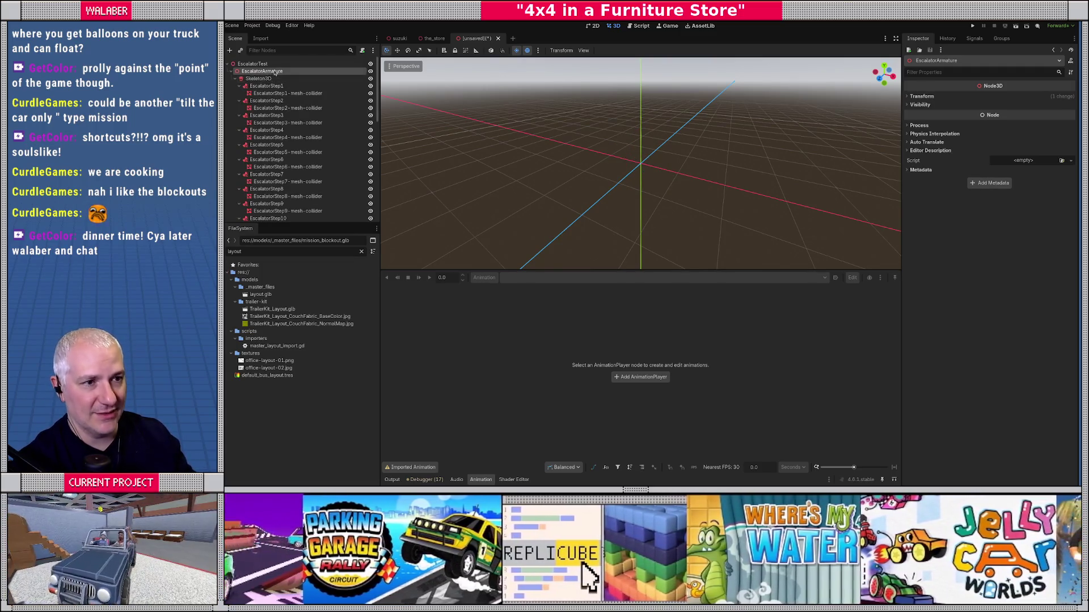
Reset the EscalatorArmature's position to the origin (0, 0, 0).
click(922, 96)
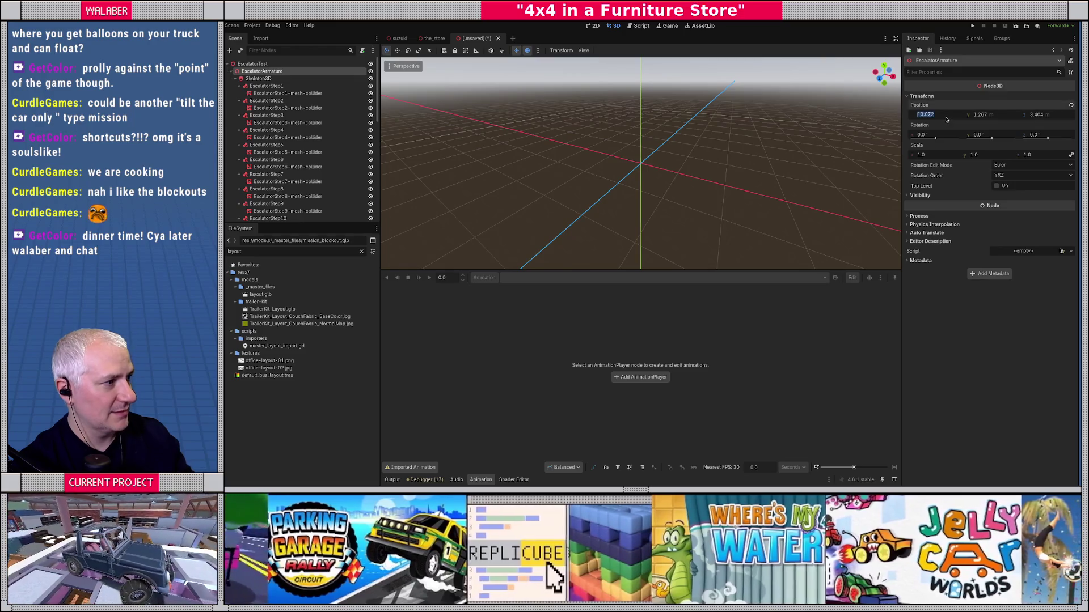
click(1071, 105)
scroll(704, 157, down, 5)
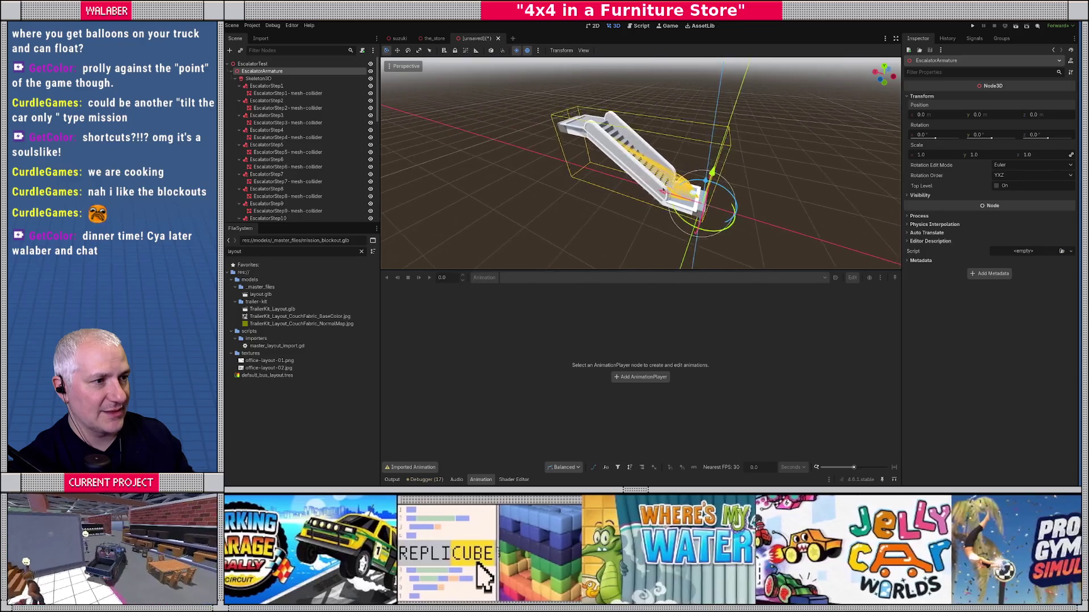
scroll(462, 96, up, 3)
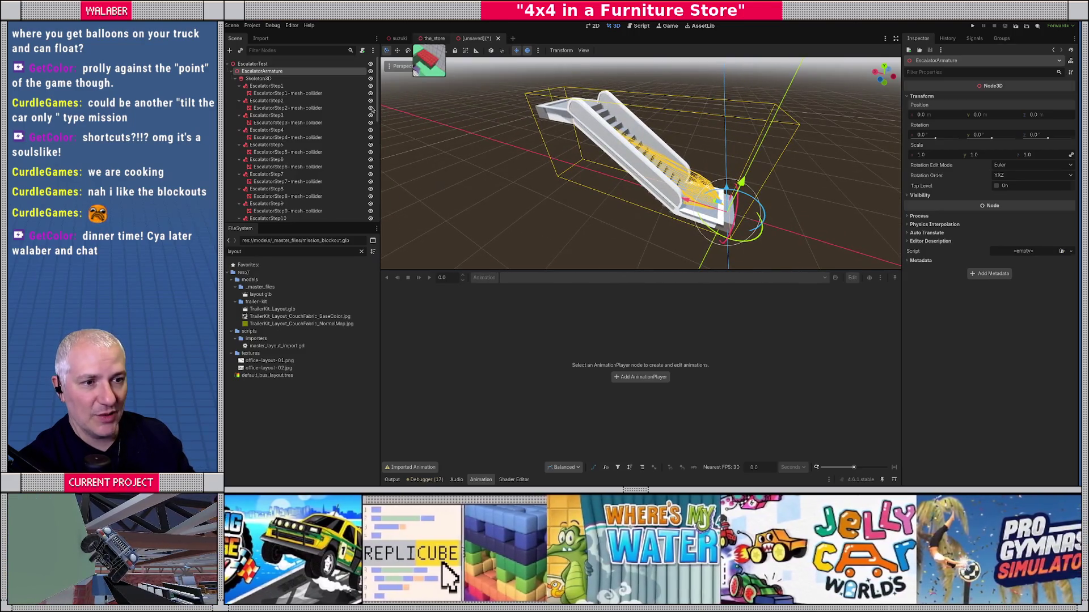
Review the store scene's AnimationPlayer tracks, then select the EscalatorTest root in the unsaved scene.
click(434, 38)
click(235, 108)
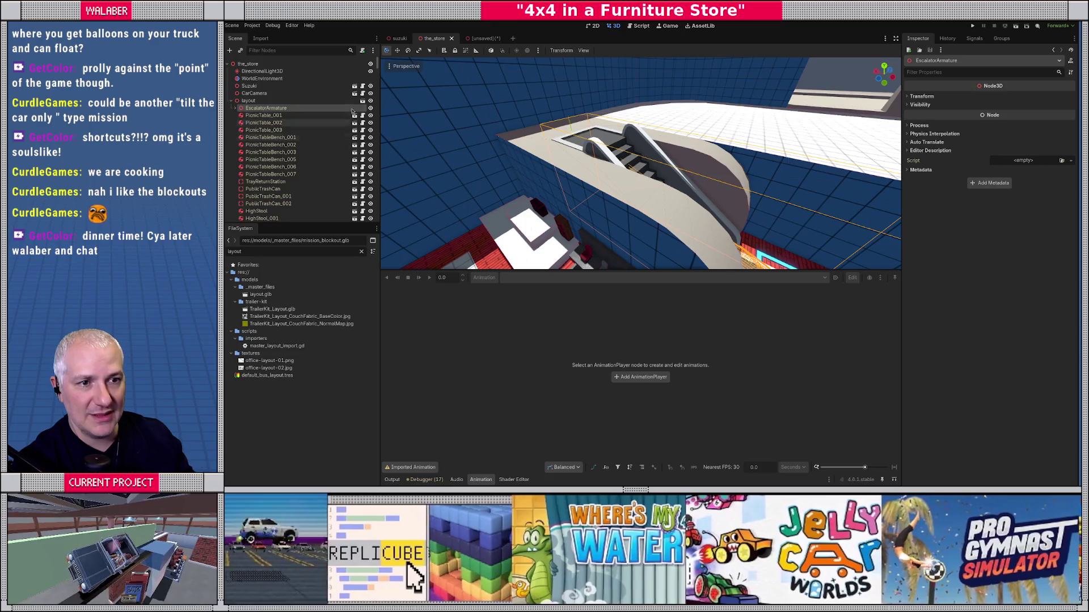
scroll(377, 66, down, 15)
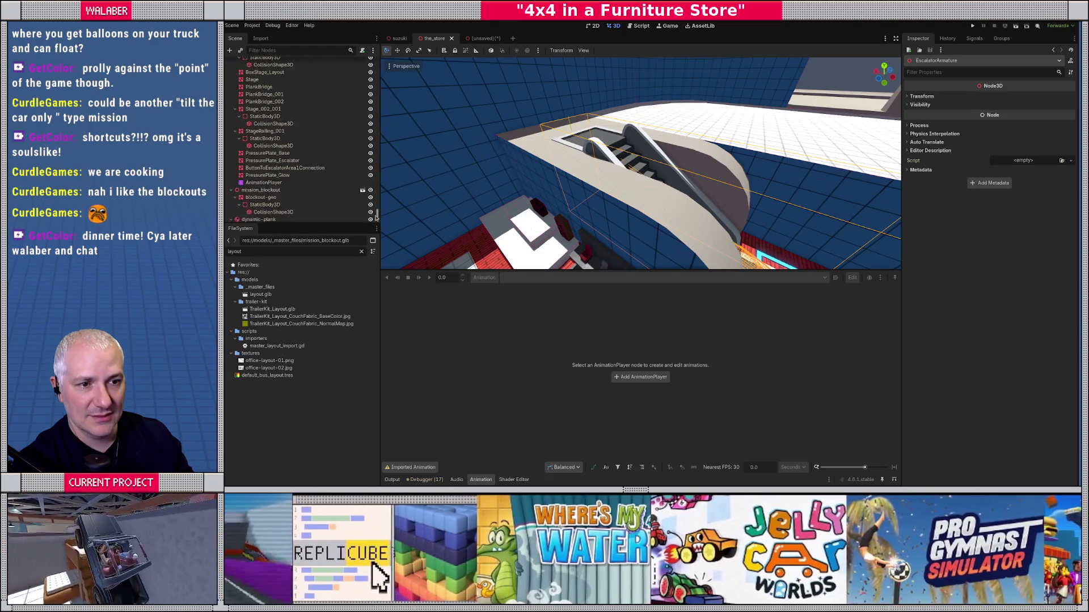
click(272, 156)
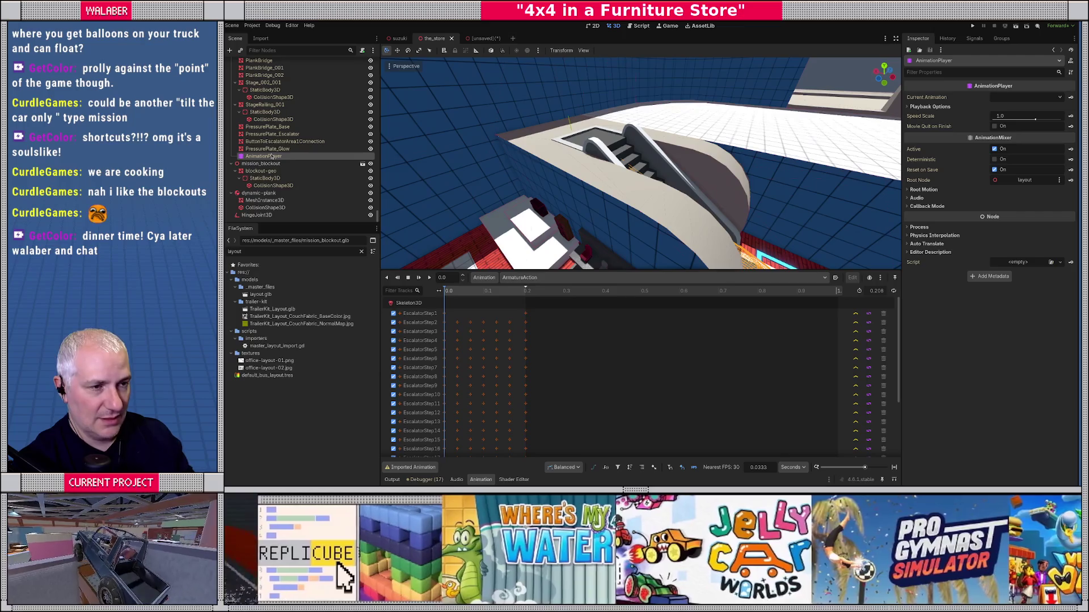
click(482, 38)
click(251, 66)
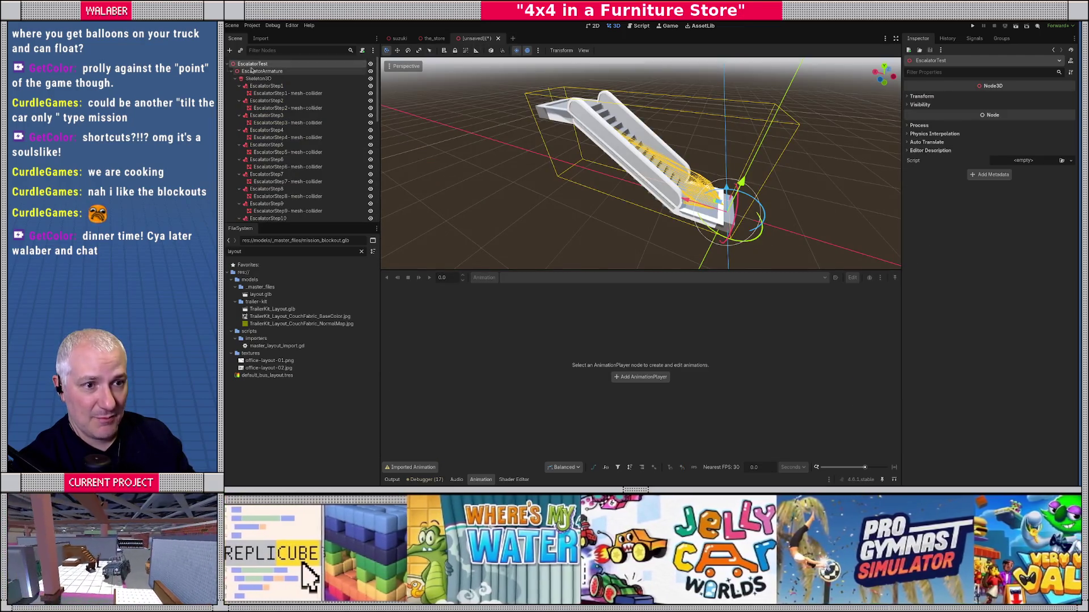
Scrub the AnimationPlayer's ArmatureAction timeline to preview the escalator steps moving.
scroll(283, 142, down, 10)
click(259, 215)
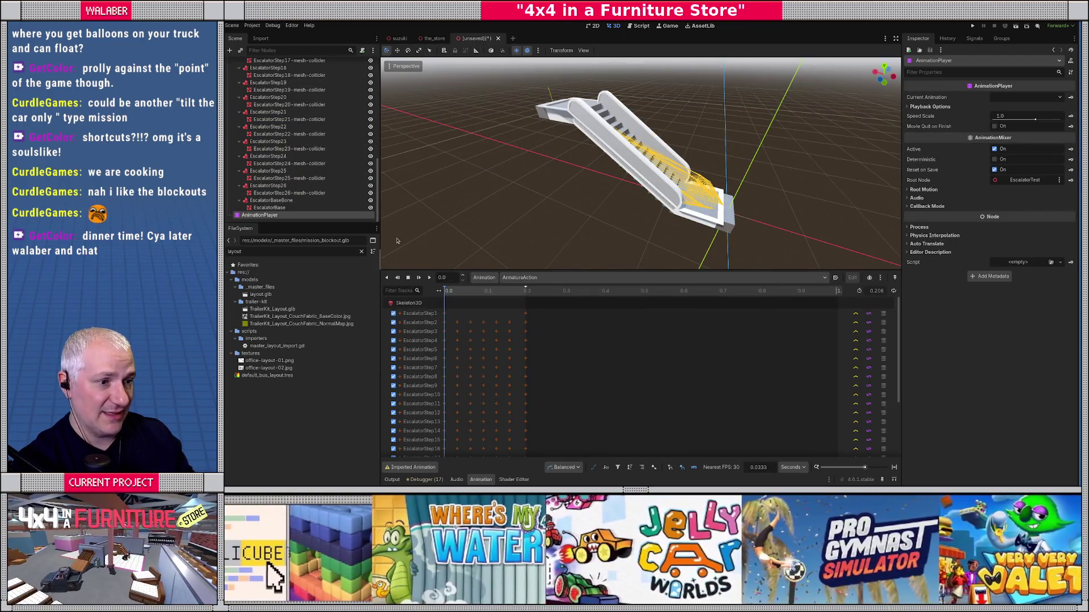
mouse_move(453, 294)
mouse_down()
mouse_move(491, 292)
mouse_move(446, 292)
mouse_up()
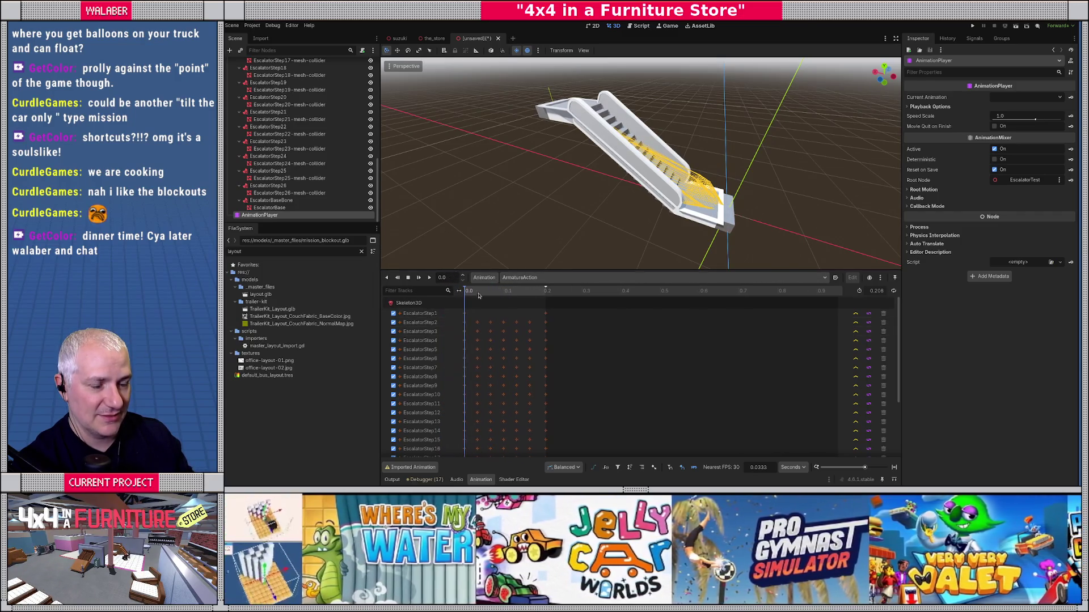
scroll(431, 130, up, 3)
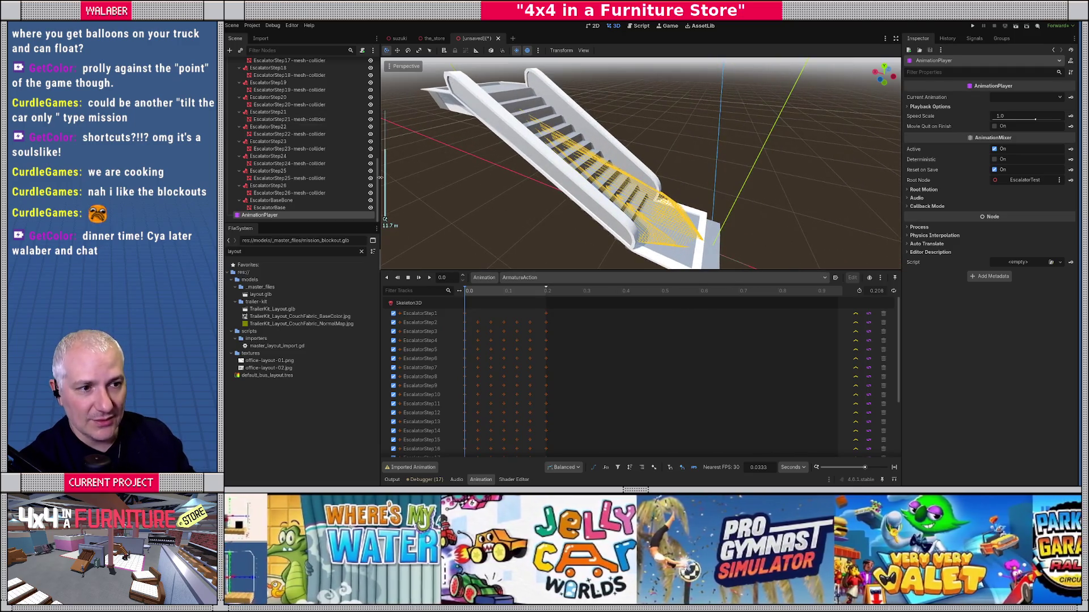
scroll(306, 113, up, 10)
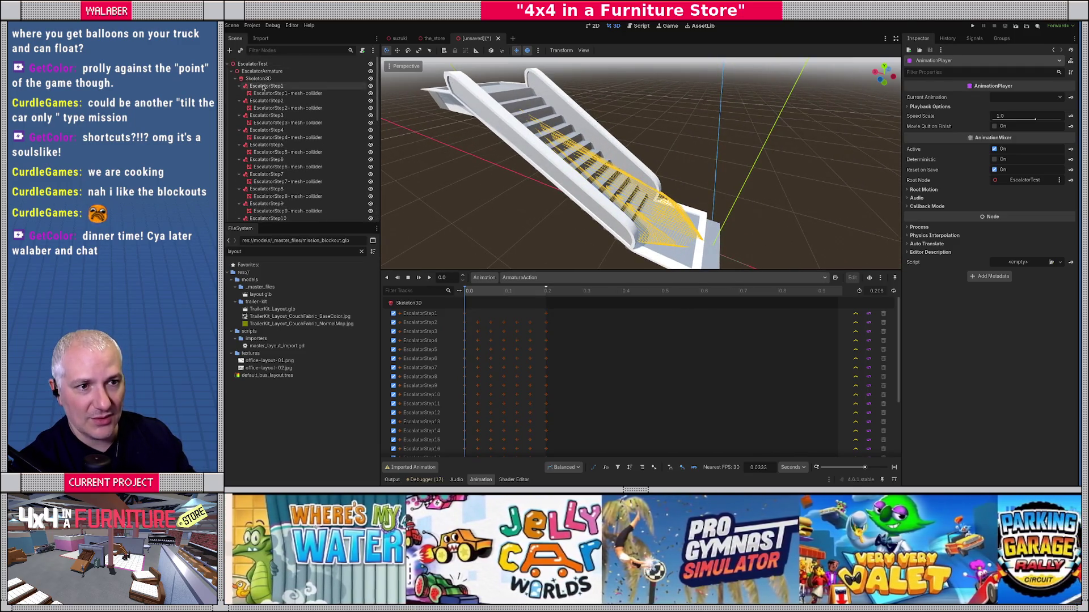
Frame the first step and start adding a child node to EscalatorStep1.
click(266, 93)
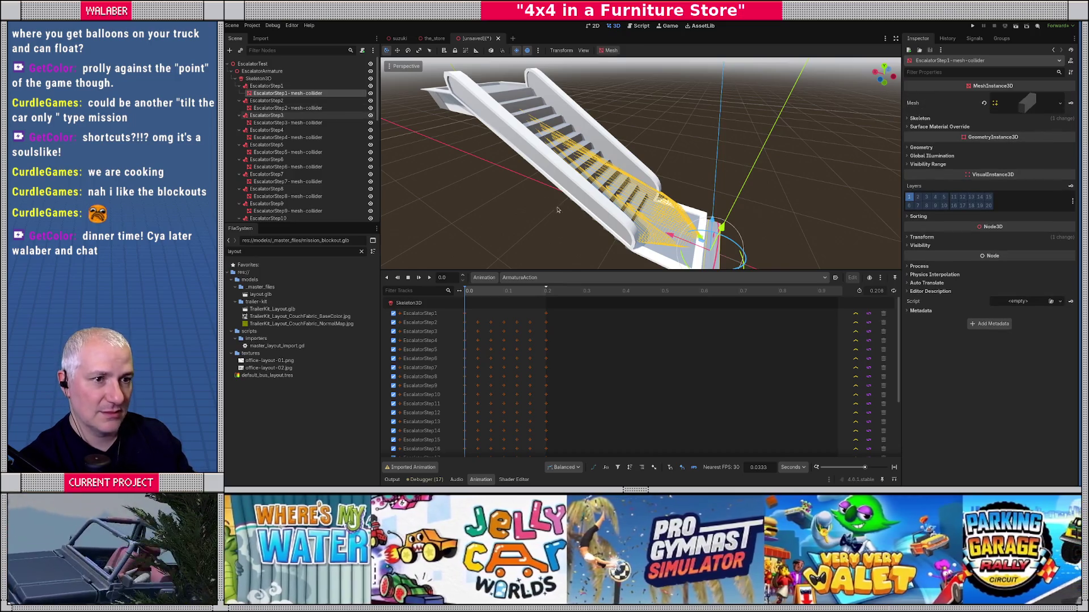
key(f)
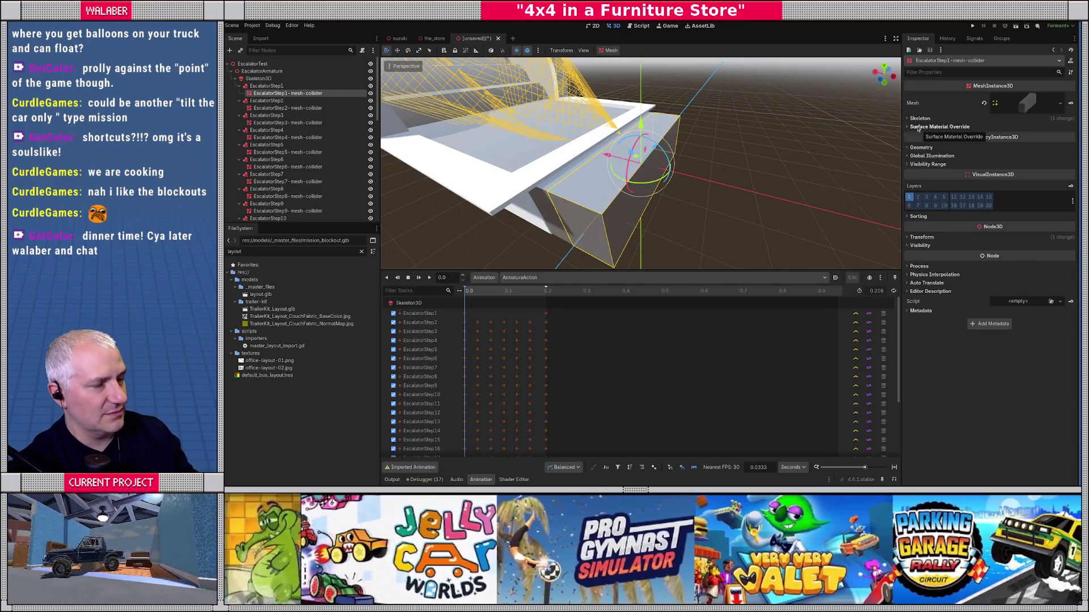
click(265, 86)
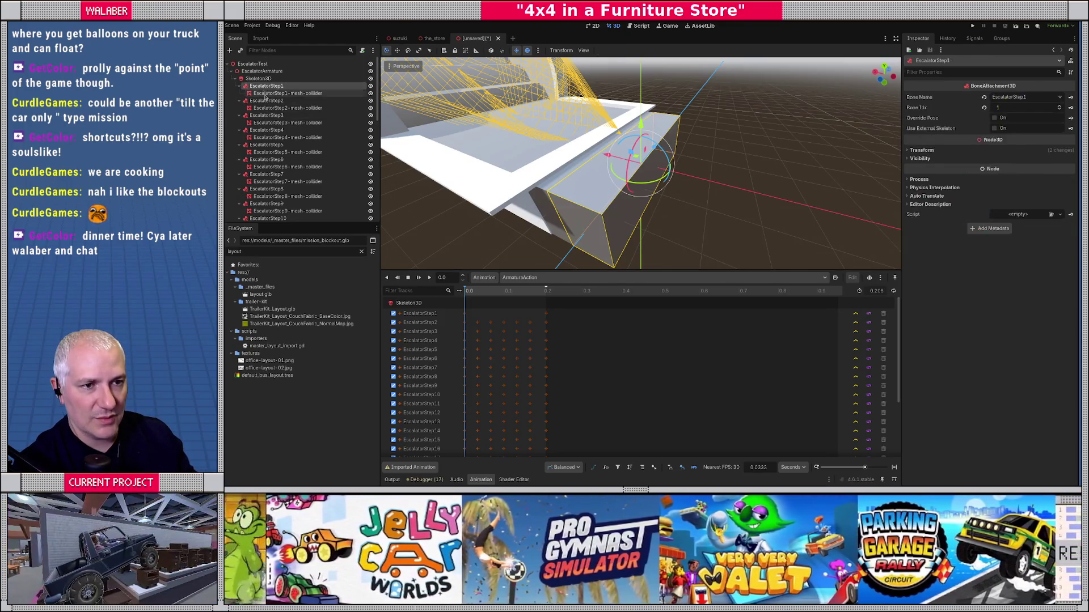
click(265, 94)
click(263, 86)
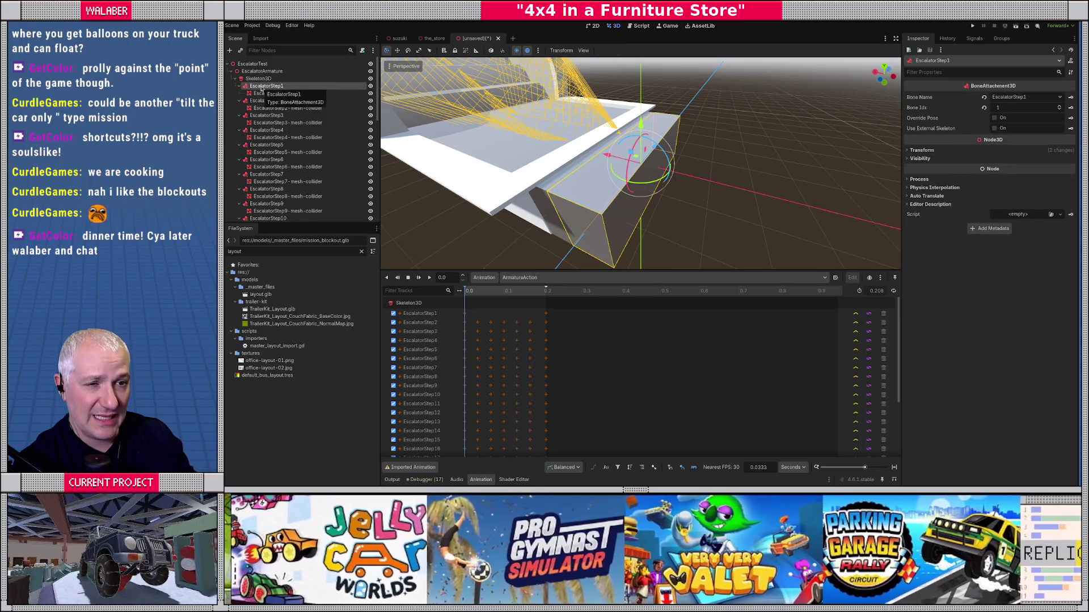
right_click(276, 92)
click(278, 95)
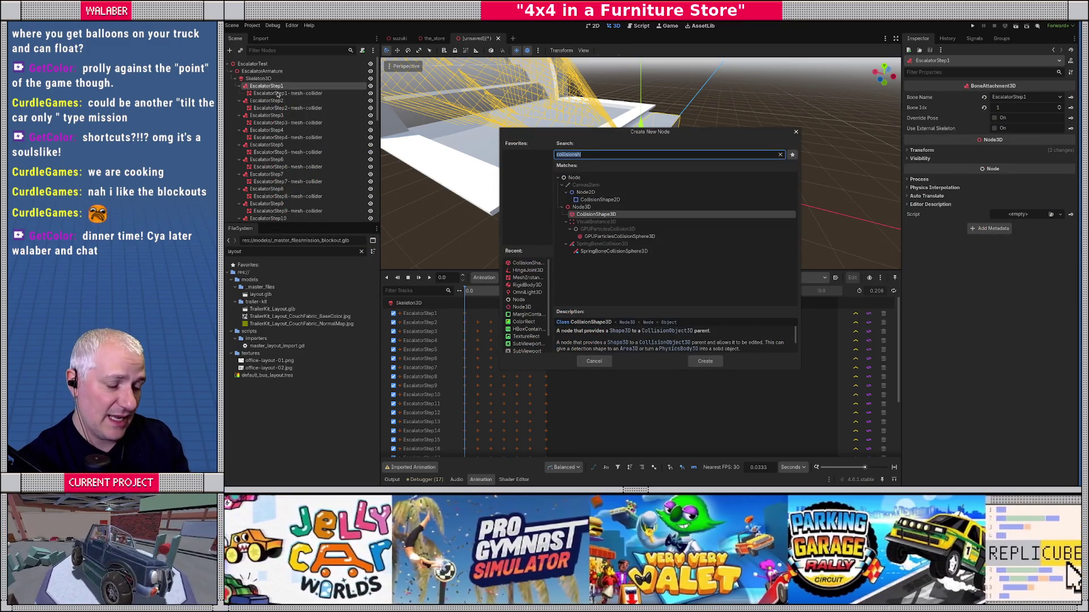
Add an AnimatableBody3D named EscalatorStepBody under EscalatorStep1 and drag the mesh collider into it.
text(anim)
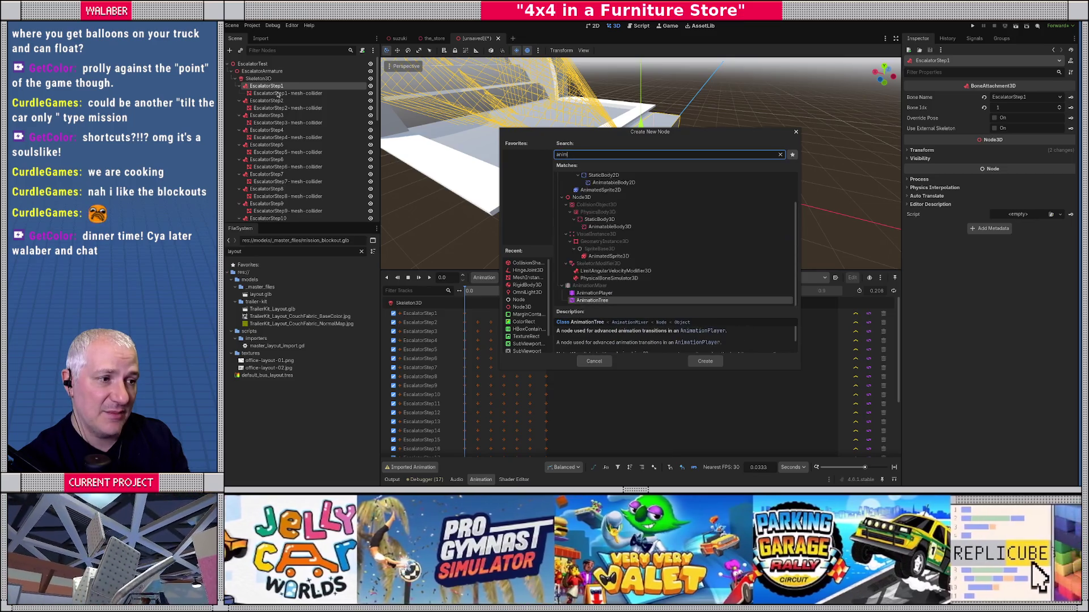
text(ata)
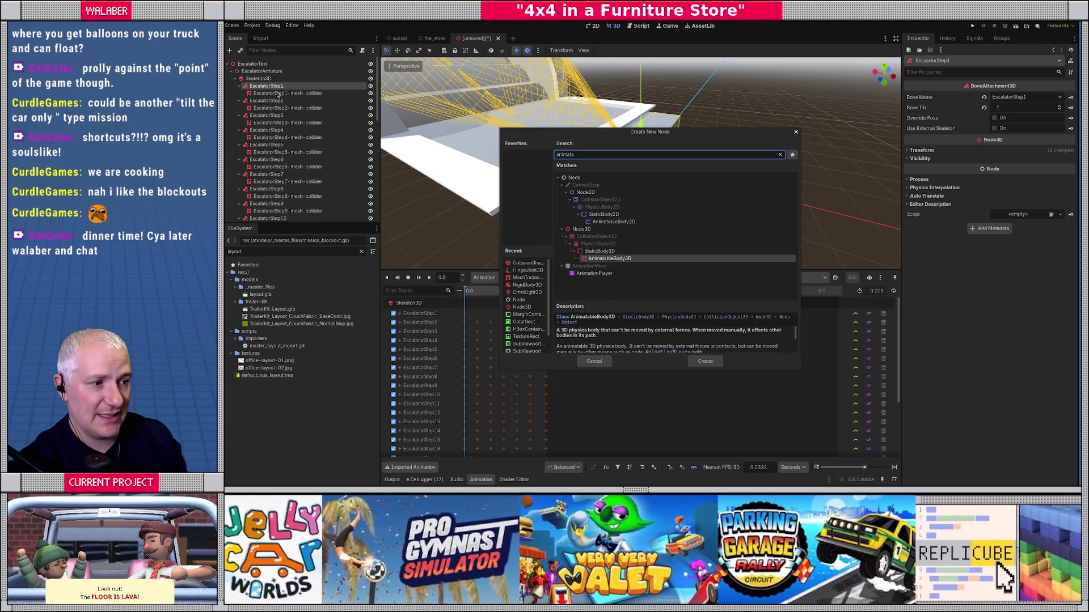
key(Return)
key(F2)
text(EscalatorStepBody)
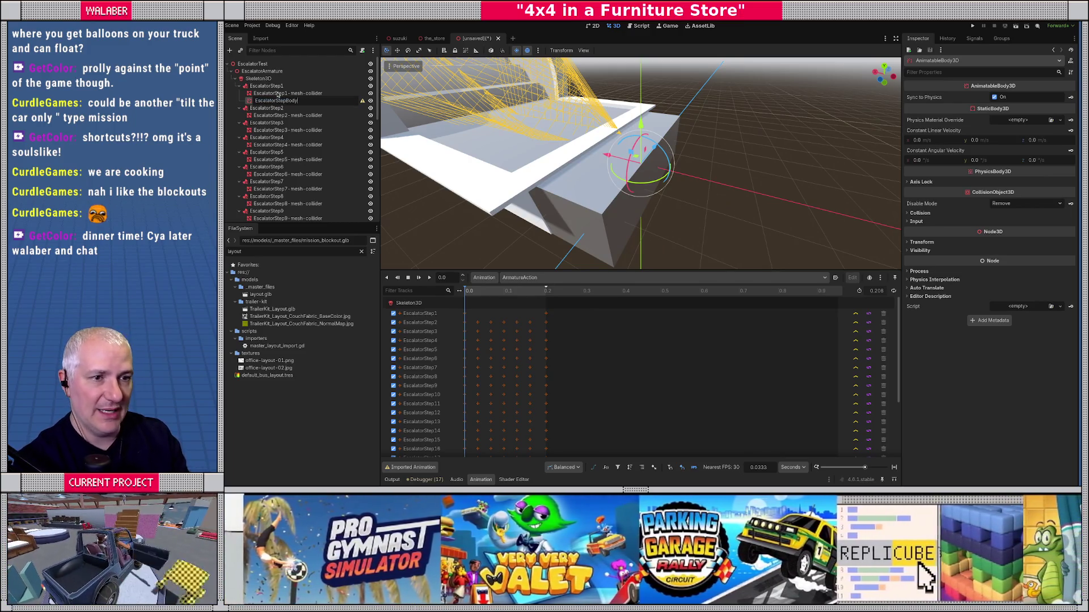
key(Return)
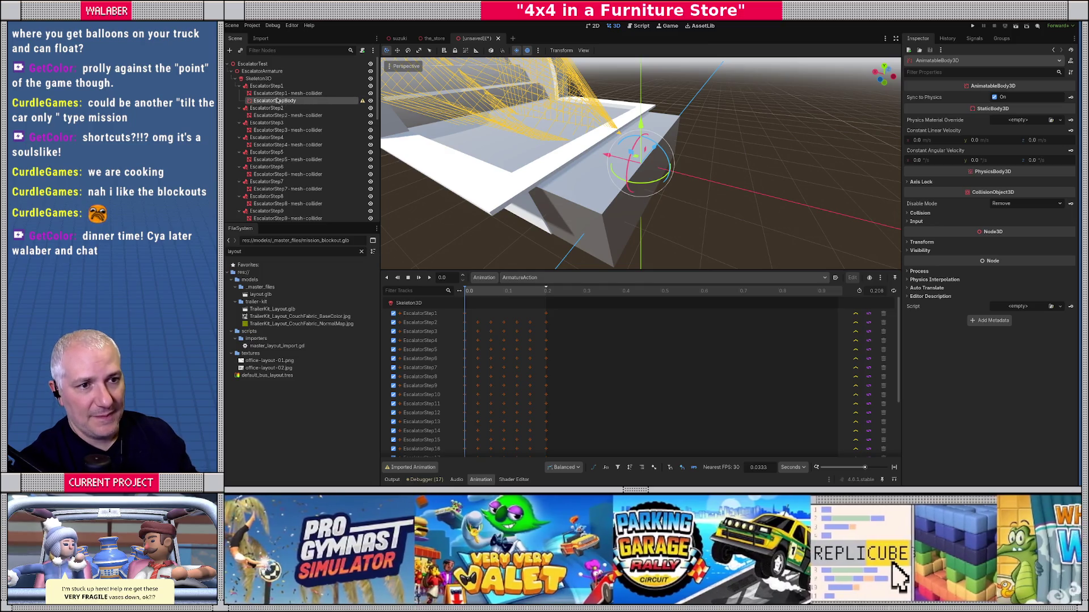
drag(265, 94, 269, 102)
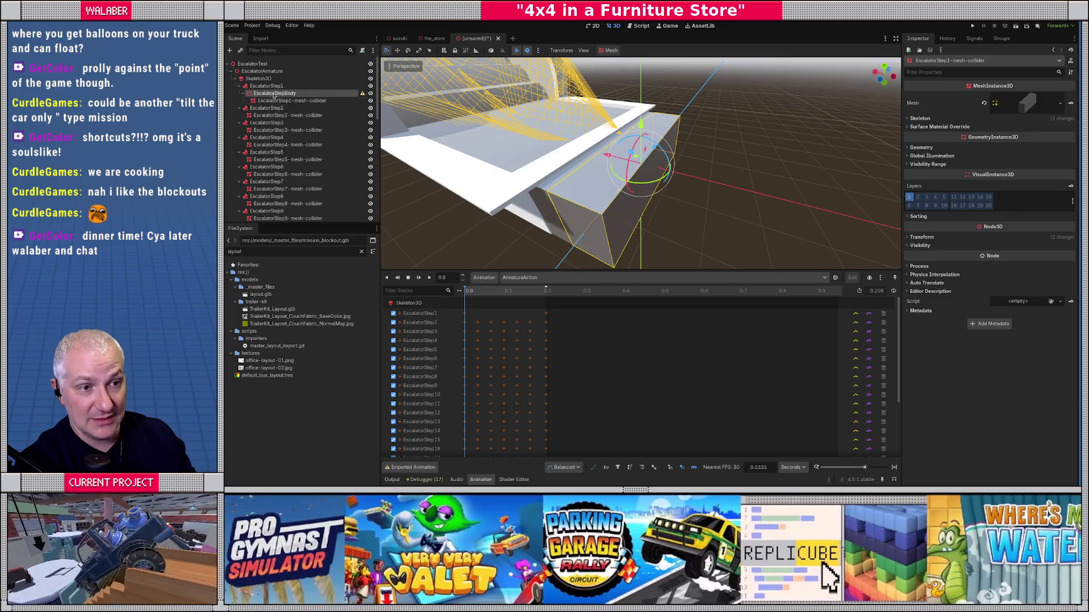
click(276, 94)
right_click(289, 95)
click(313, 100)
text(collision)
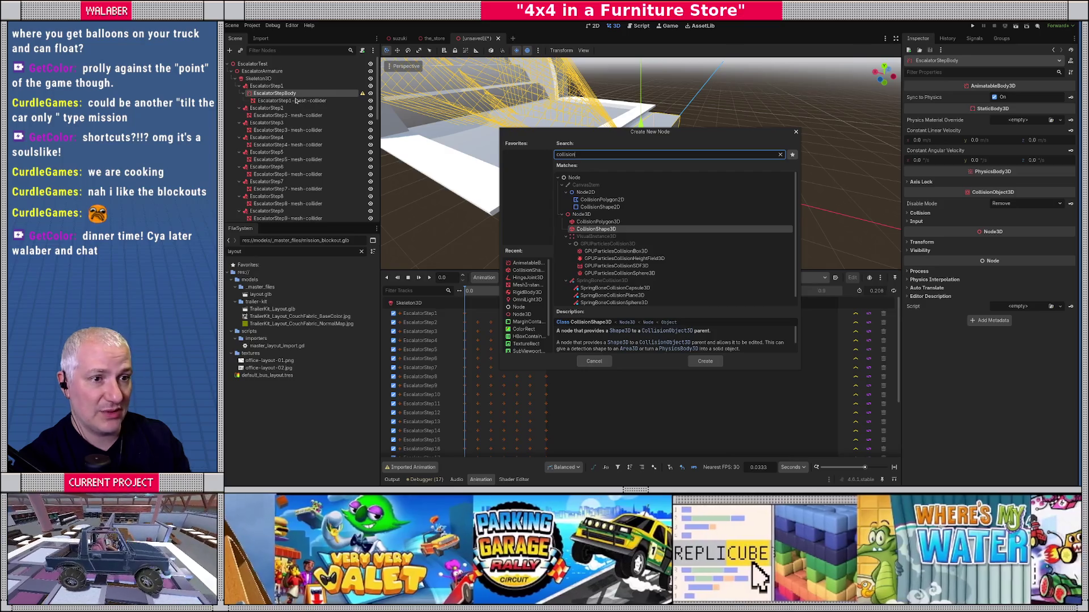
key(Return)
click(1018, 97)
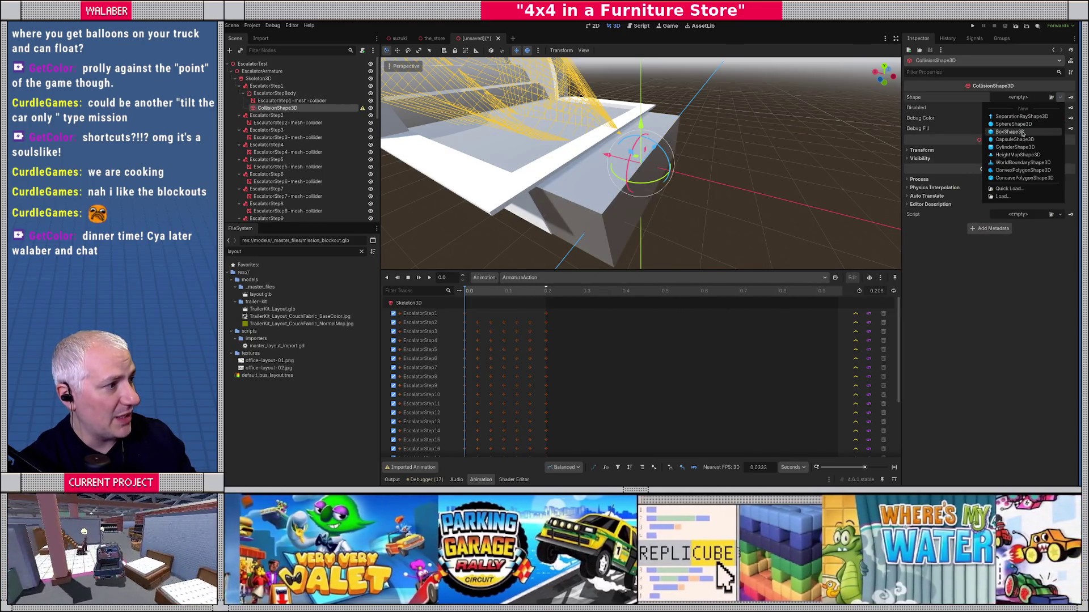
click(1021, 114)
key(f)
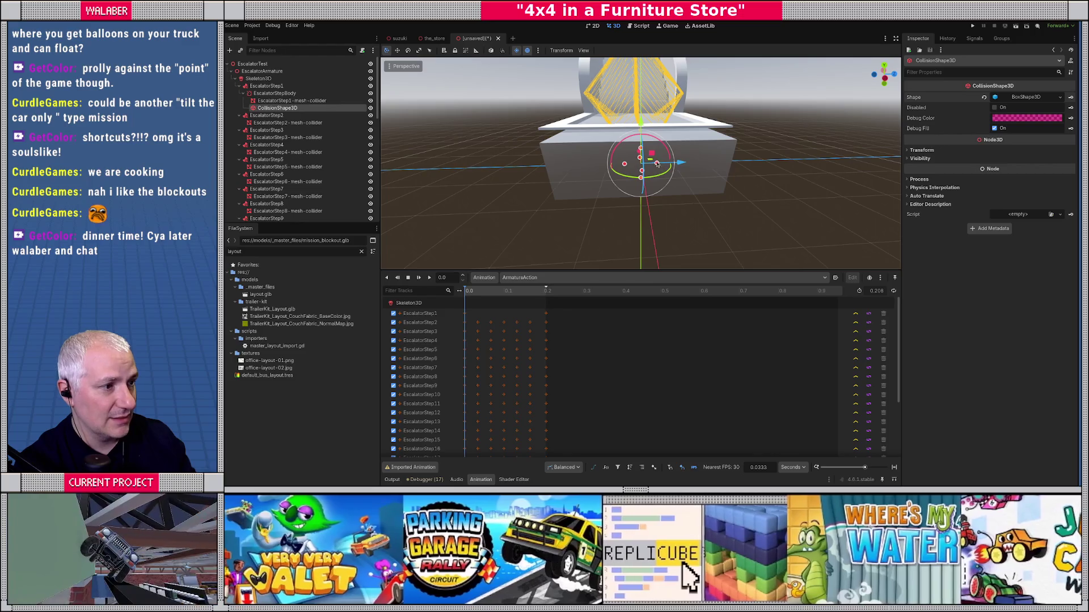
mouse_move(657, 164)
mouse_down()
mouse_move(727, 162)
mouse_move(676, 167)
mouse_up()
key(KP_1)
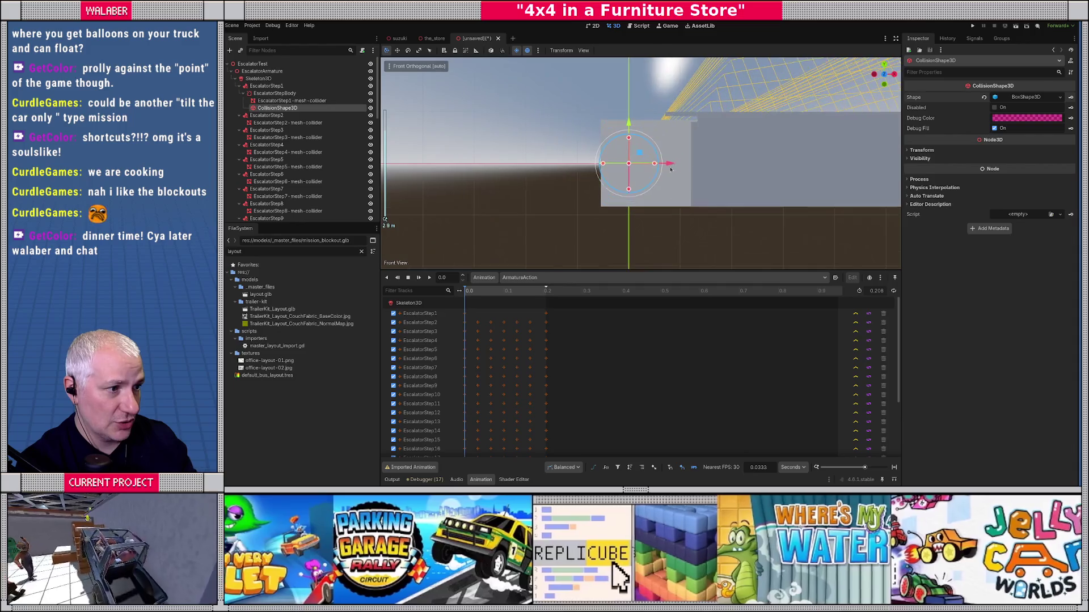
scroll(371, 121, down, 2)
scroll(371, 122, down, 1)
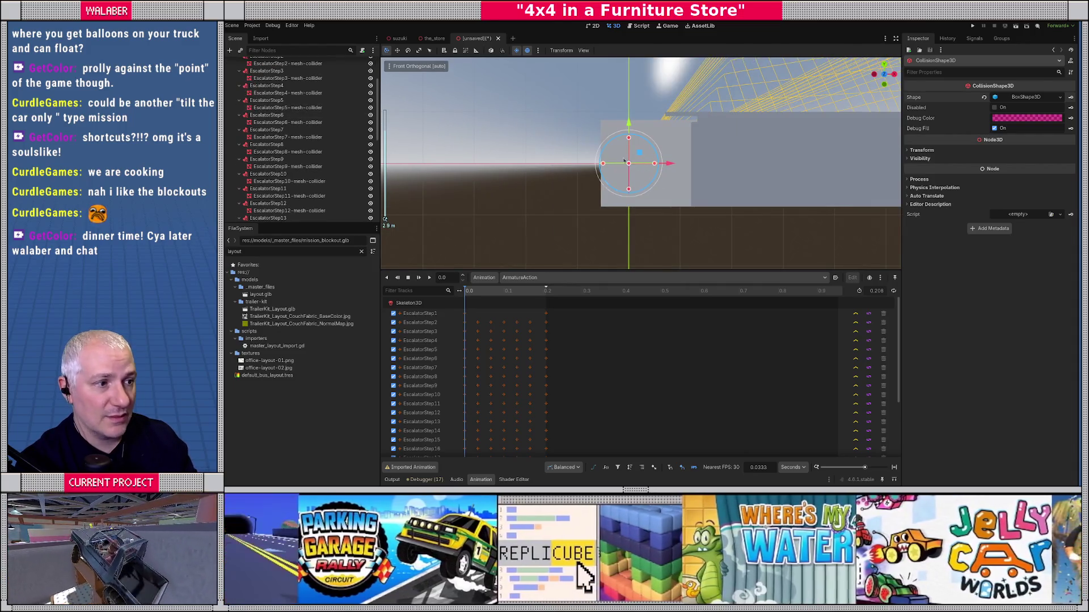
drag(567, 168, 605, 229)
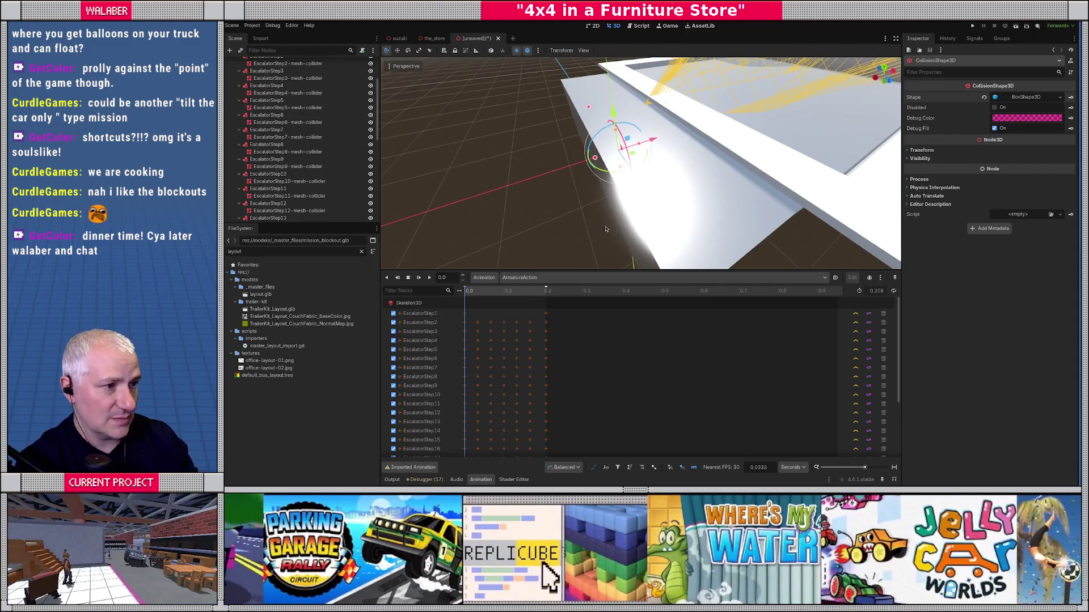
key(KP_7)
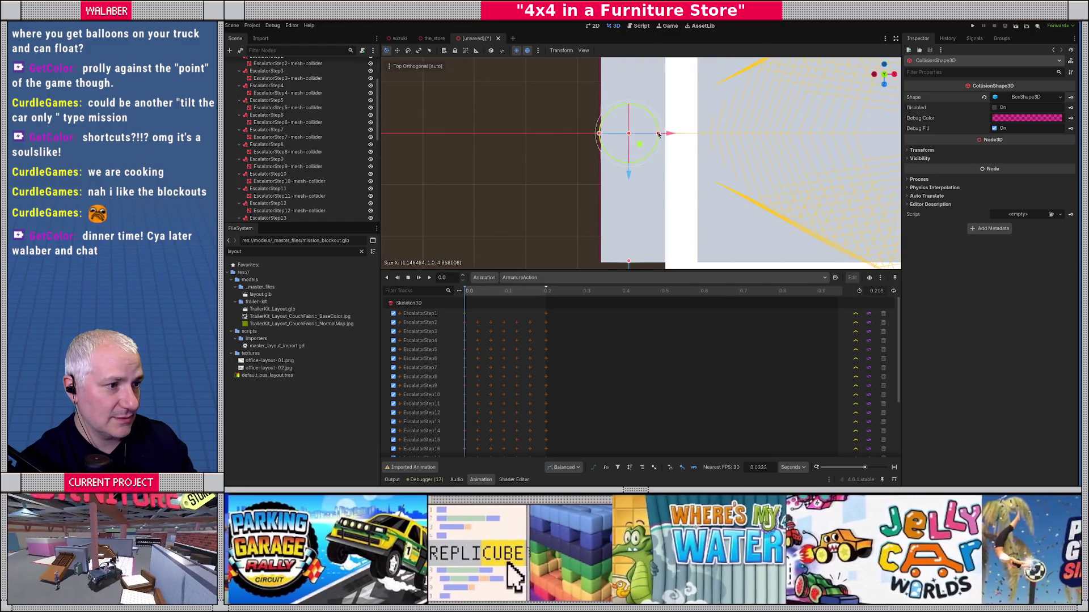
drag(658, 134, 657, 135)
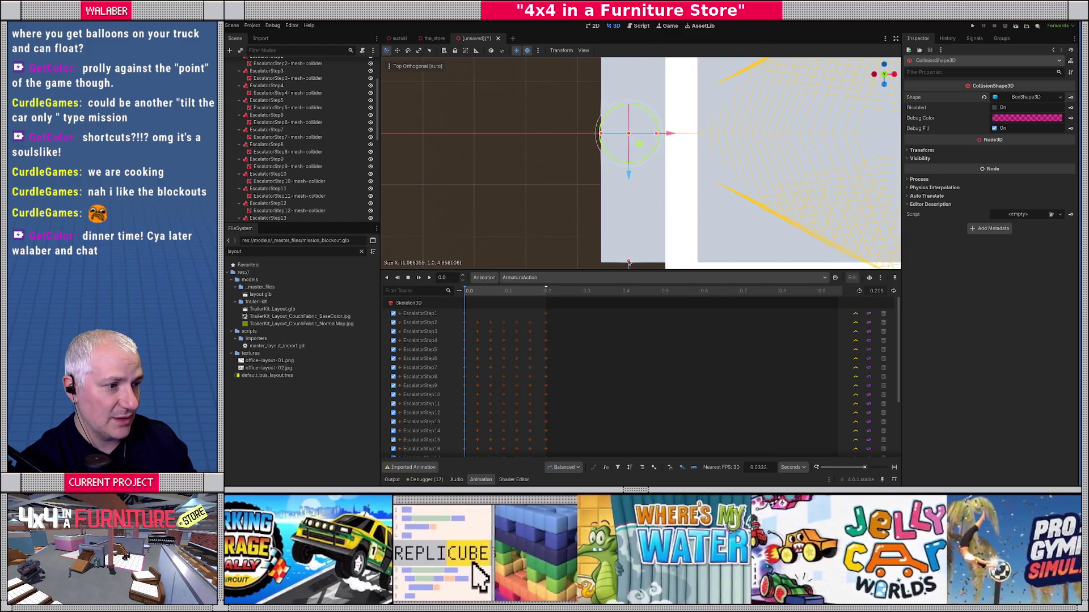
drag(628, 263, 629, 264)
key(KP_1)
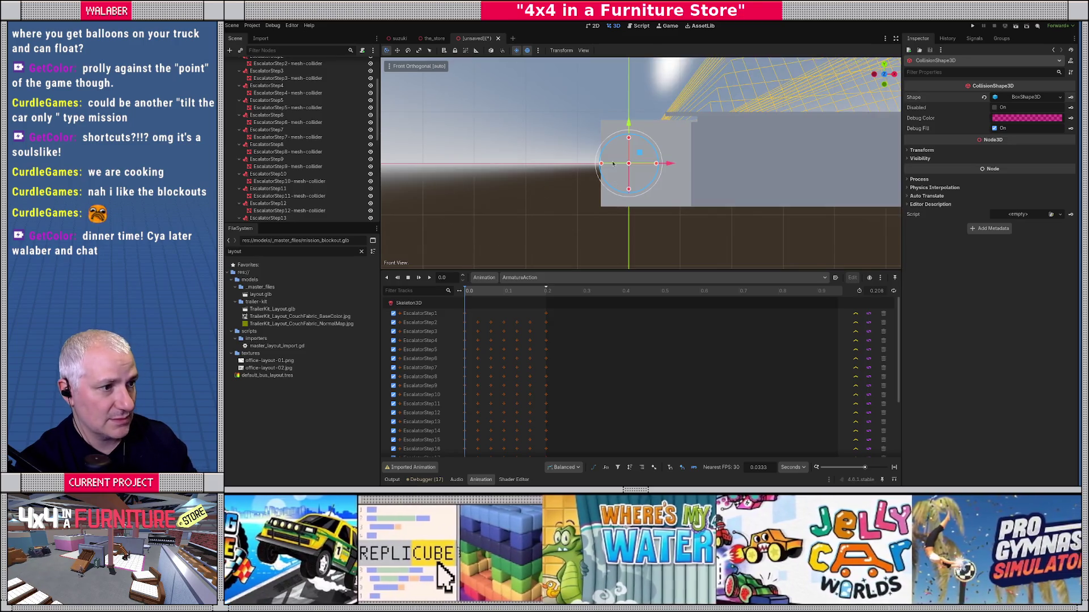
mouse_move(627, 141)
mouse_down()
mouse_move(631, 121)
mouse_move(567, 148)
mouse_up()
scroll(298, 102, up, 3)
scroll(299, 102, up, 2)
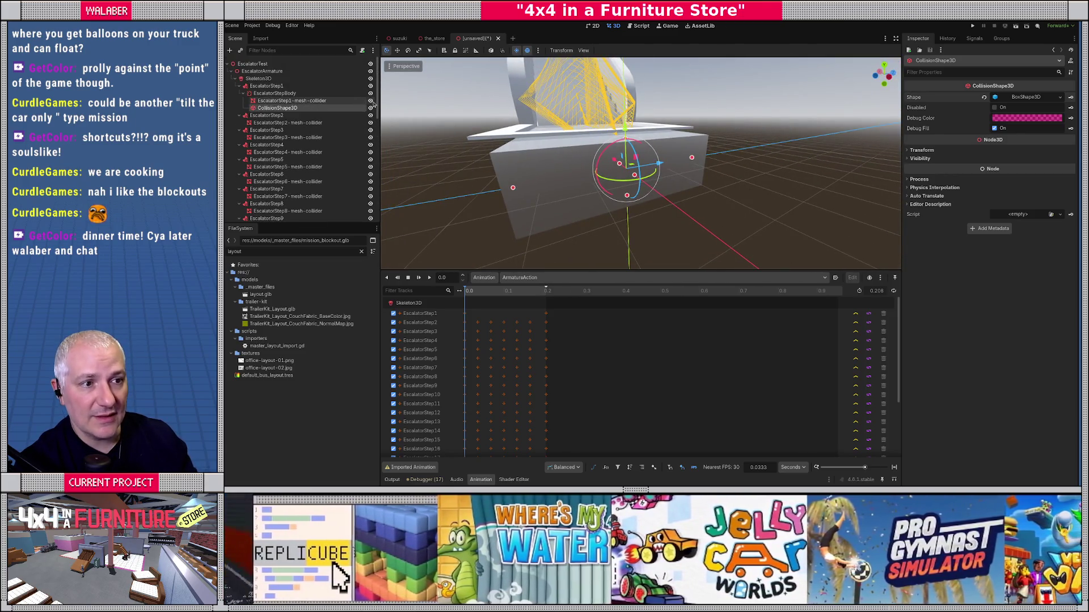
key(f)
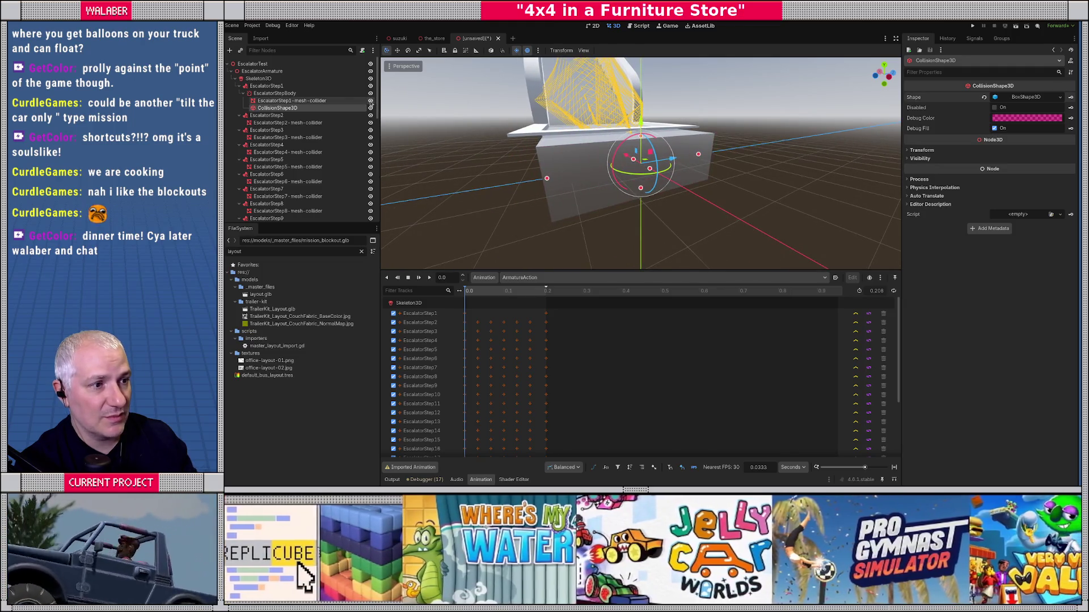
click(370, 100)
click(370, 101)
click(370, 100)
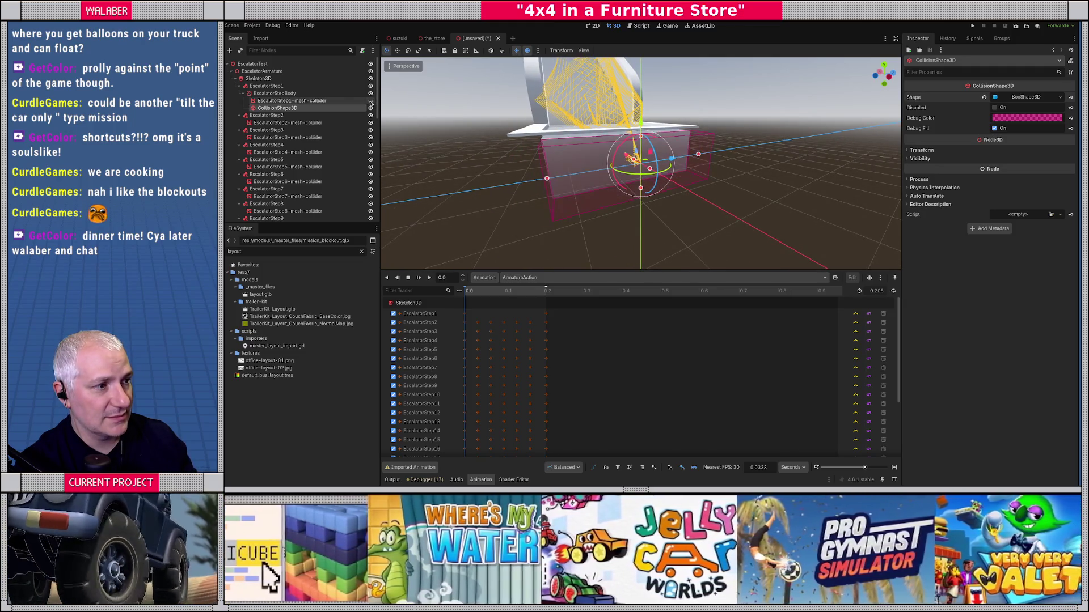
click(371, 100)
click(280, 93)
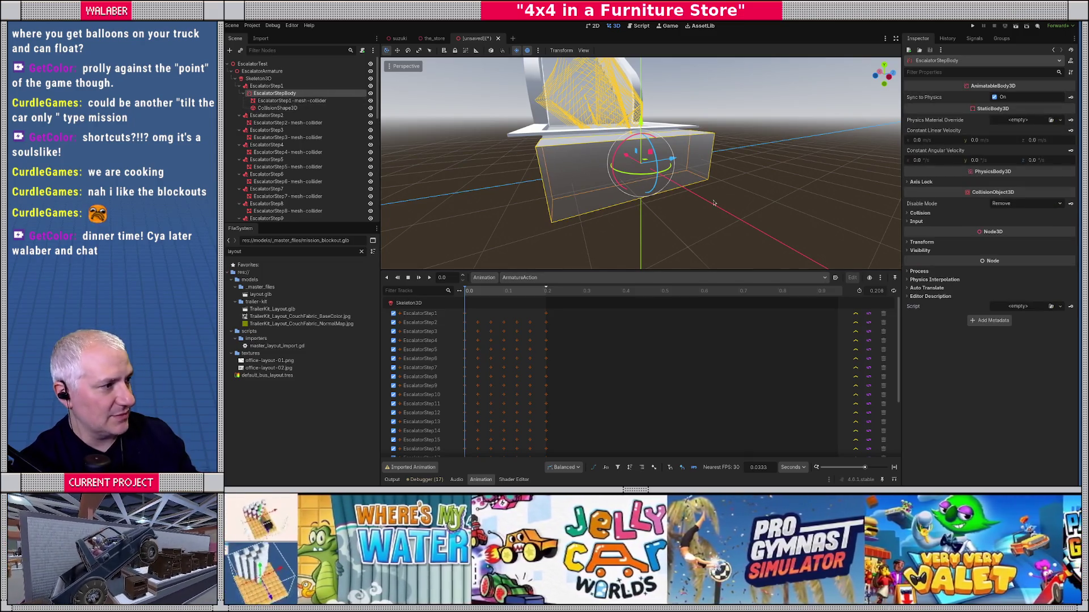
mouse_move(945, 136)
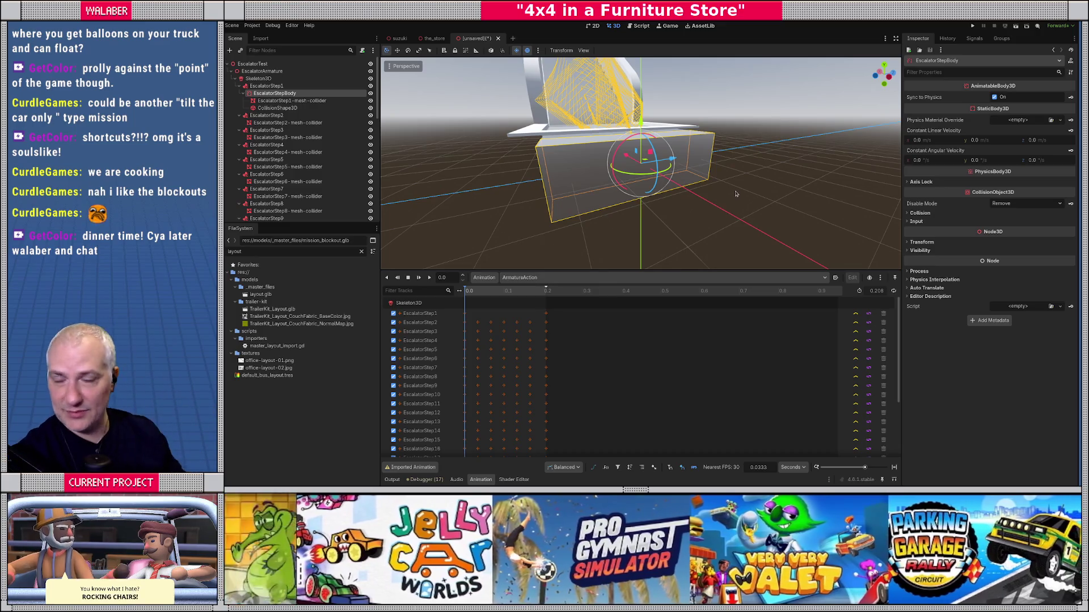
Select the step's collision shape, then back out of closing the unsaved scene.
click(277, 107)
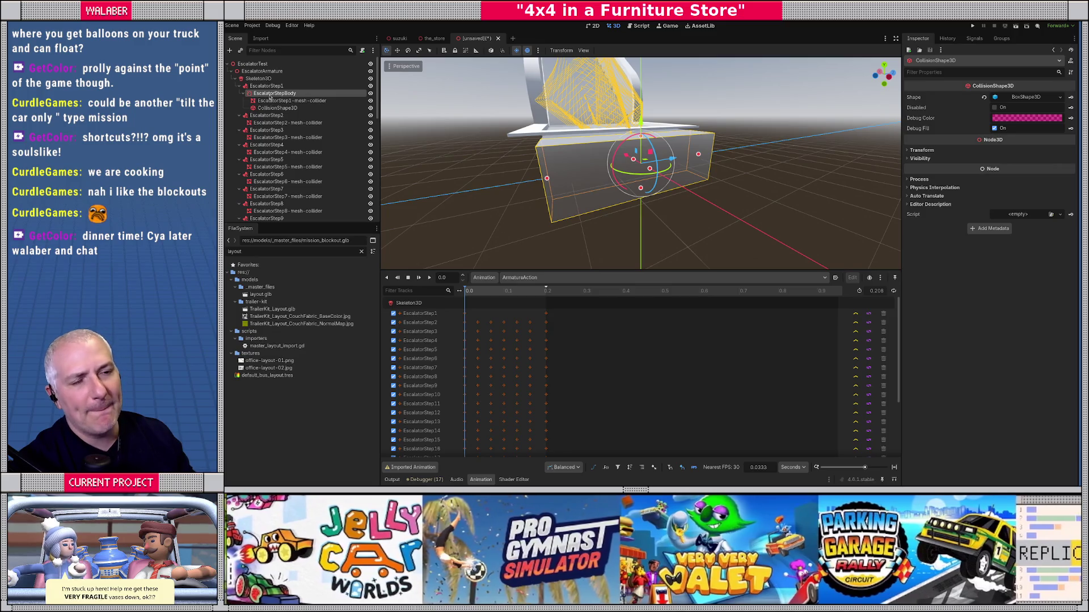
right_click(270, 95)
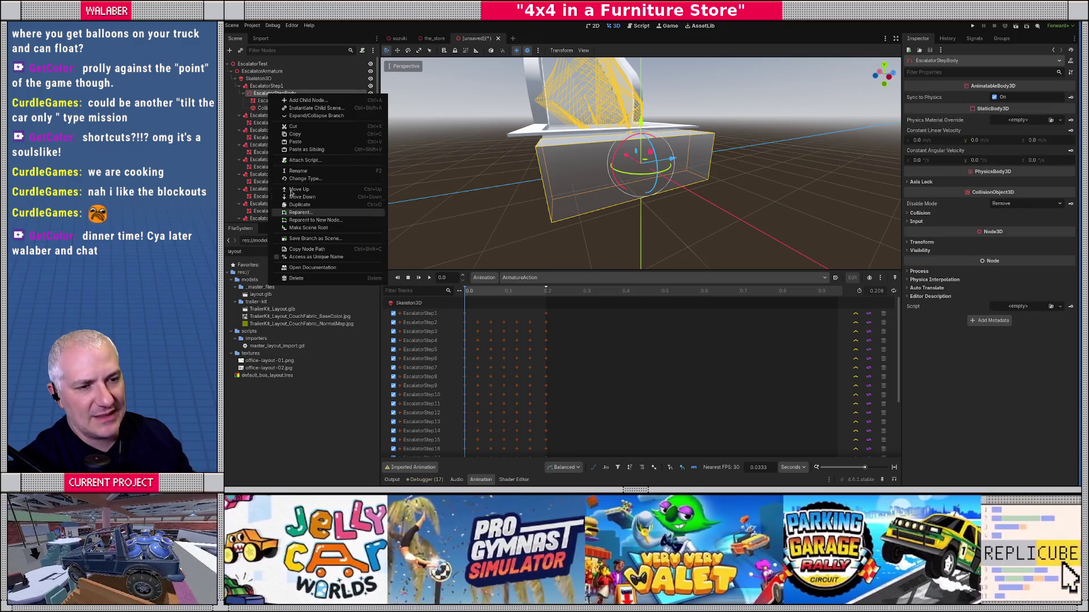
click(497, 39)
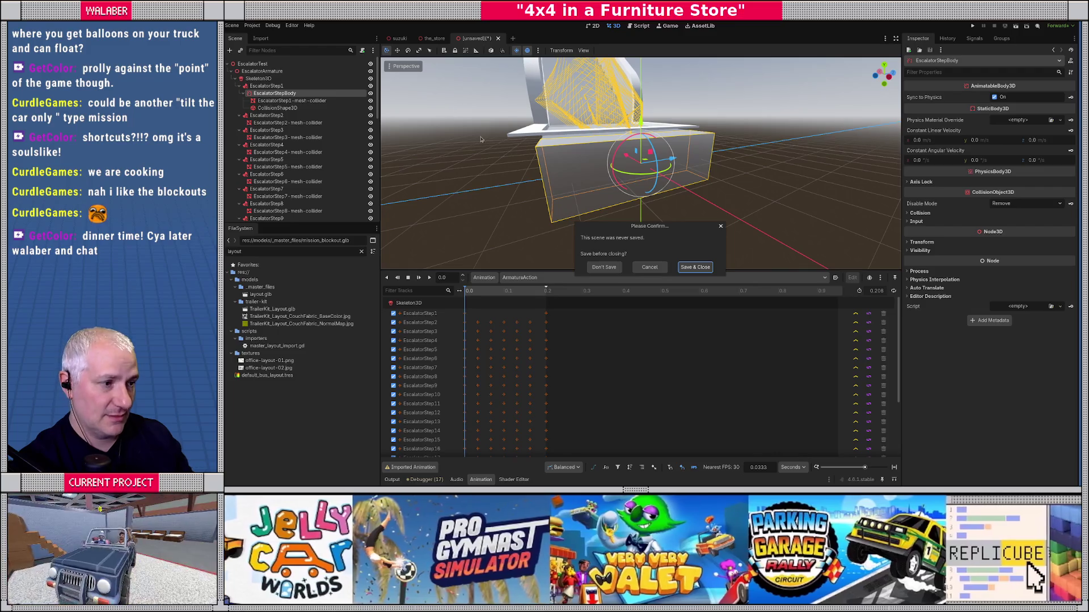
click(650, 267)
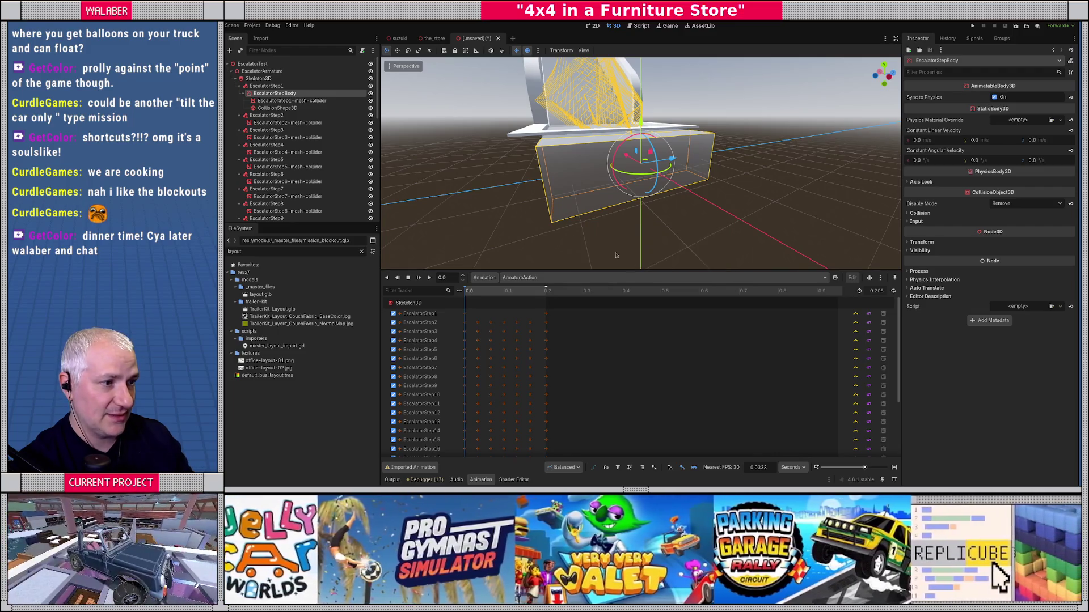
Save the scene as escalator_test.tscn in a new res://scenes/store folder.
key(ctrl+s)
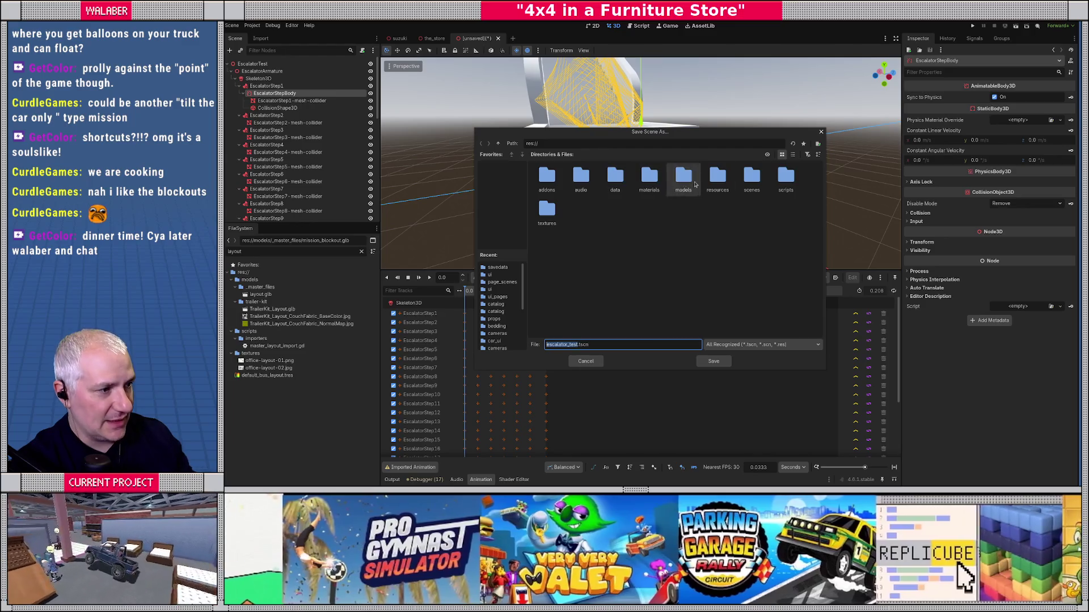
double_click(752, 177)
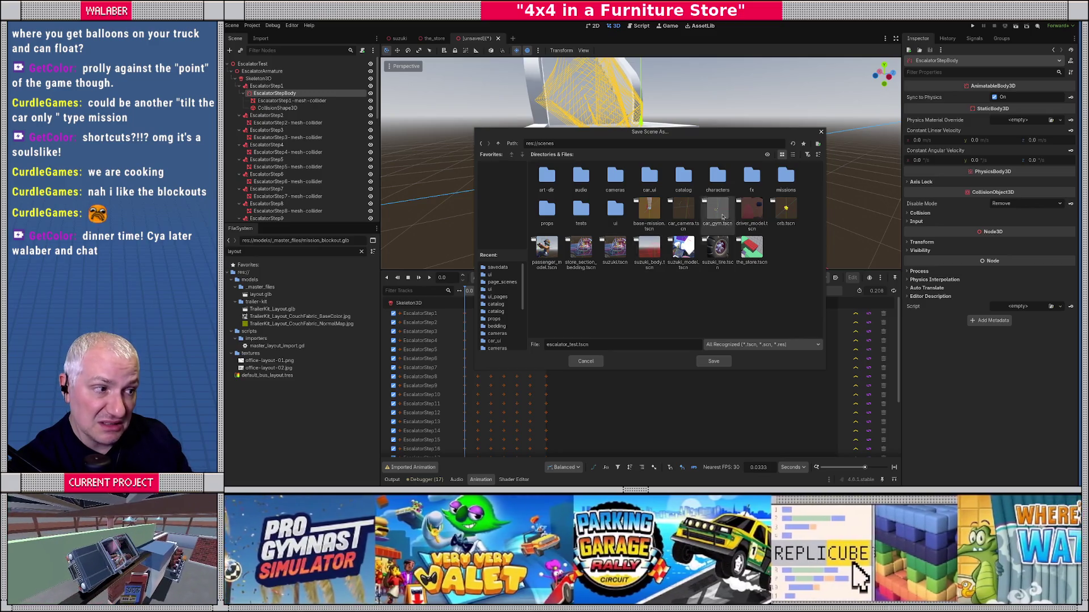
click(818, 144)
text(store)
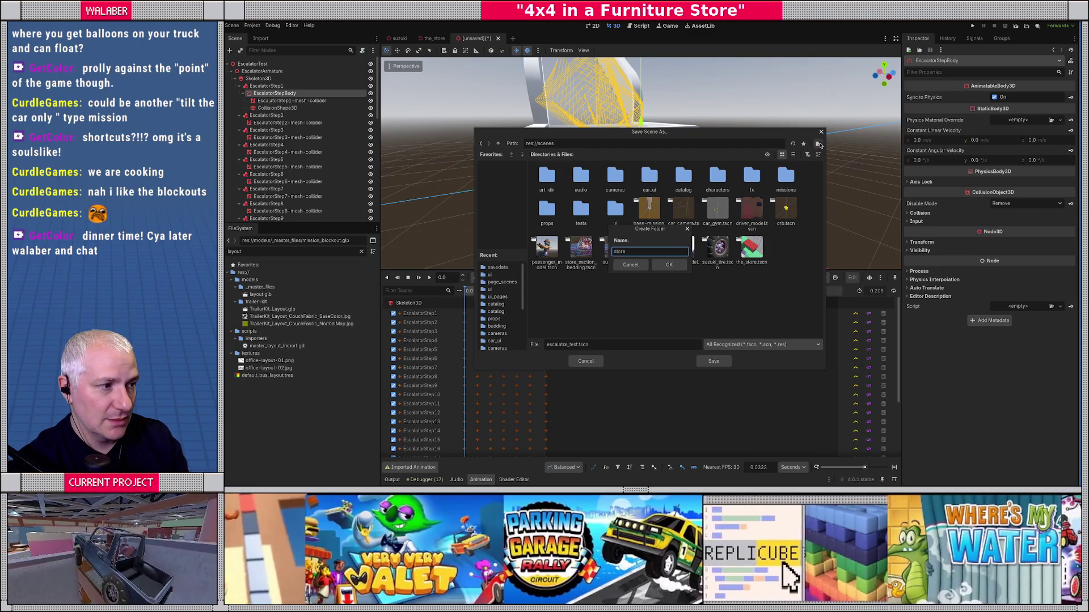
key(Return)
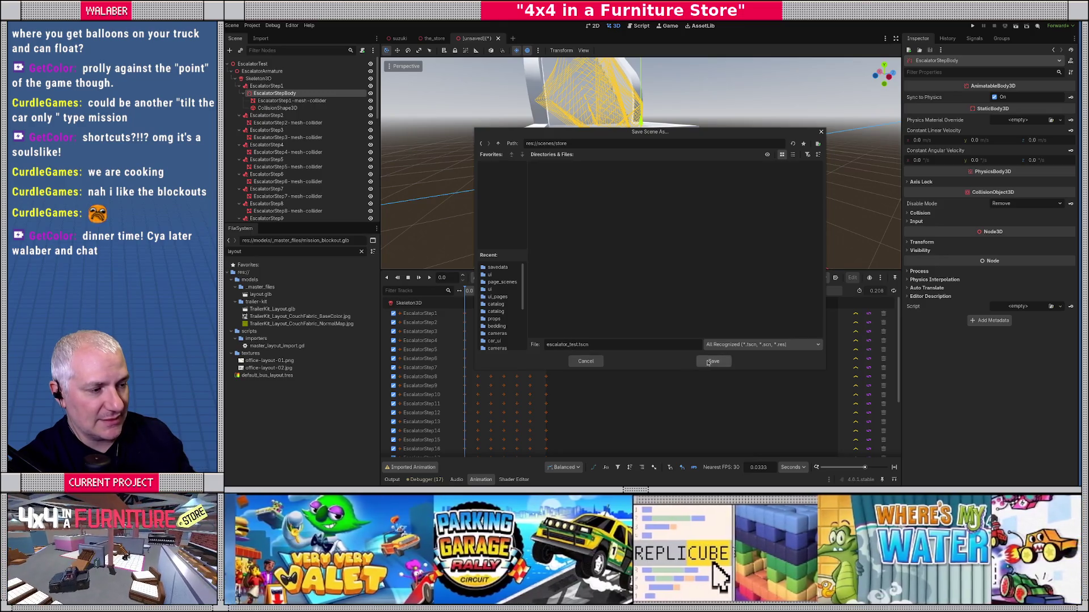
click(713, 361)
right_click(277, 94)
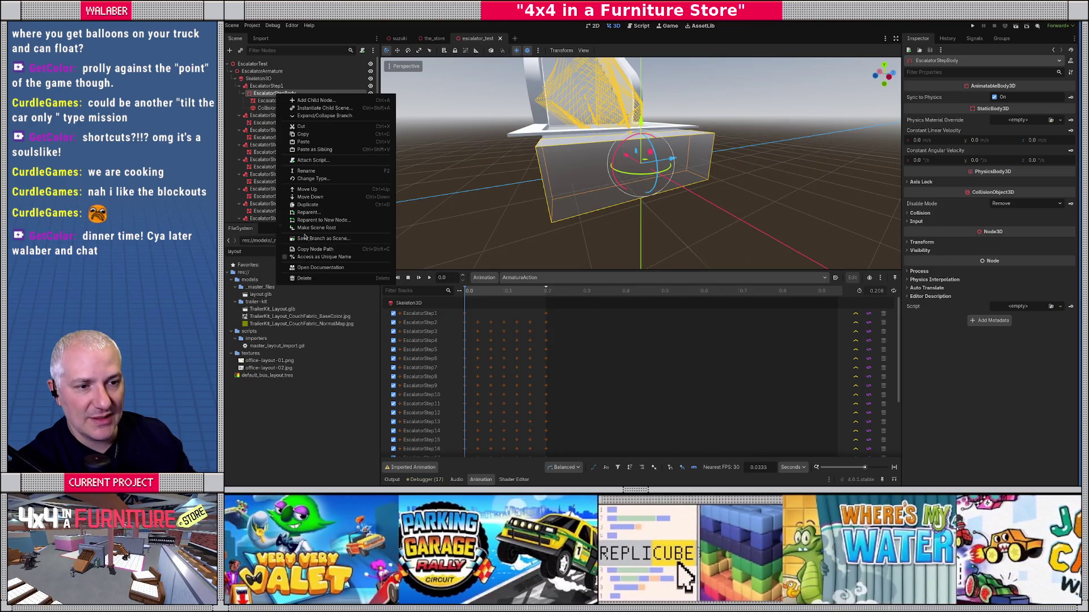
Save the EscalatorStepBody branch as escalator_step_body.tscn in res://scenes/store.
click(318, 241)
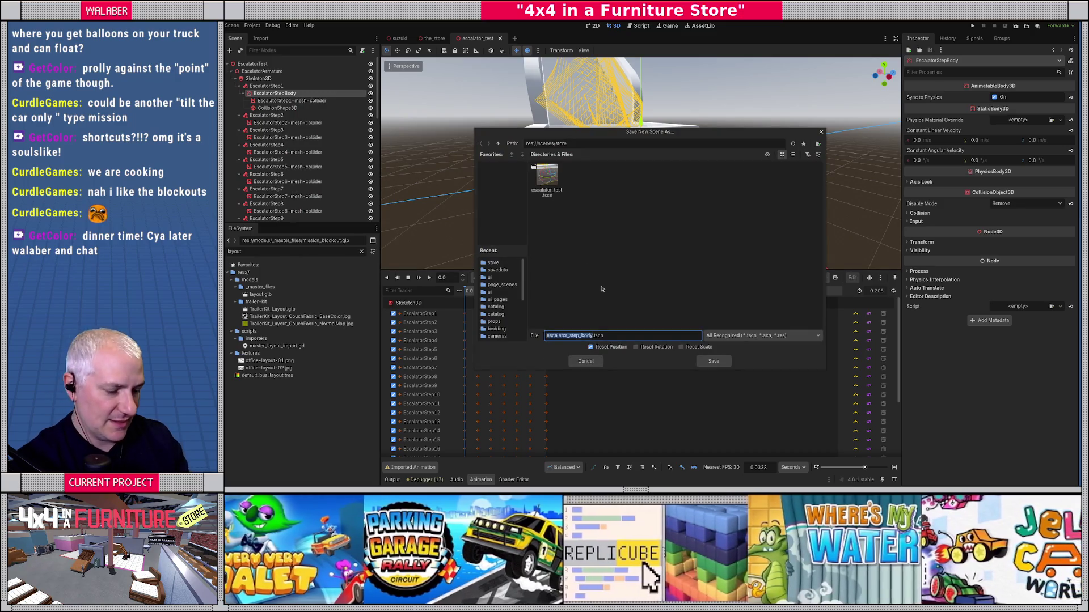
text(es)
key(Return)
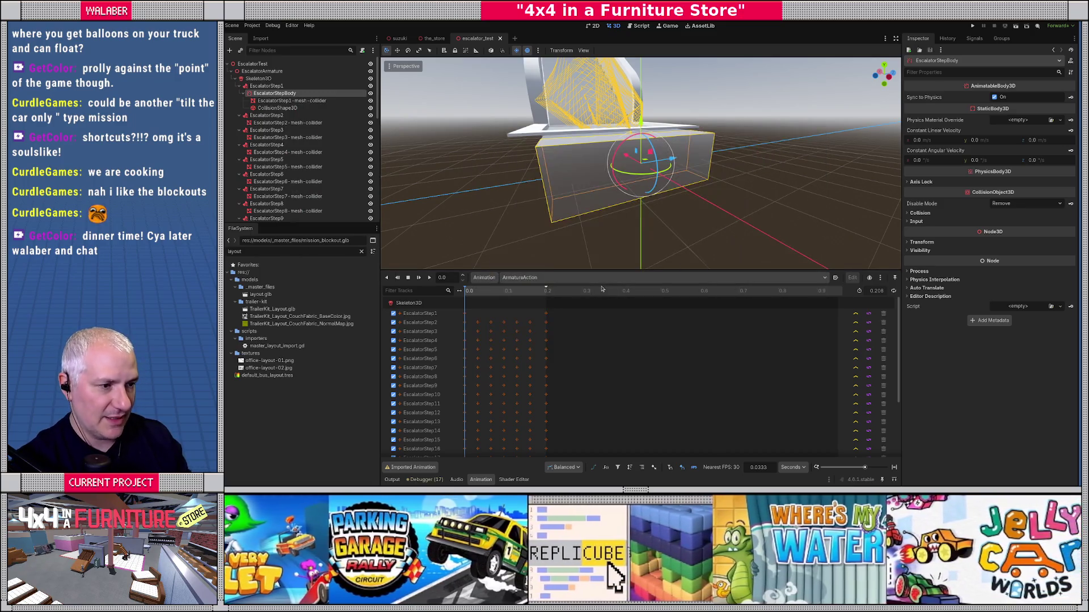
right_click(288, 94)
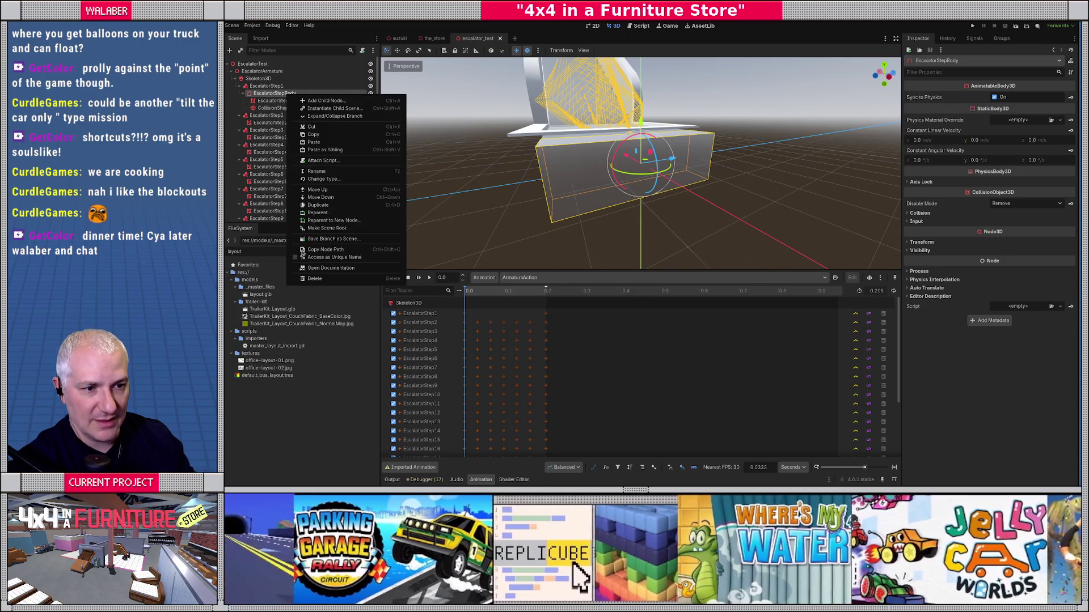
click(315, 240)
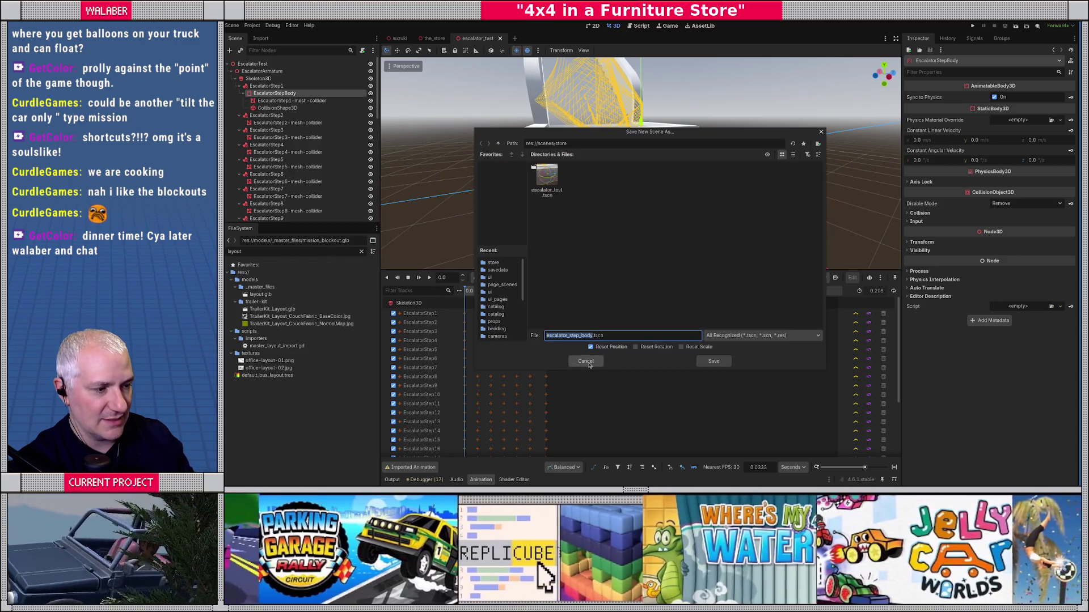
click(588, 363)
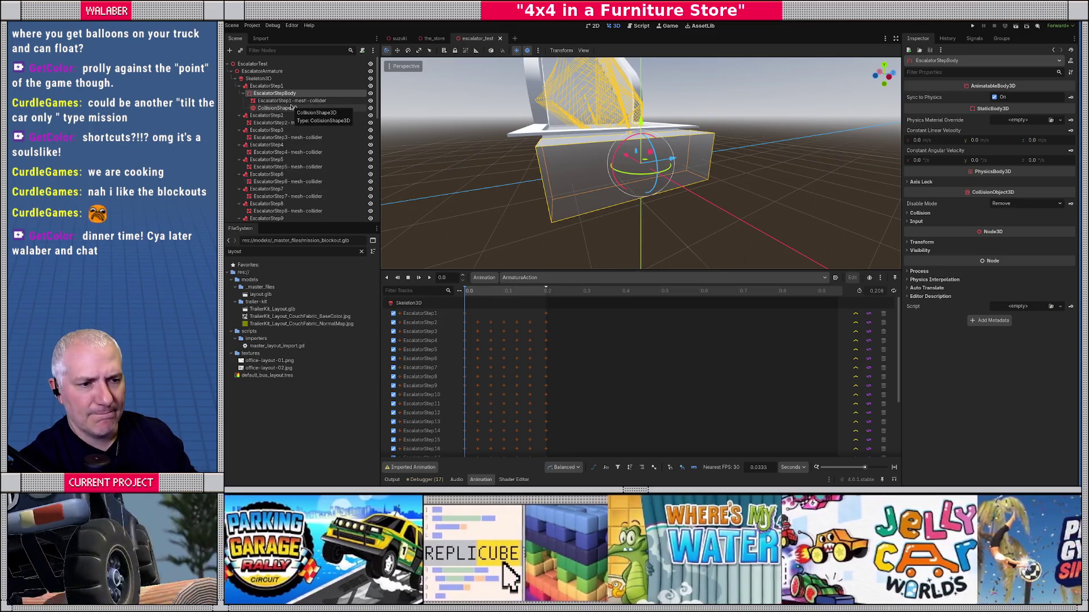
right_click(286, 95)
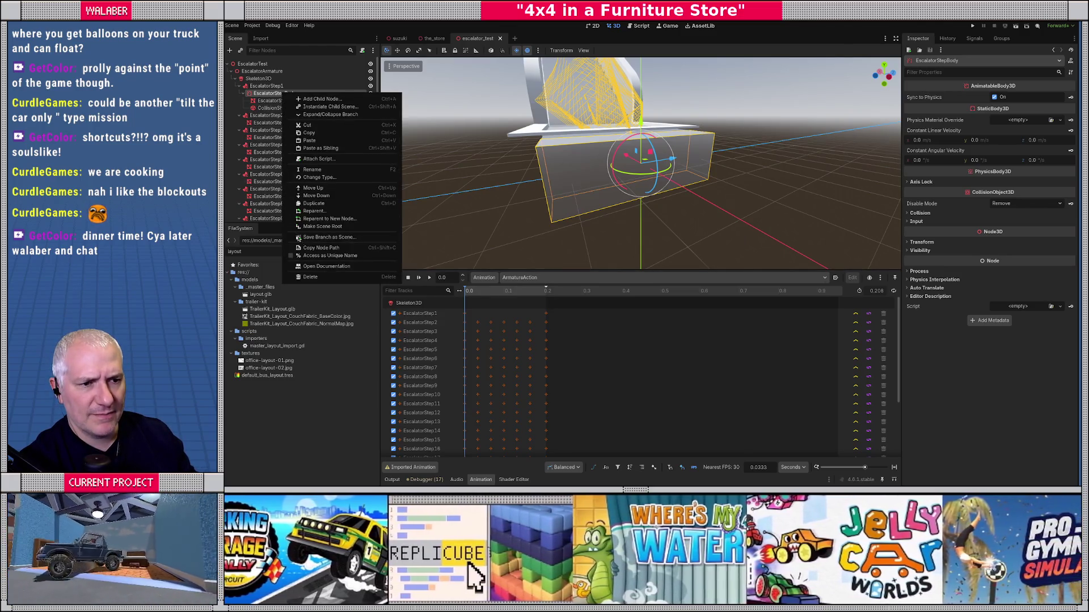
click(317, 238)
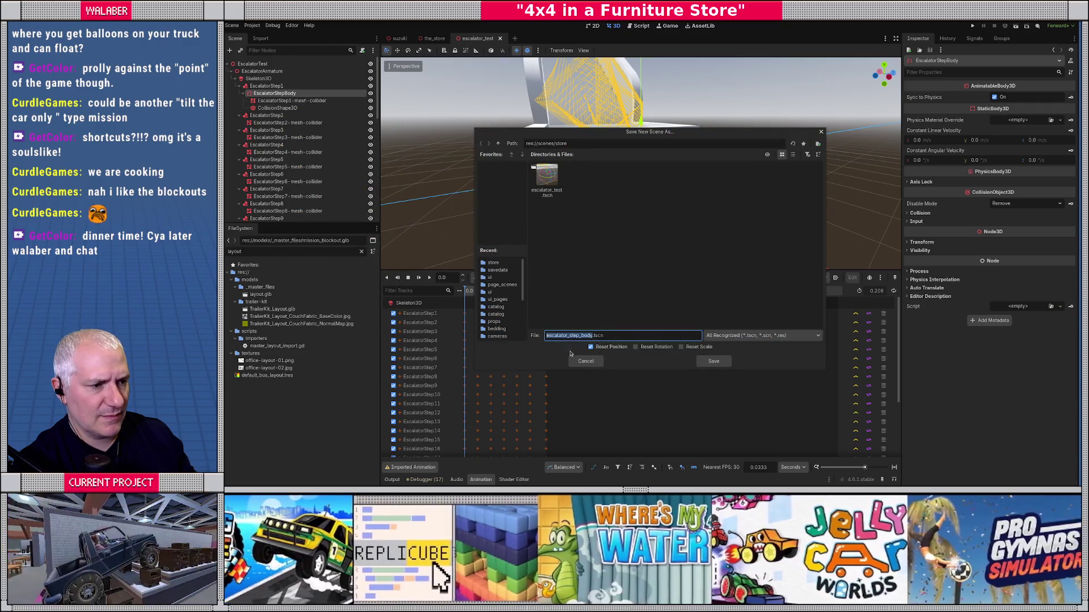
click(714, 361)
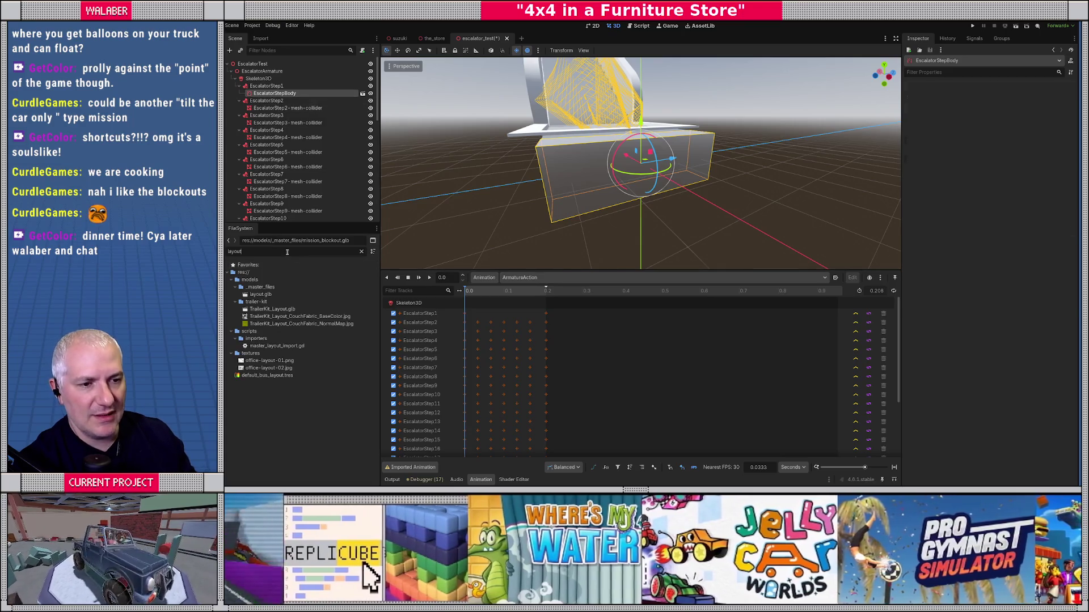
Filter the FileSystem for 'escala' and open the escalator step body scene.
double_click(287, 252)
text(escala)
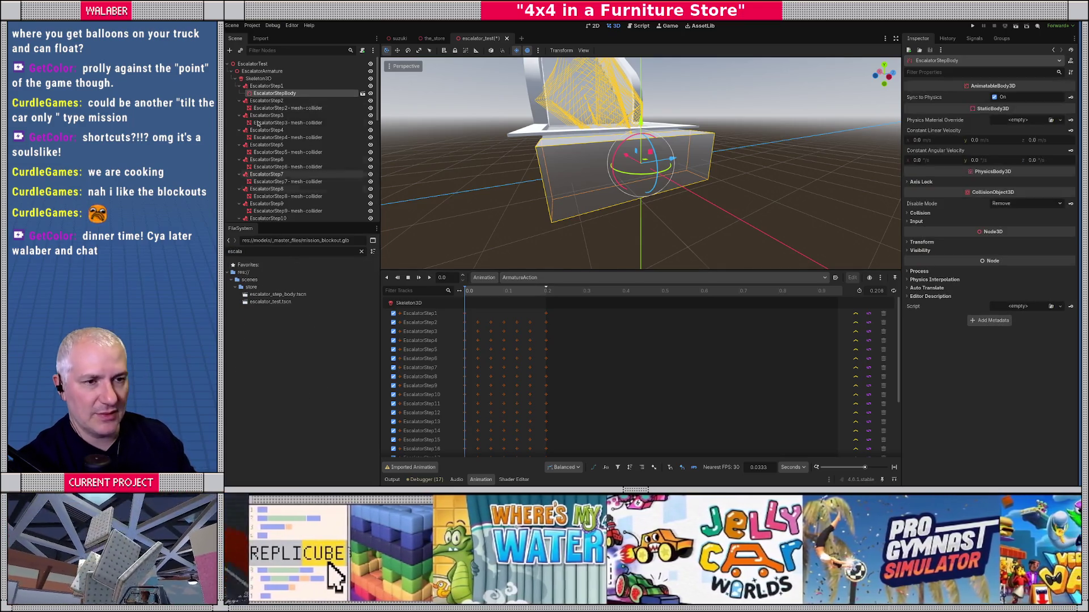
click(362, 94)
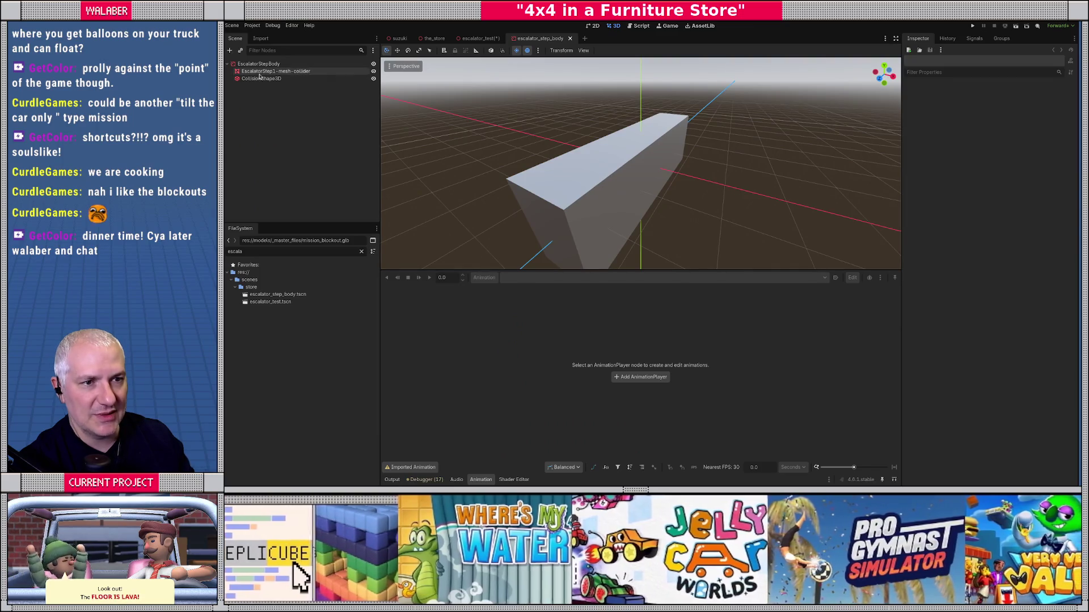
Try a new standard material with an 'escalator' albedo texture, then close the picker unchosen.
click(275, 71)
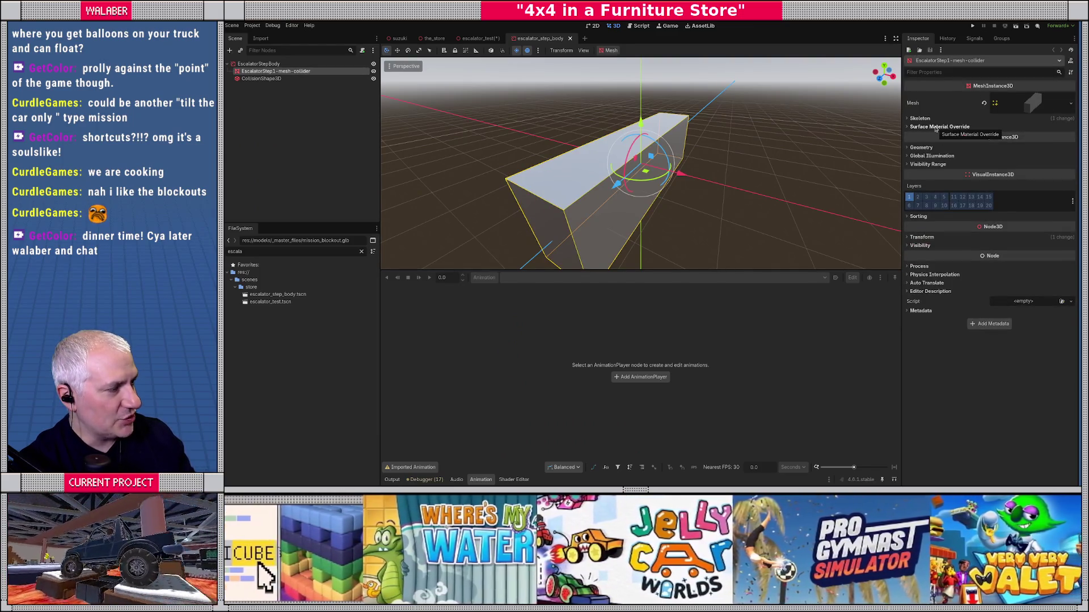
click(941, 128)
click(1049, 136)
click(1038, 155)
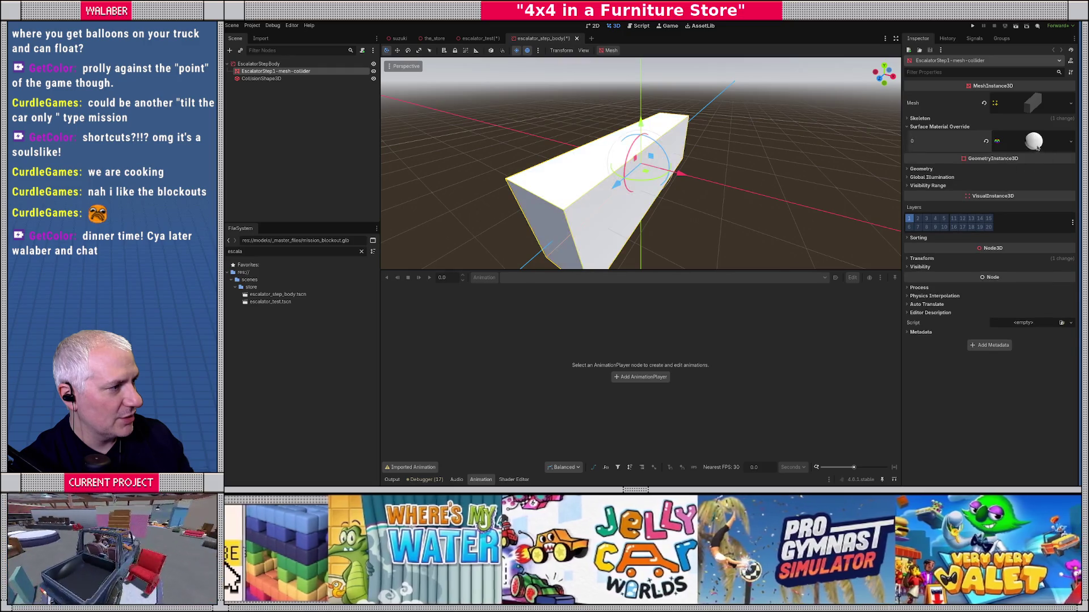
click(1030, 141)
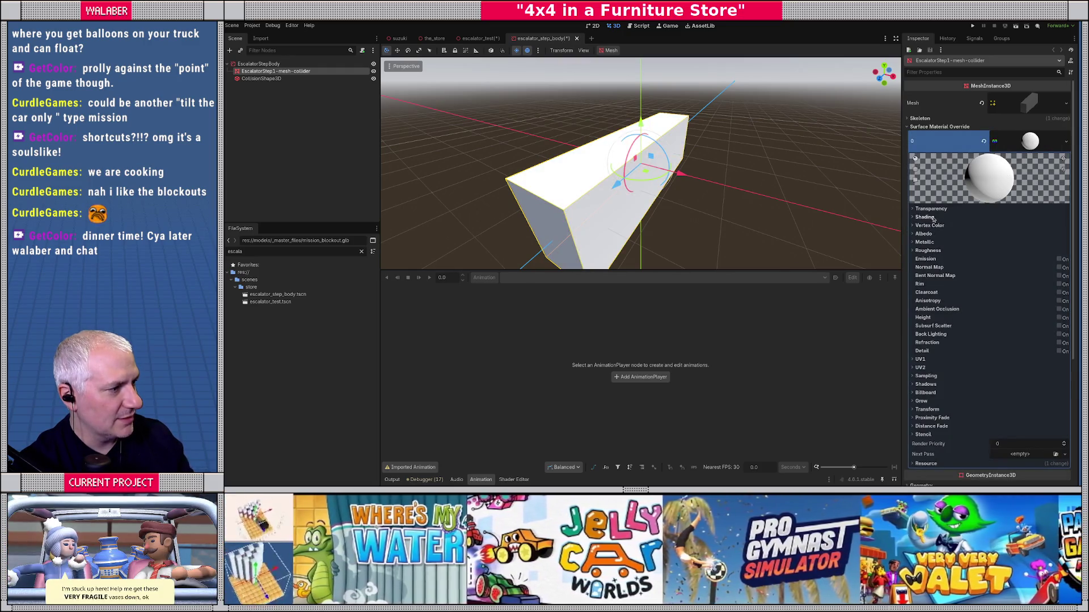
click(923, 234)
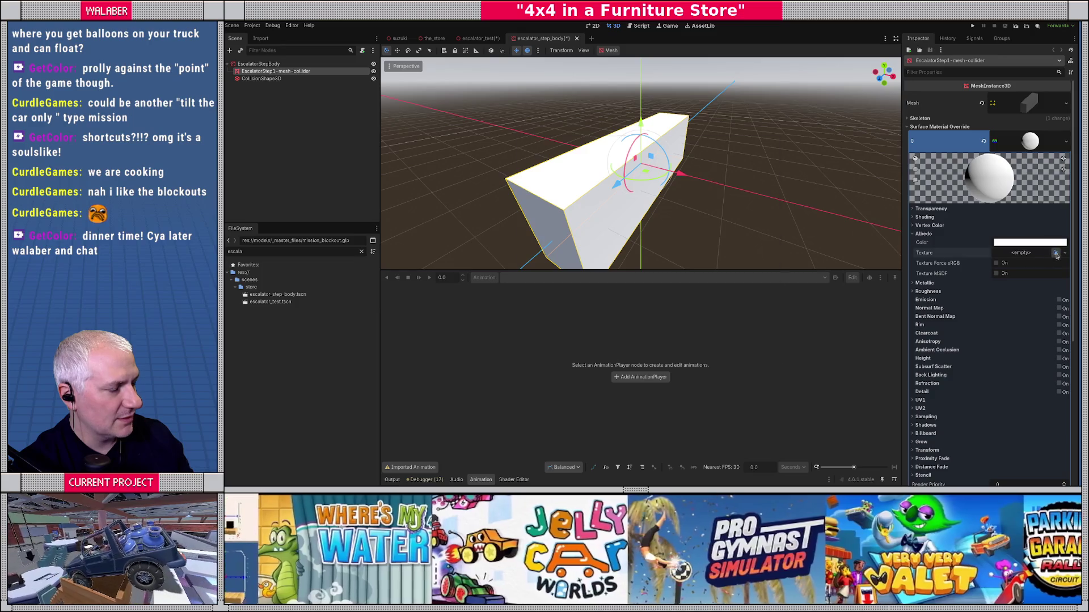
click(1056, 253)
text(esca)
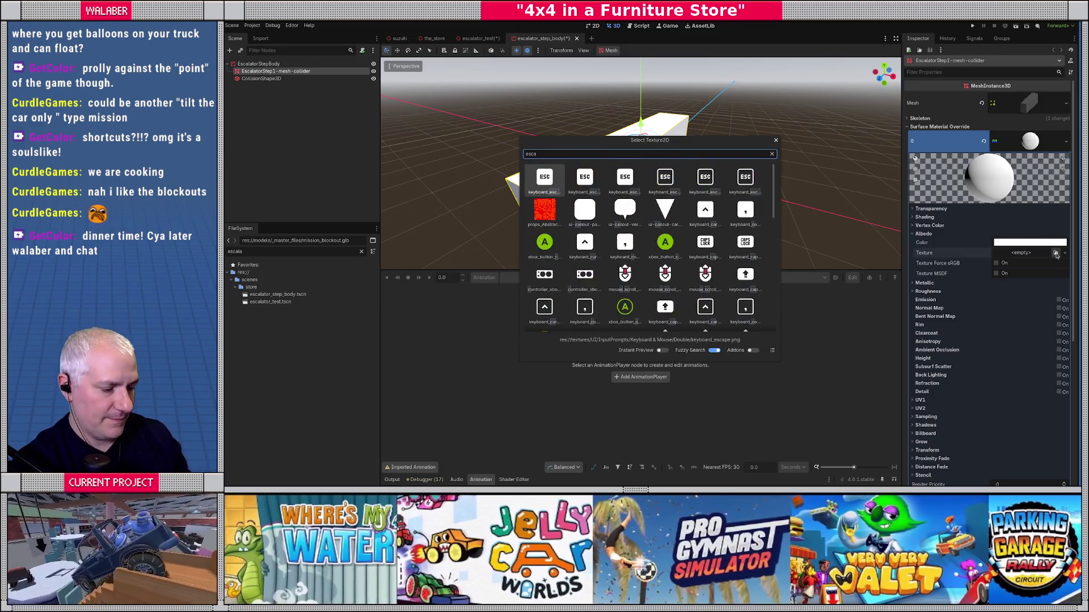
text(la)
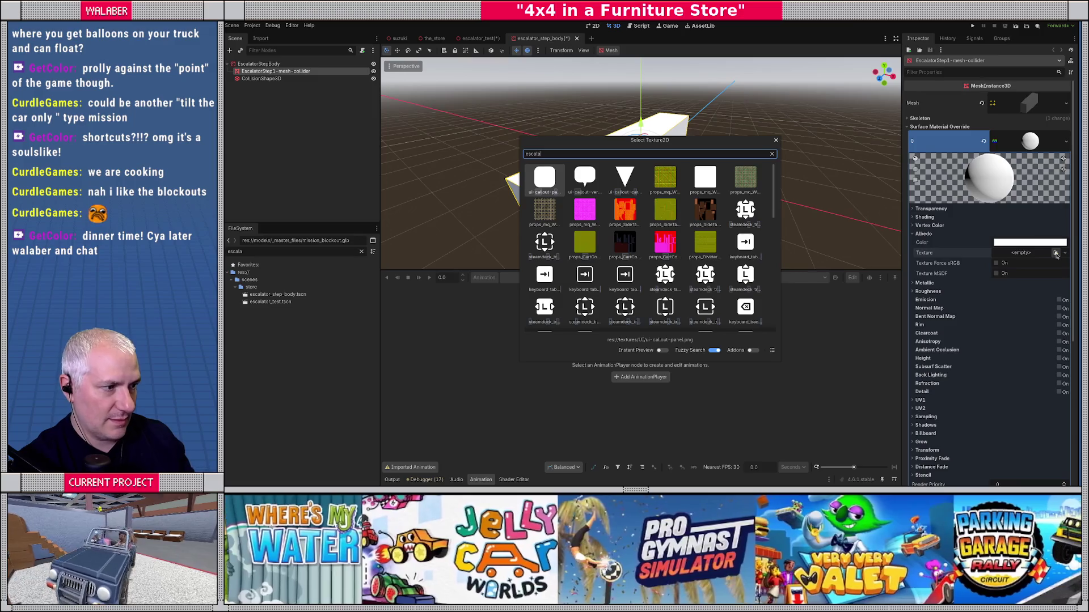
text(tor)
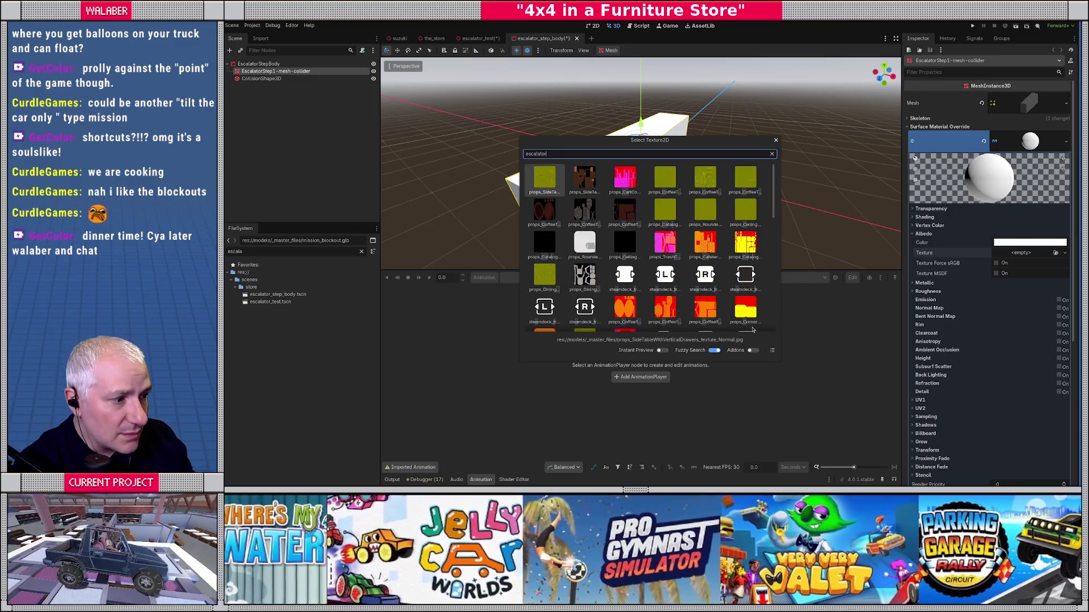
click(771, 351)
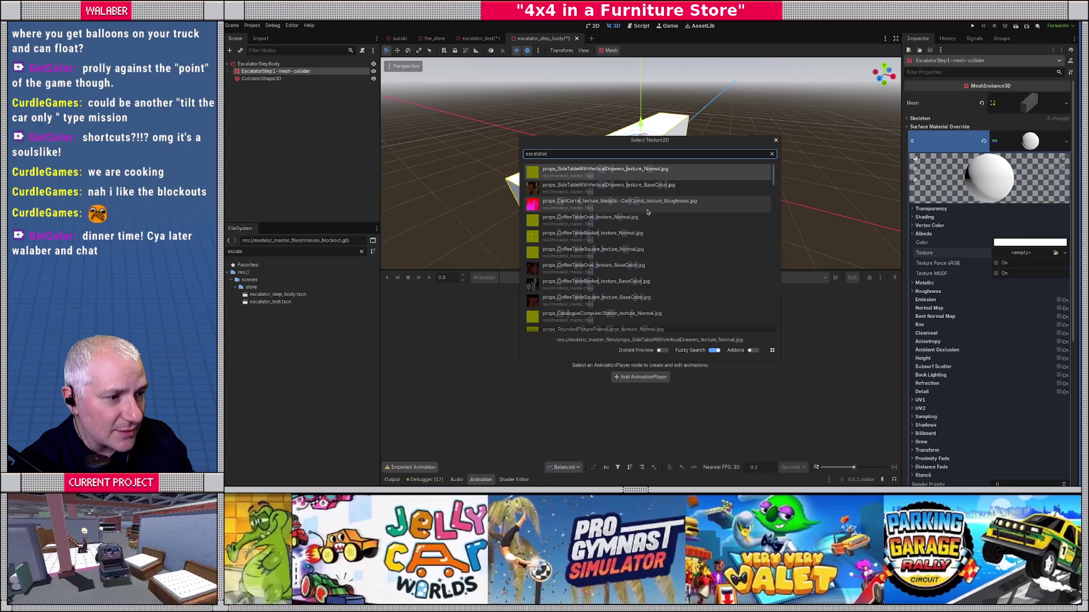
scroll(629, 225, down, 5)
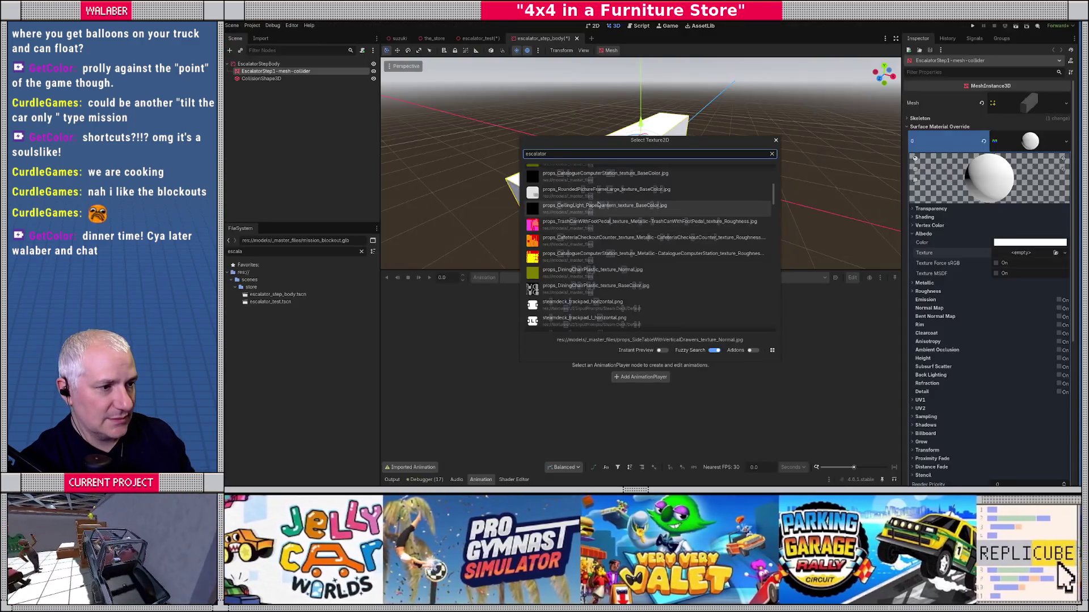
click(776, 142)
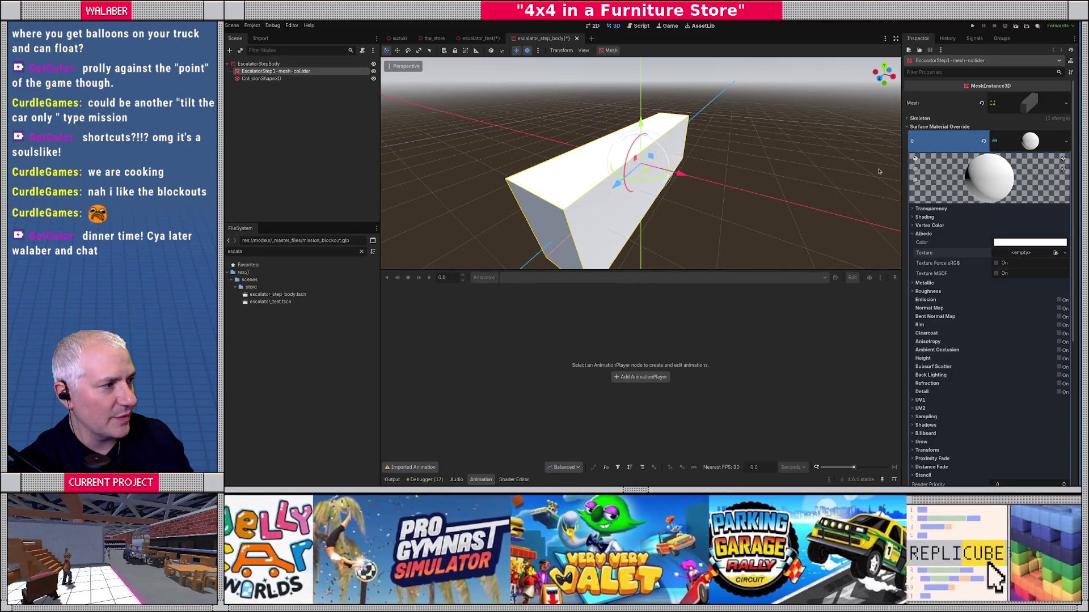
Clear the step mesh's Surface Material Override to empty and save escalator_step_body.tscn.
click(984, 141)
scroll(575, 201, down, 3)
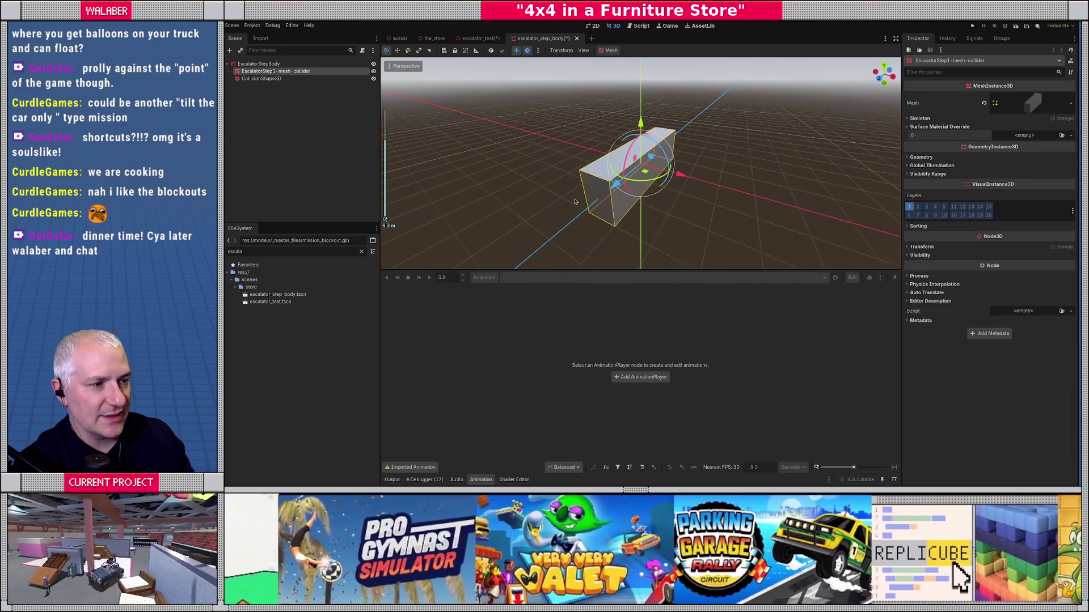
click(271, 96)
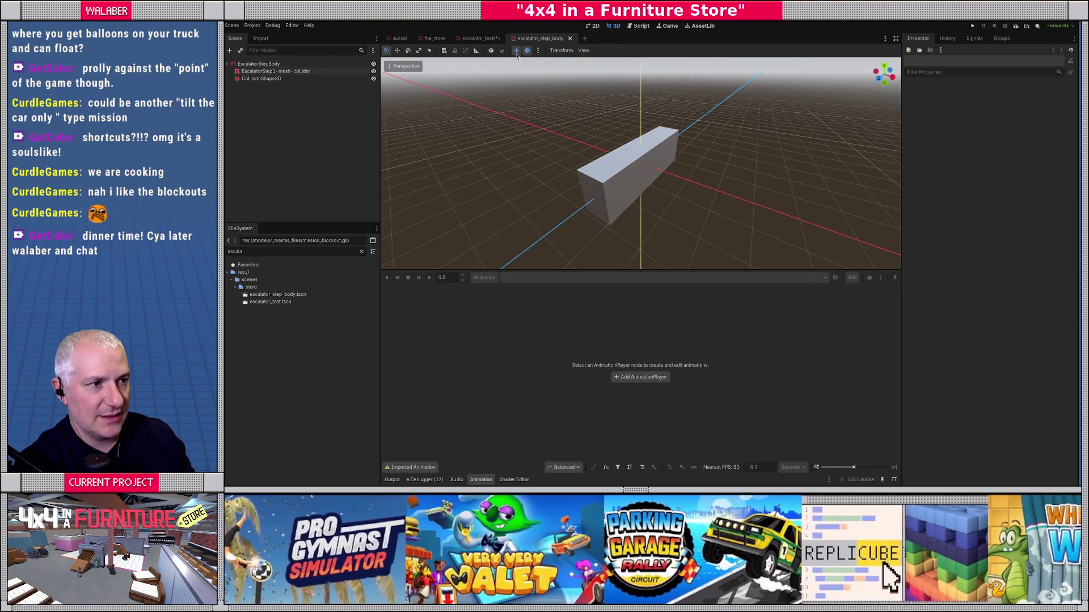
key(ctrl+s)
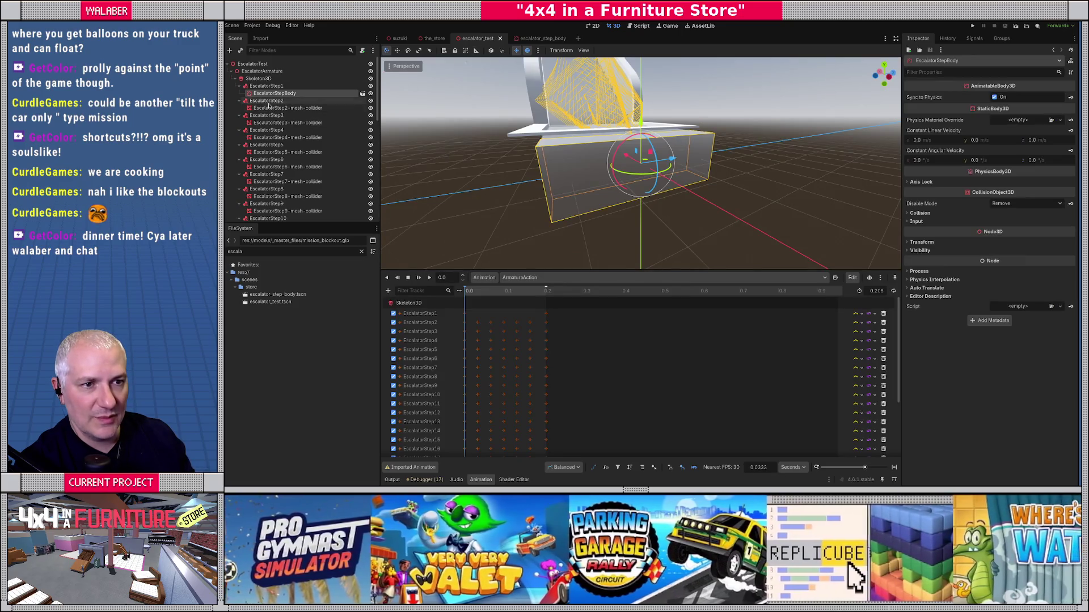
Instance escalator_step_body.tscn under EscalatorStep3 and hide the mesh-colliders of EscalatorStep3 through EscalatorStep9.
mouse_move(277, 294)
mouse_down()
mouse_move(286, 279)
mouse_move(267, 101)
mouse_up()
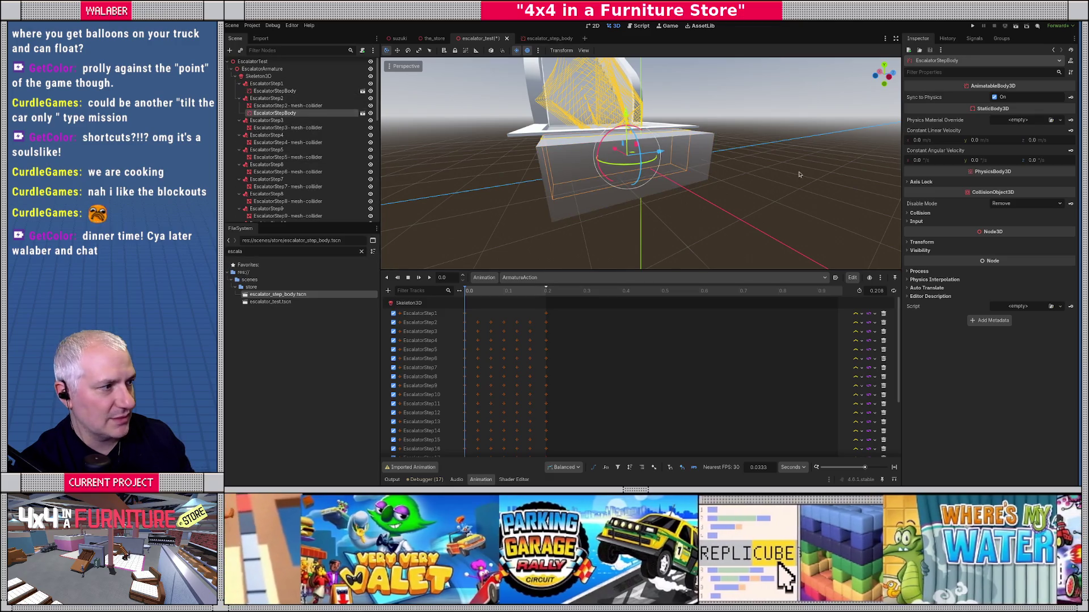
drag(256, 299, 266, 115)
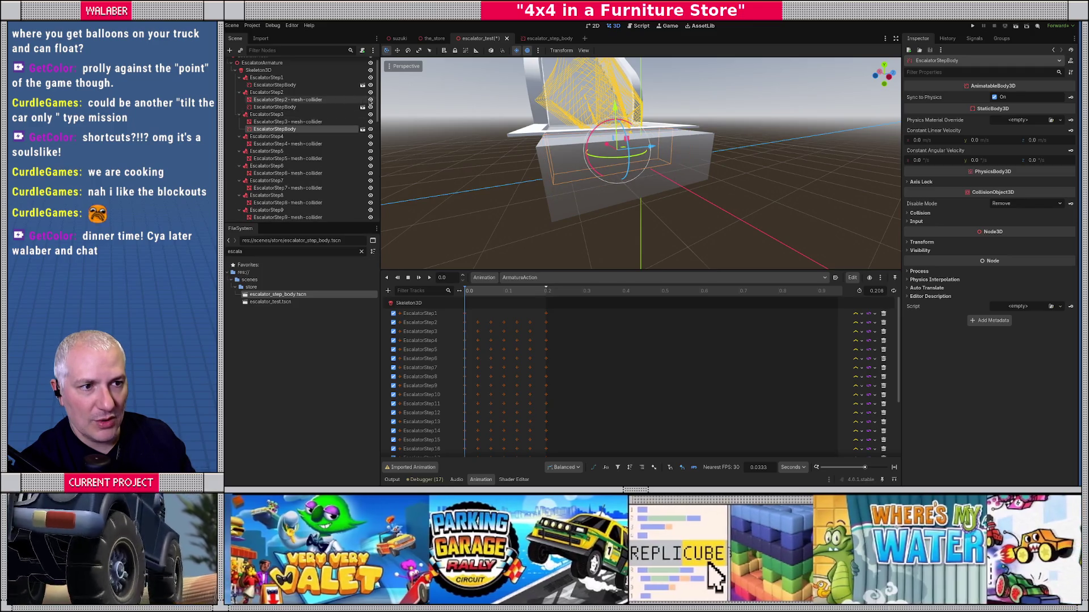
click(371, 121)
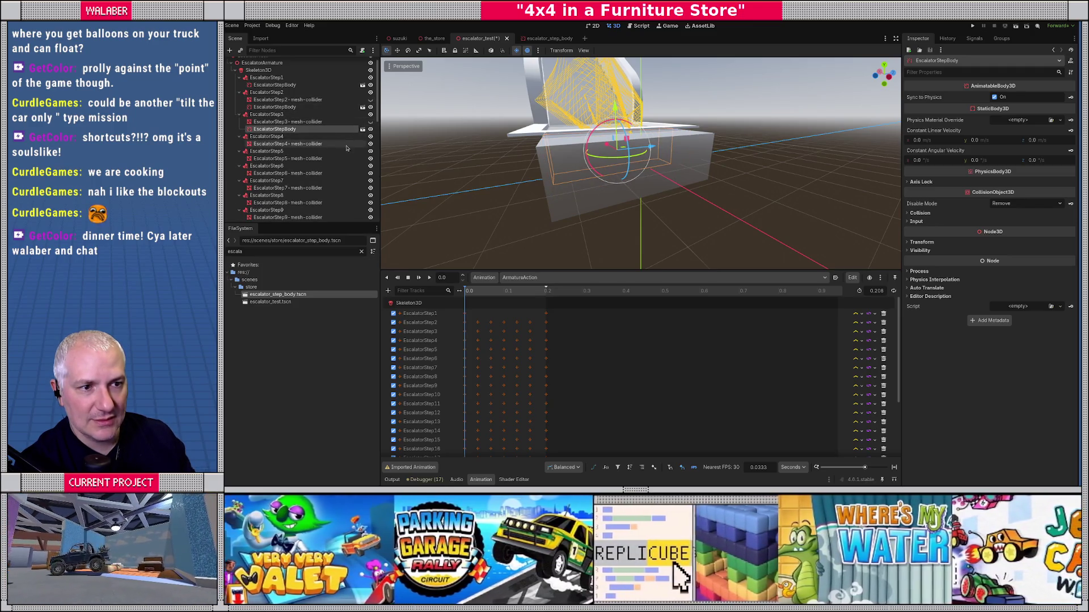
click(370, 143)
click(371, 159)
click(370, 173)
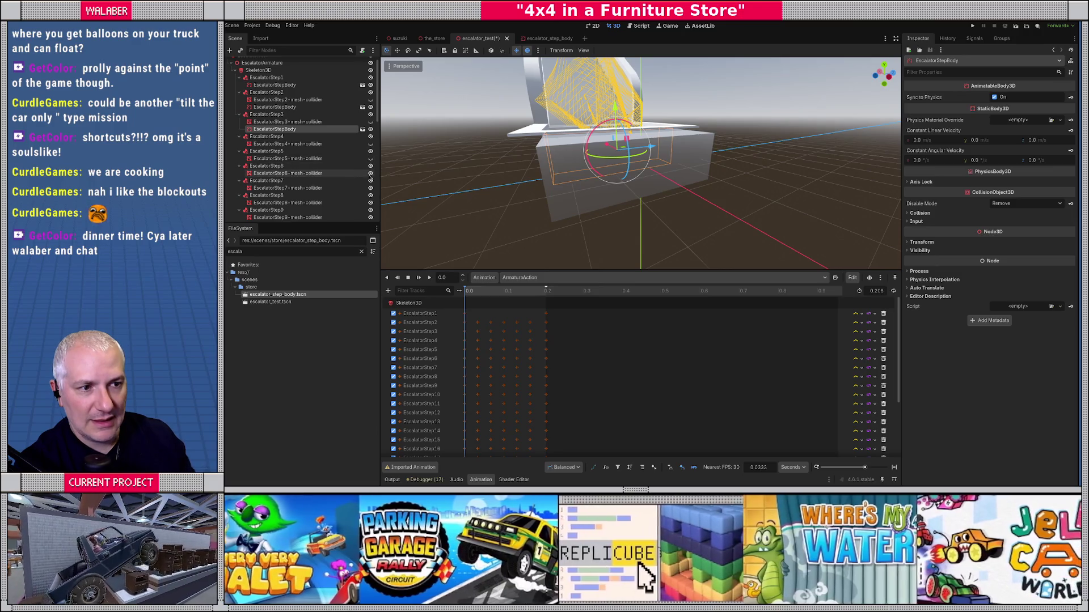
click(370, 188)
click(371, 202)
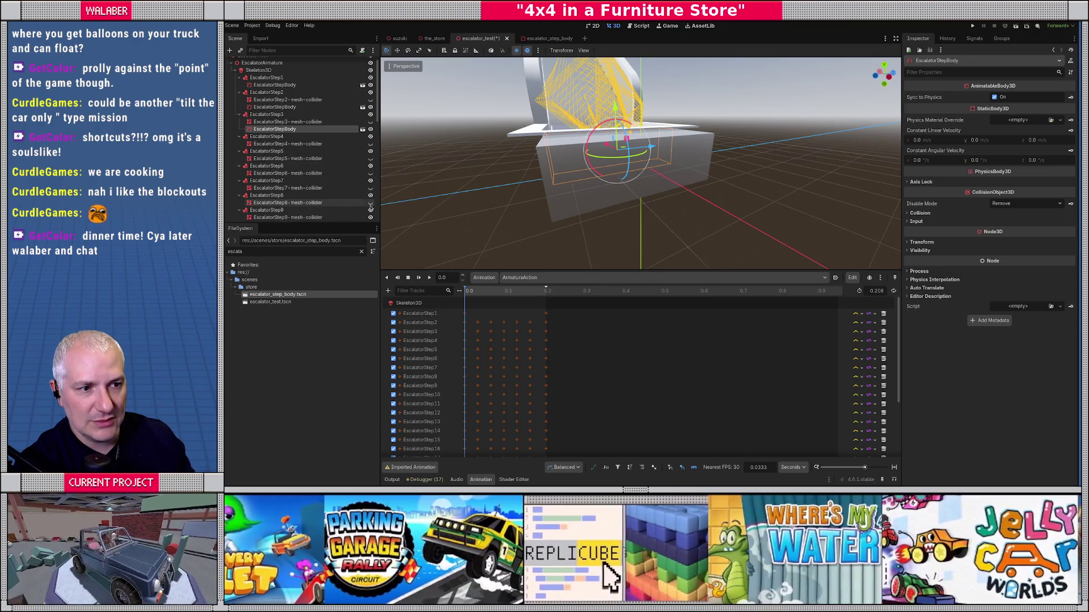
click(371, 218)
Enlarge the Scene dock and scroll through the list of escalator steps.
scroll(334, 197, down, 2)
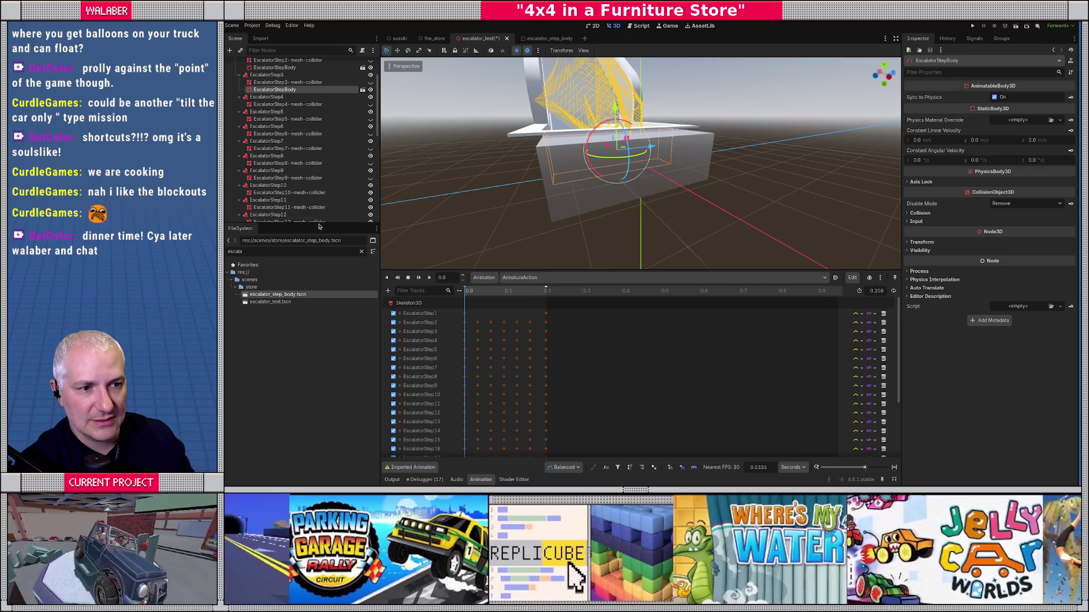
drag(318, 226, 320, 270)
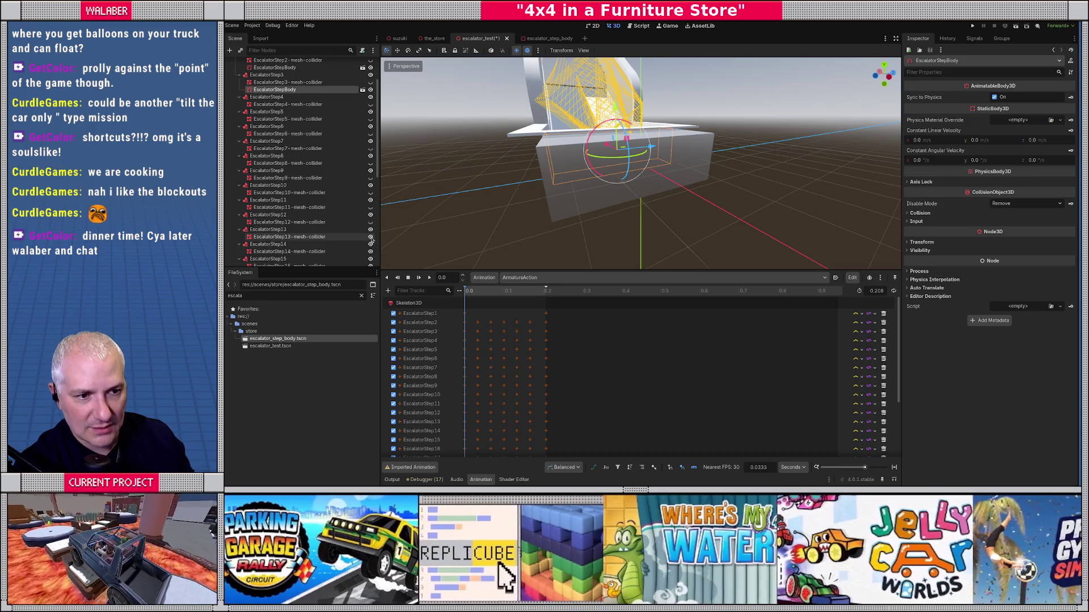
scroll(371, 235, down, 2)
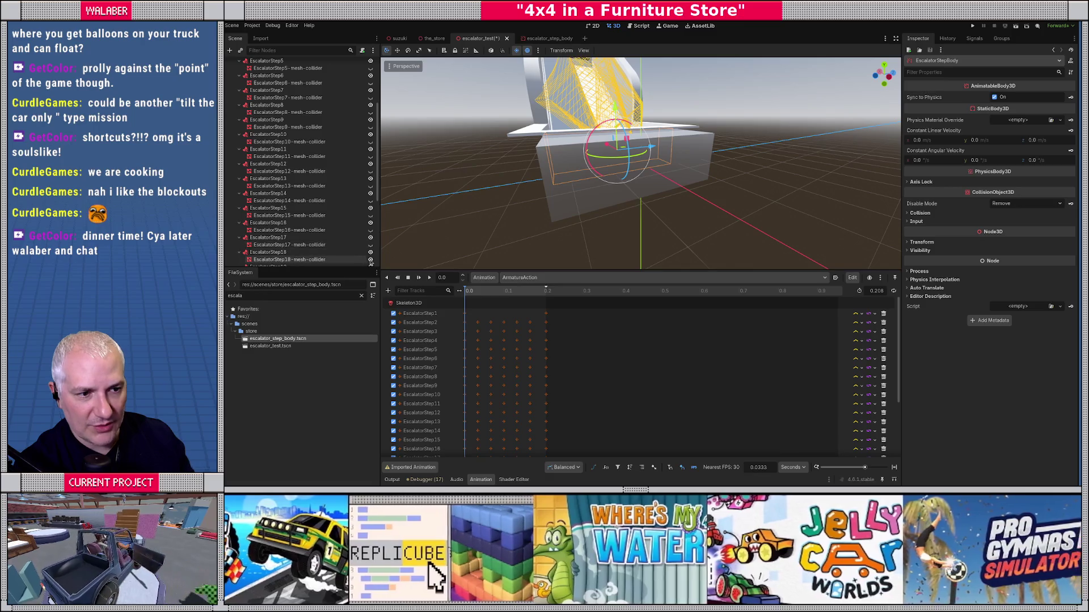
scroll(363, 227, down, 3)
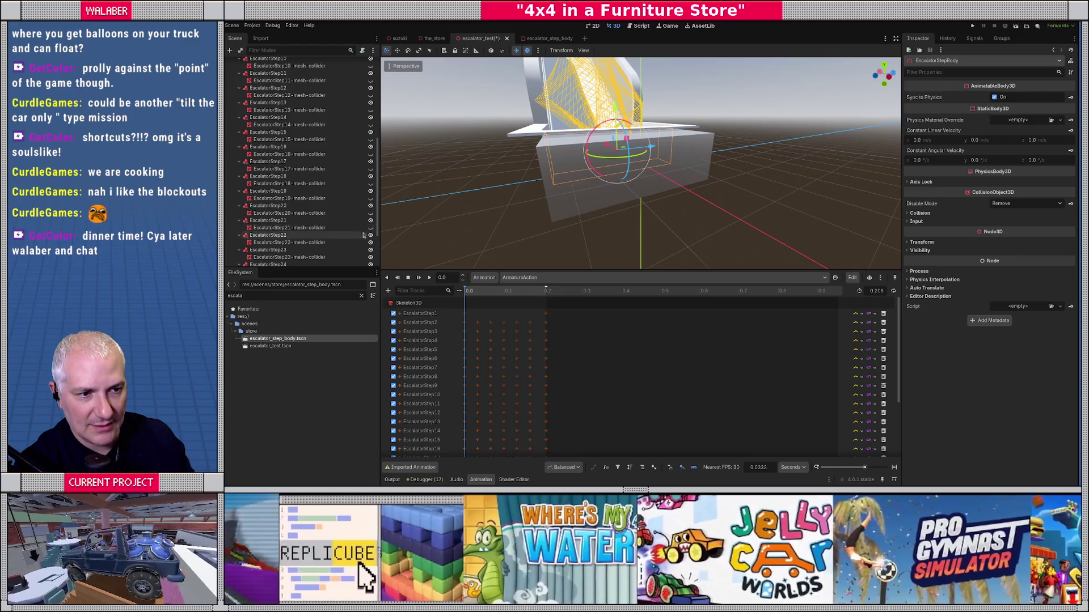
scroll(363, 224, down, 3)
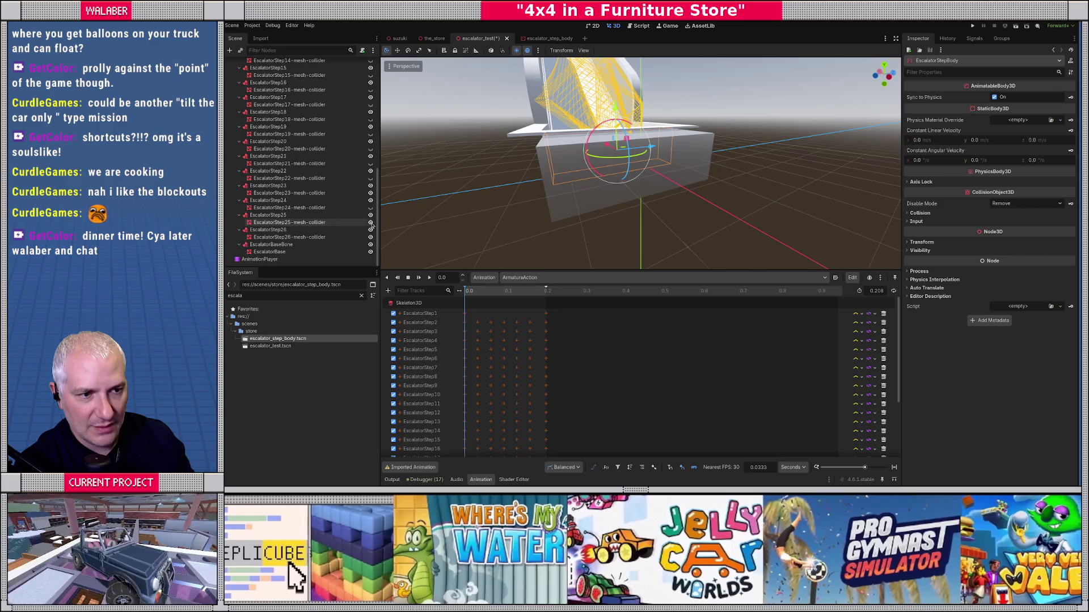
scroll(318, 171, up, 10)
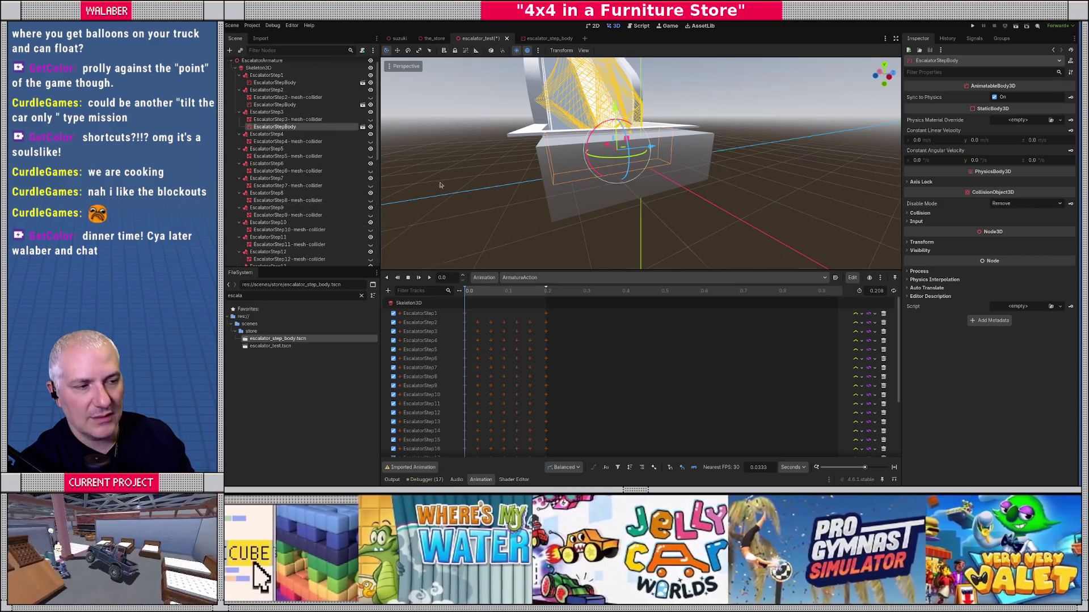
scroll(533, 223, down, 3)
scroll(534, 223, up, 4)
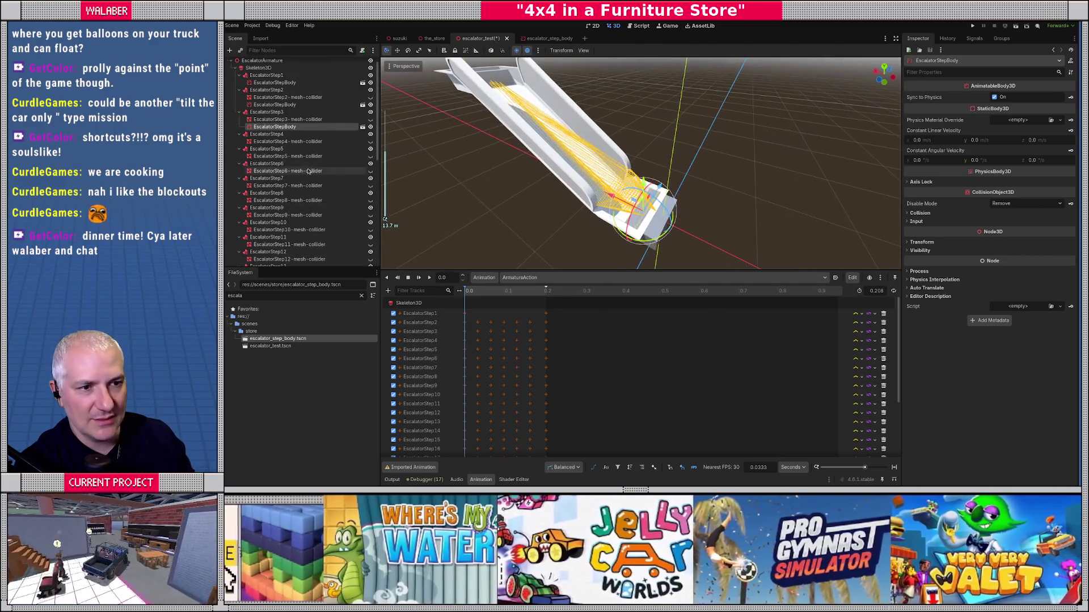
Instance escalator_step_body.tscn under EscalatorStep4 through EscalatorStep16.
drag(276, 341, 272, 137)
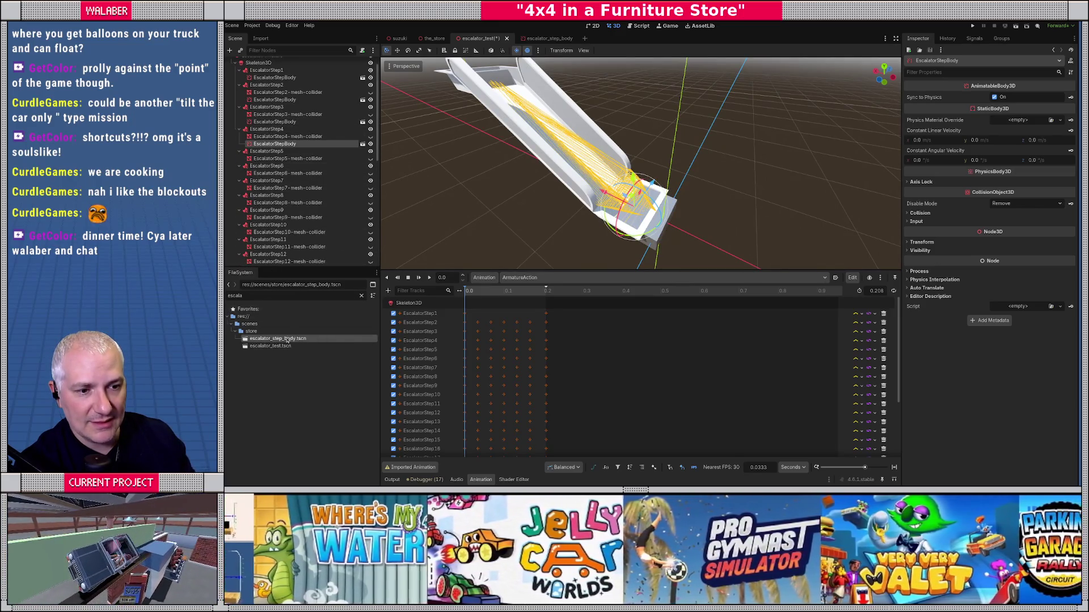
drag(287, 341, 275, 149)
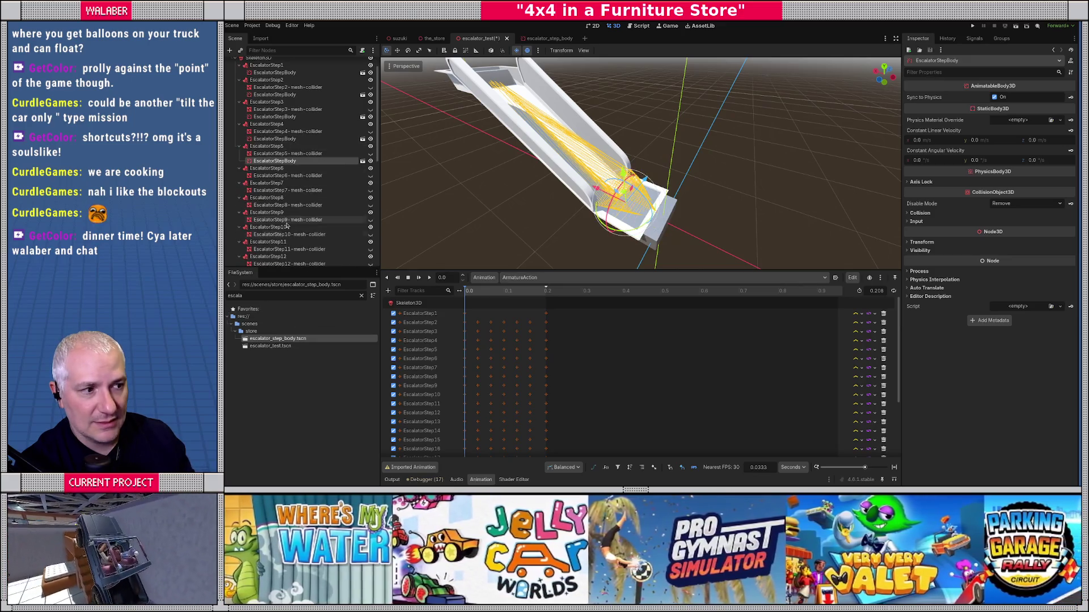
drag(278, 339, 274, 166)
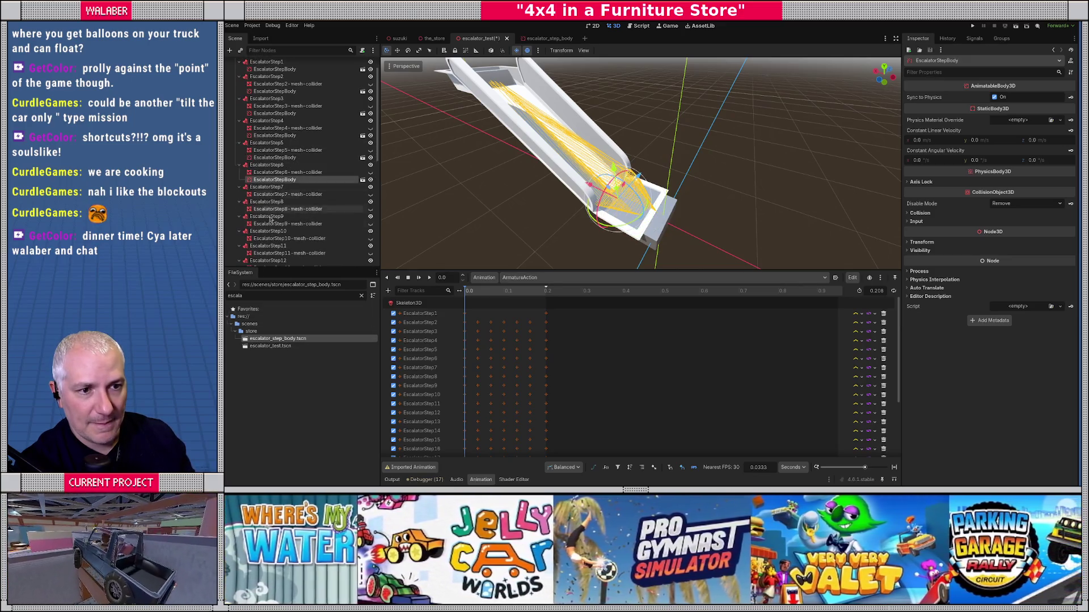
mouse_move(280, 338)
mouse_down()
mouse_move(276, 186)
mouse_move(275, 227)
mouse_move(273, 198)
mouse_up()
drag(272, 263, 274, 203)
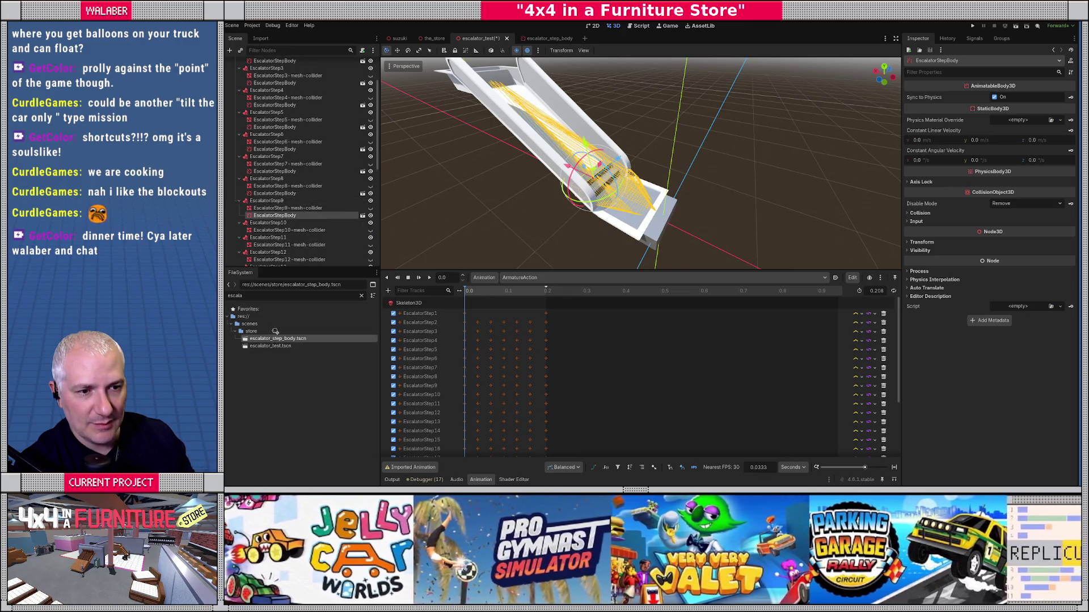
drag(277, 339, 269, 215)
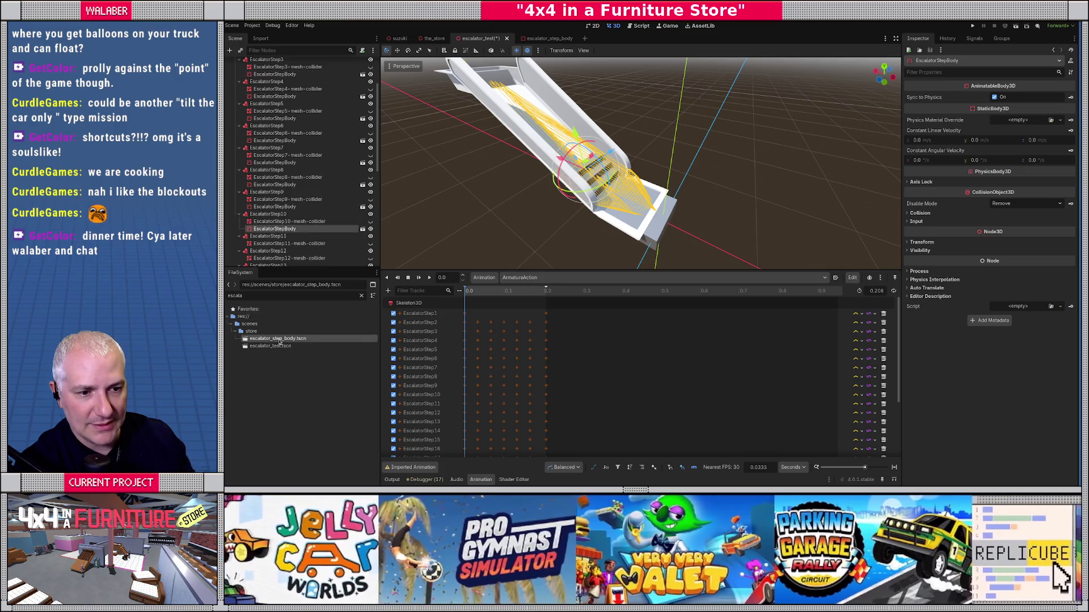
drag(280, 270, 279, 222)
drag(281, 306, 275, 203)
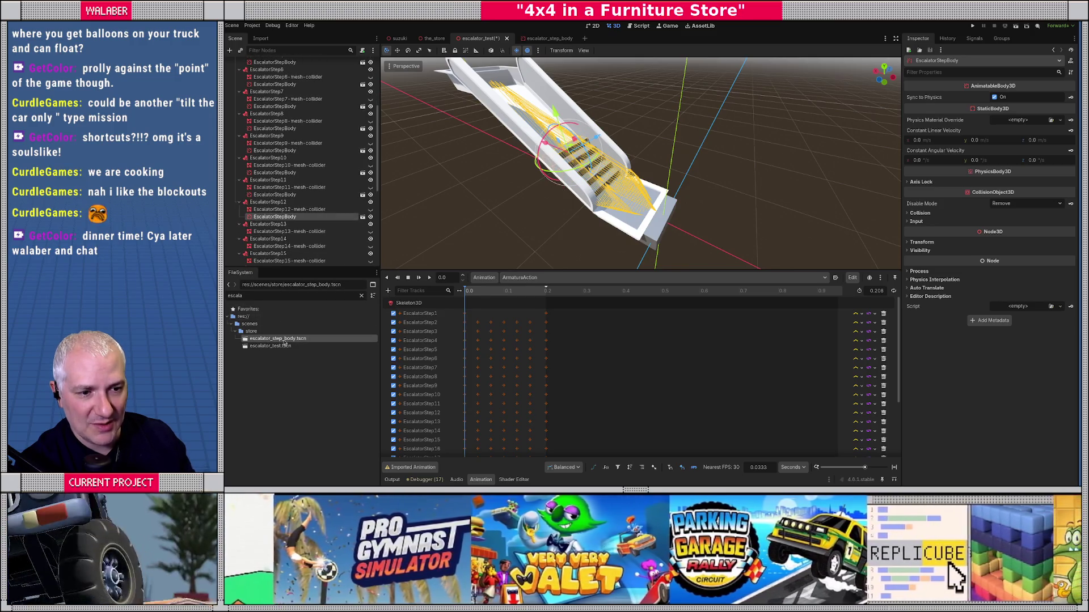
drag(278, 265, 273, 201)
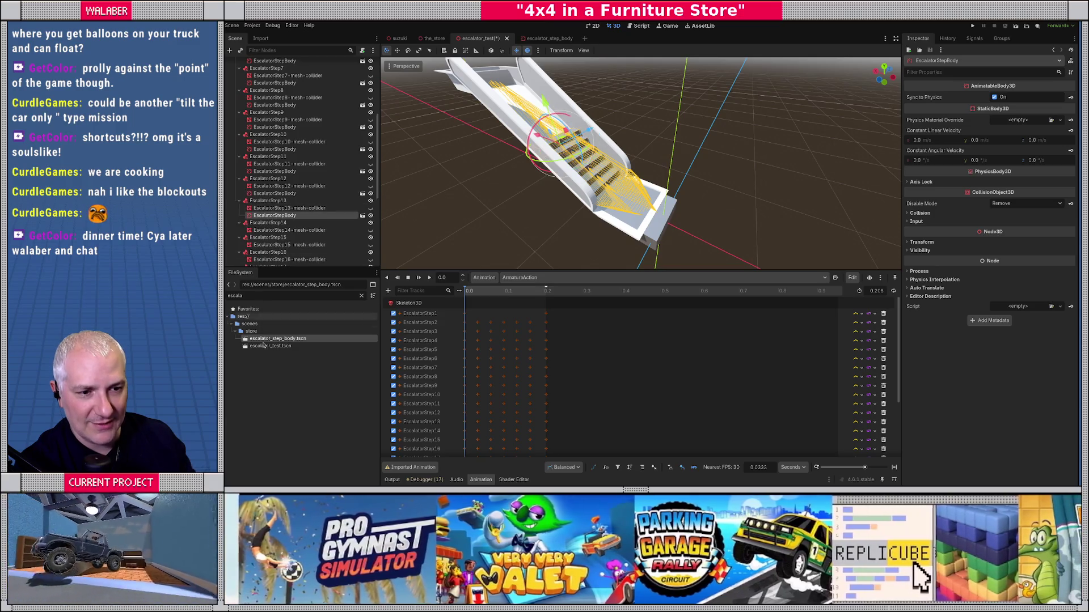
drag(284, 328, 272, 202)
drag(291, 337, 277, 221)
drag(266, 339, 270, 214)
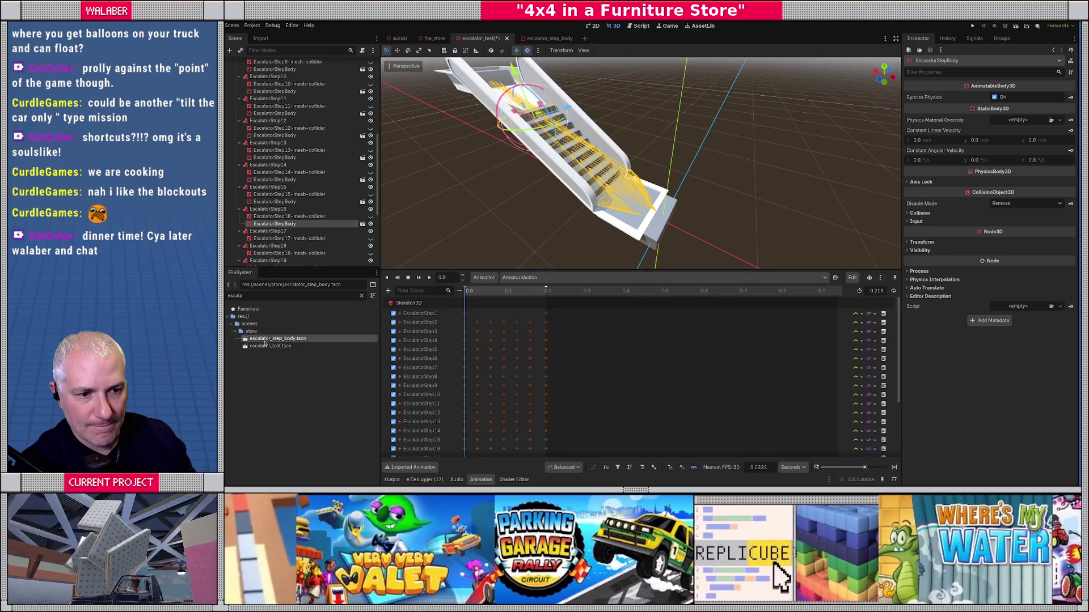
Instance escalator_step_body.tscn under EscalatorStep17 through EscalatorStep26.
drag(270, 328, 271, 226)
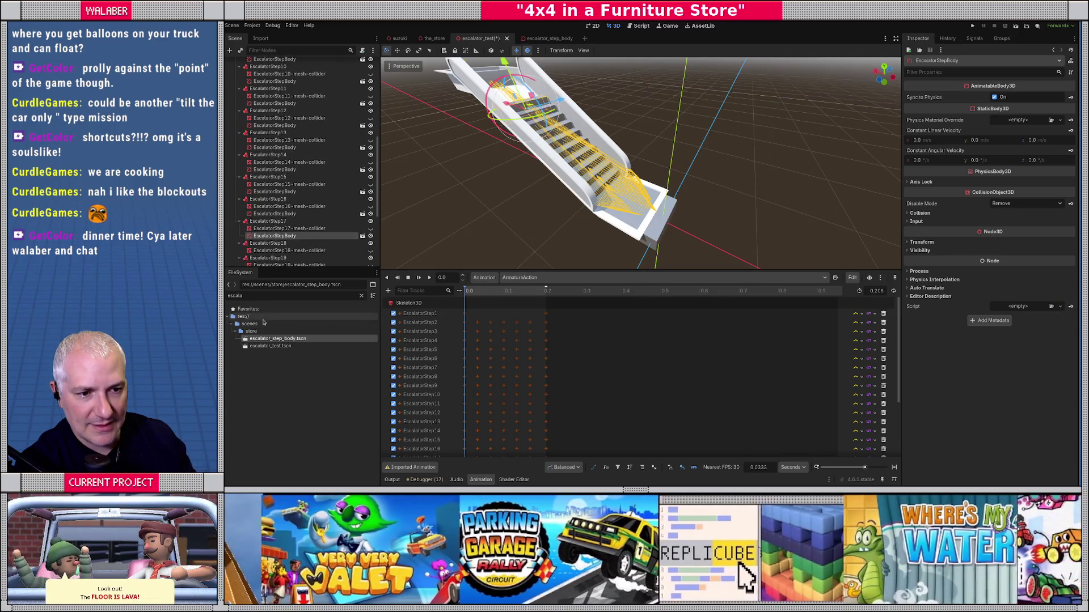
drag(268, 339, 270, 200)
drag(266, 340, 268, 200)
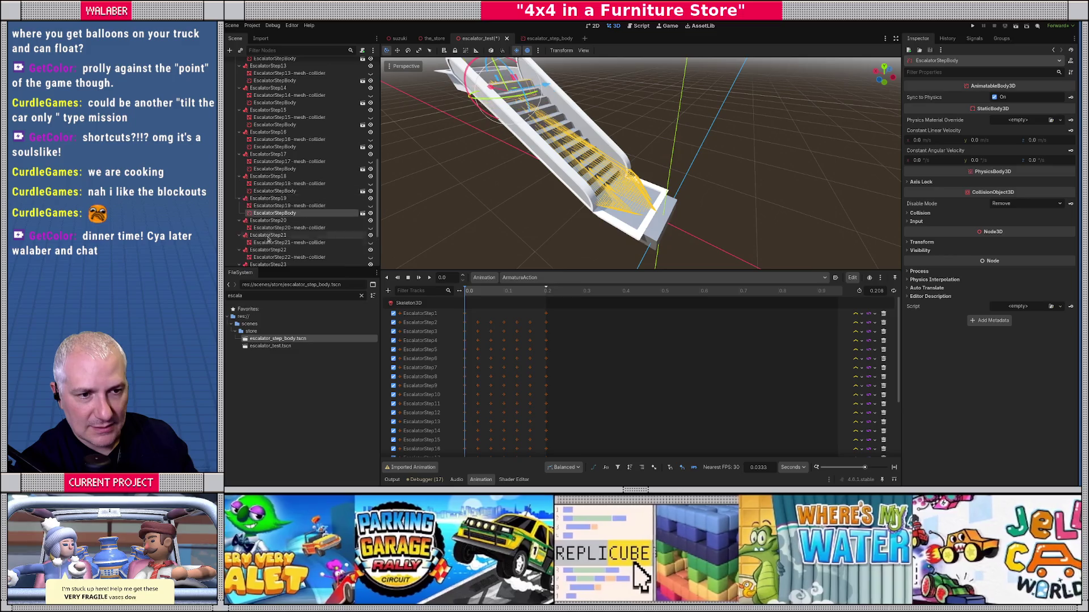
drag(265, 339, 268, 195)
drag(272, 339, 276, 203)
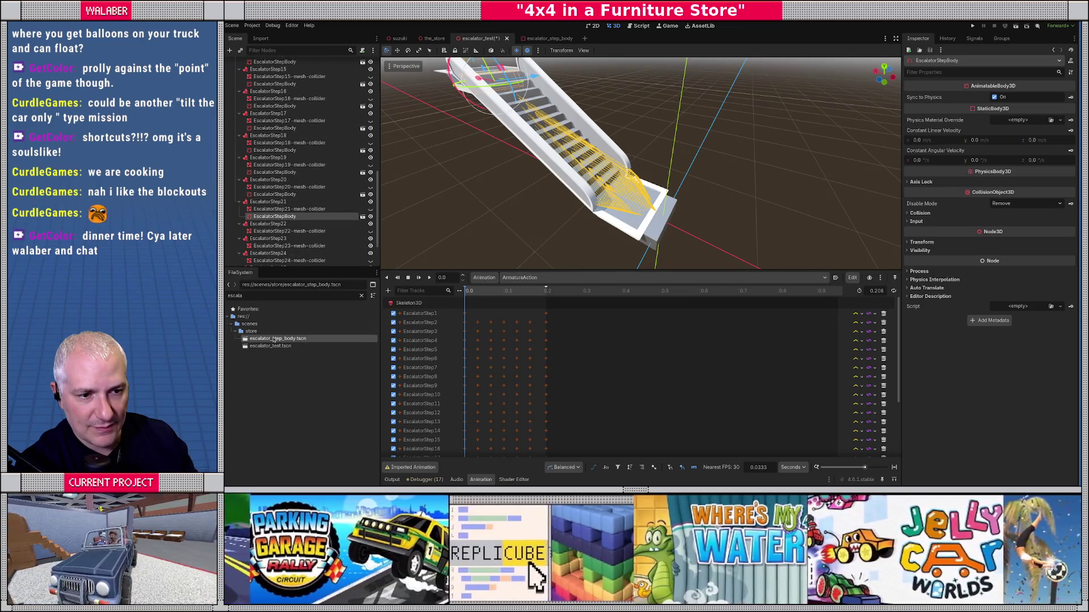
drag(274, 339, 274, 208)
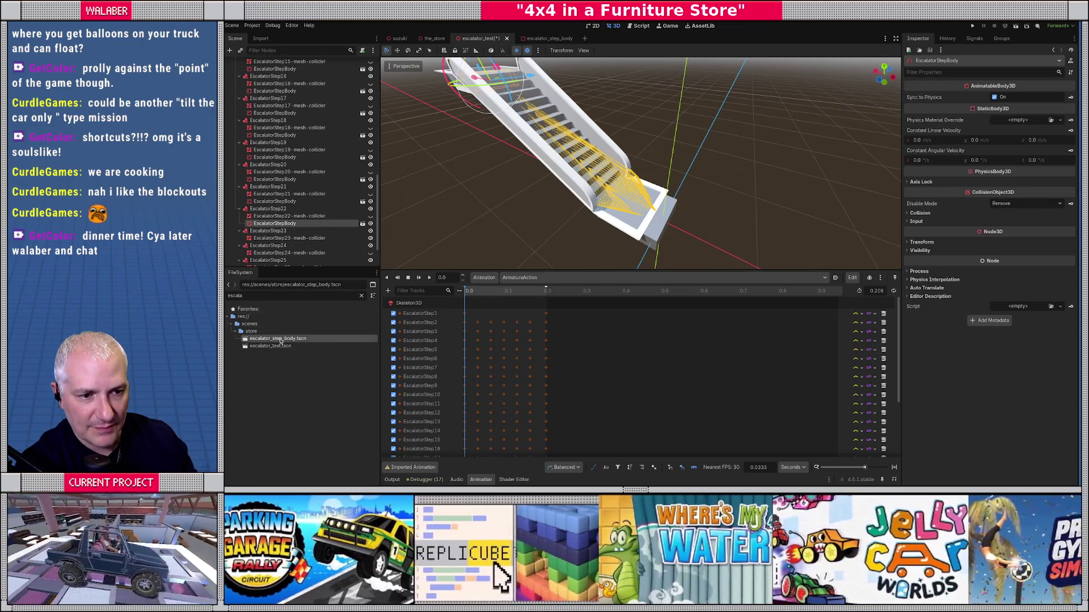
drag(280, 339, 273, 206)
drag(273, 339, 270, 221)
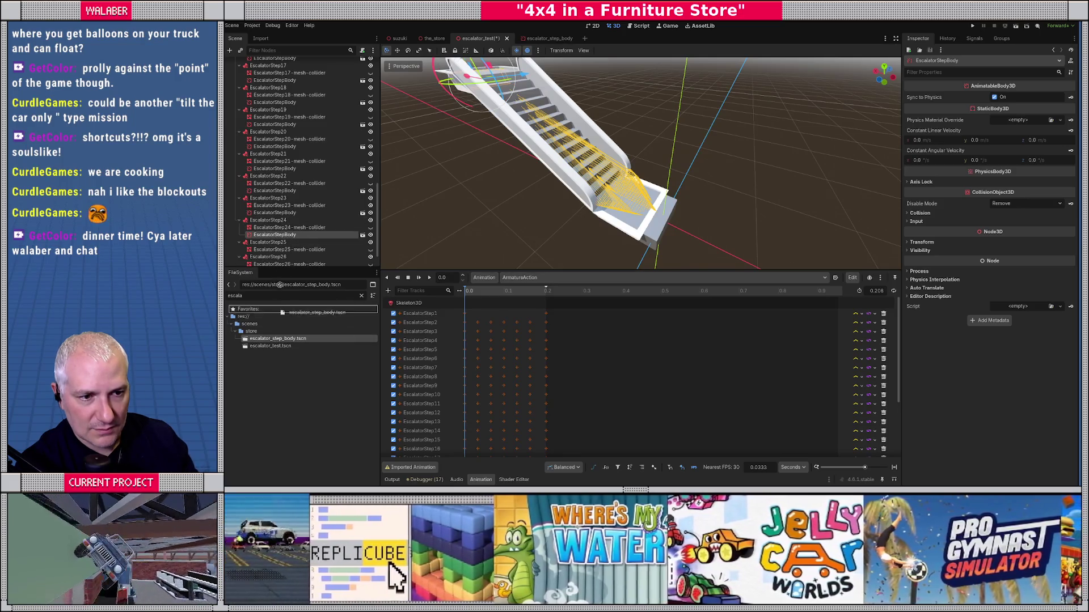
drag(280, 285, 282, 227)
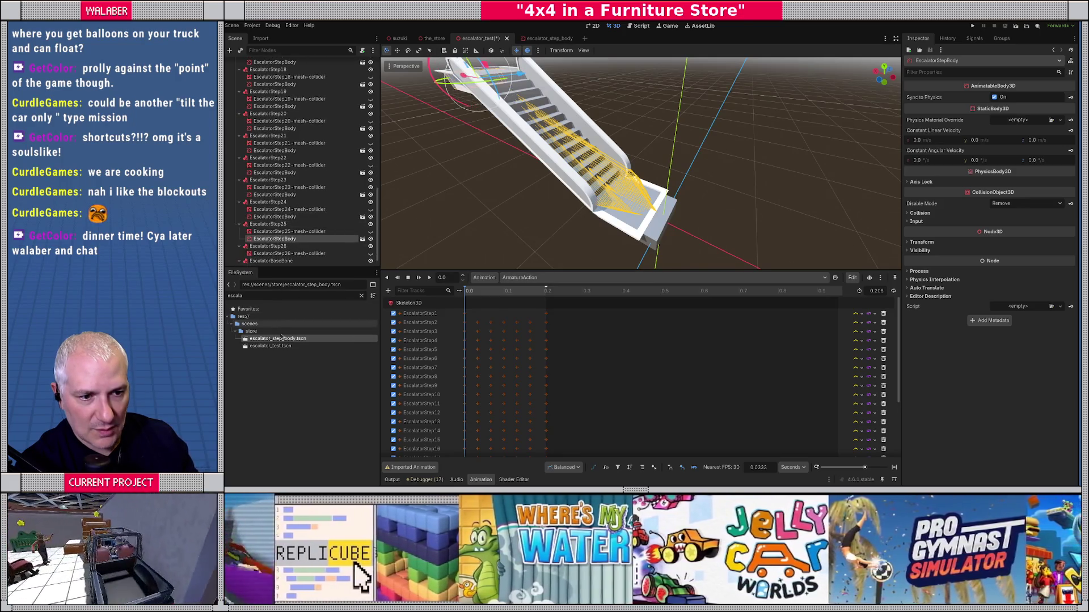
drag(283, 339, 282, 233)
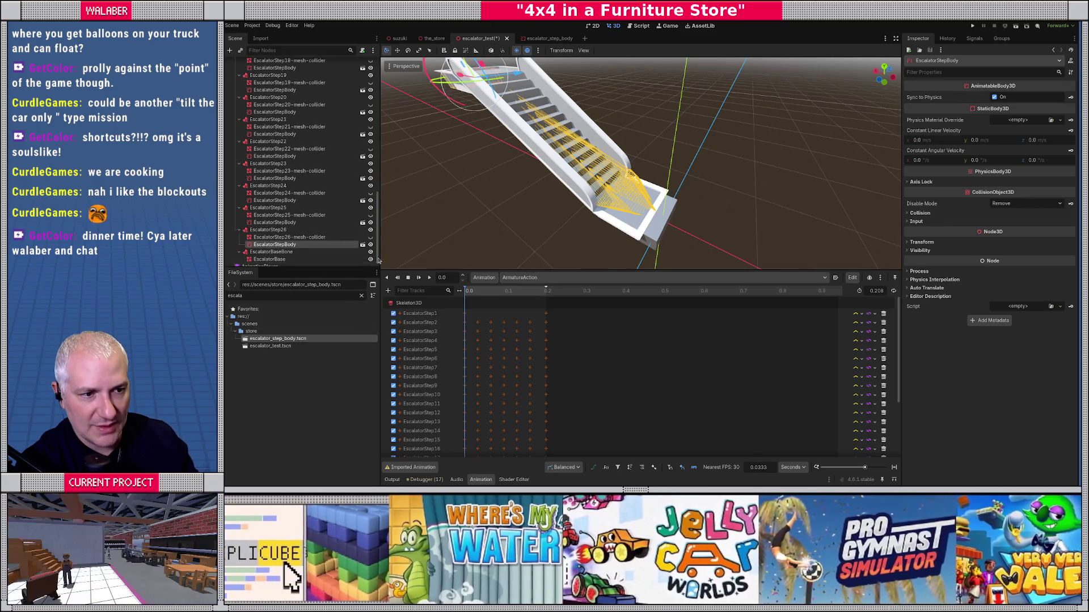
mouse_move(456, 225)
mouse_down()
mouse_move(512, 236)
mouse_move(574, 165)
mouse_up()
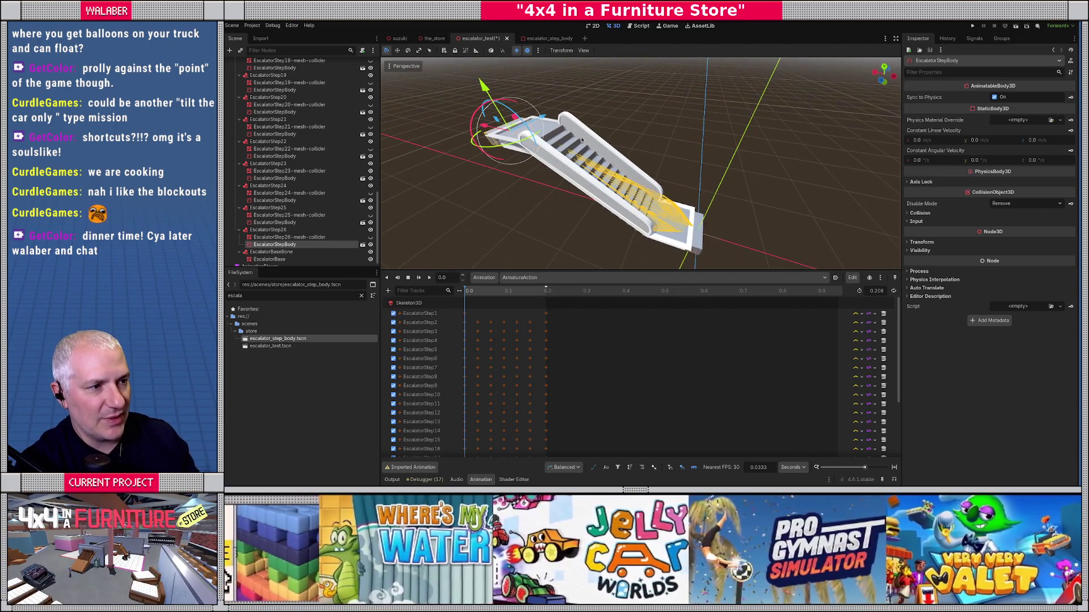
Generate a trimesh static-body collision shape from EscalatorBase's mesh and save escalator_test.
click(582, 140)
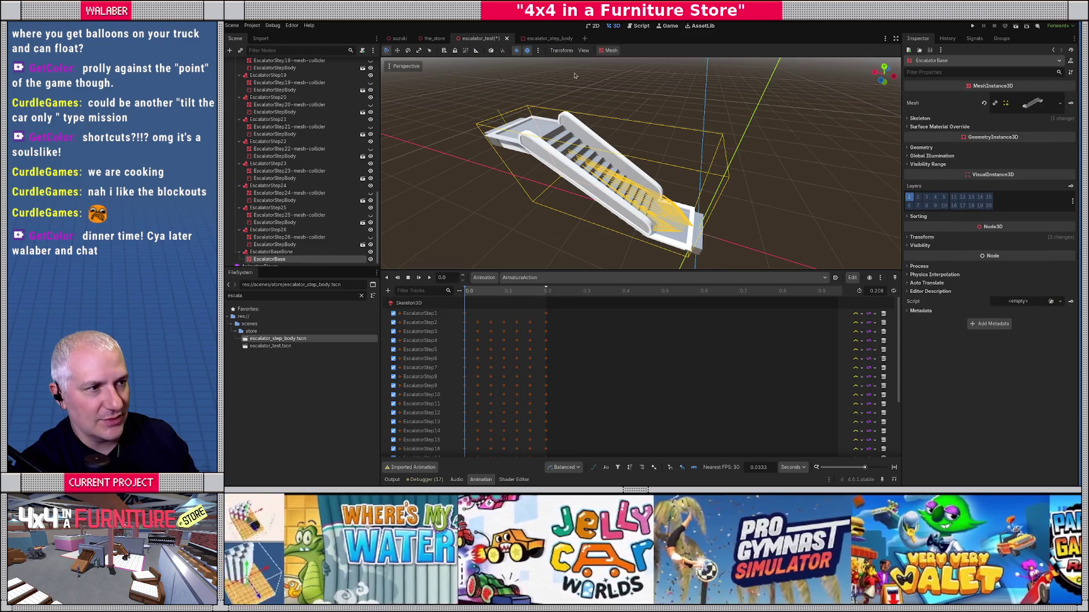
click(611, 51)
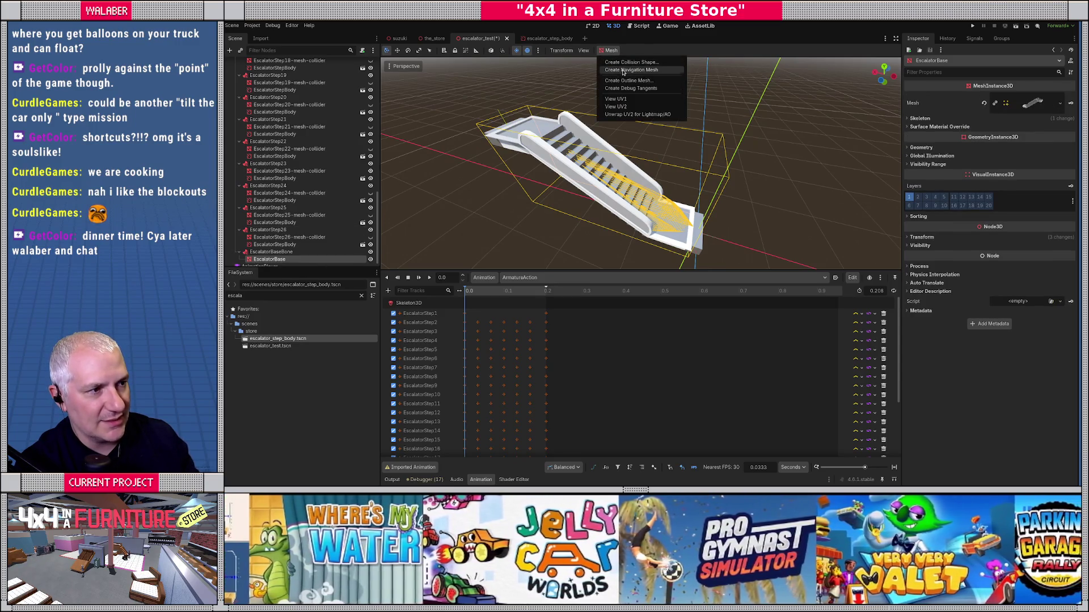
click(623, 63)
click(629, 228)
click(633, 251)
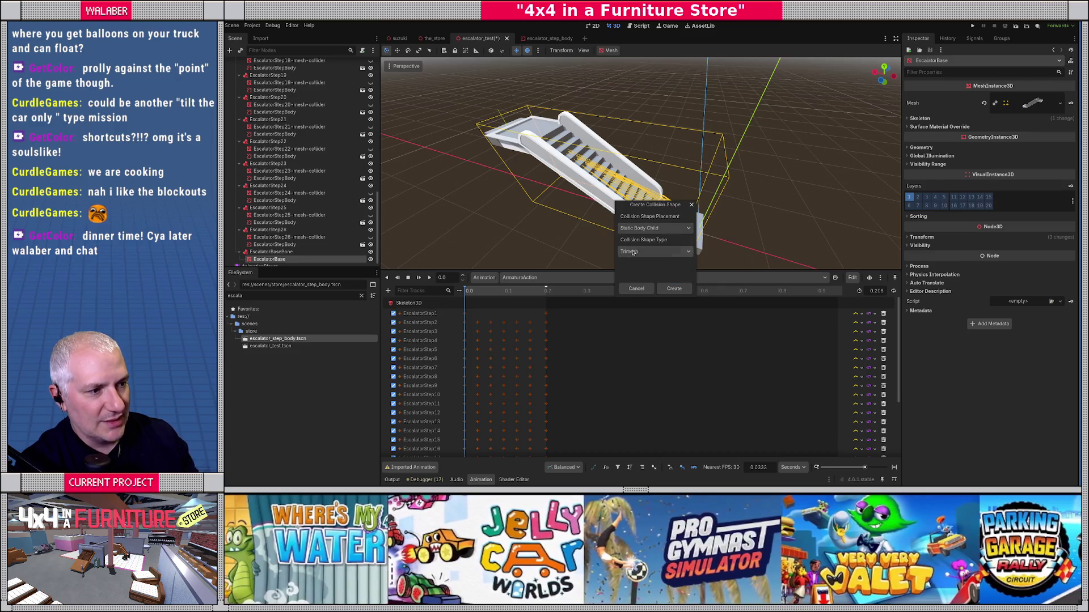
click(673, 289)
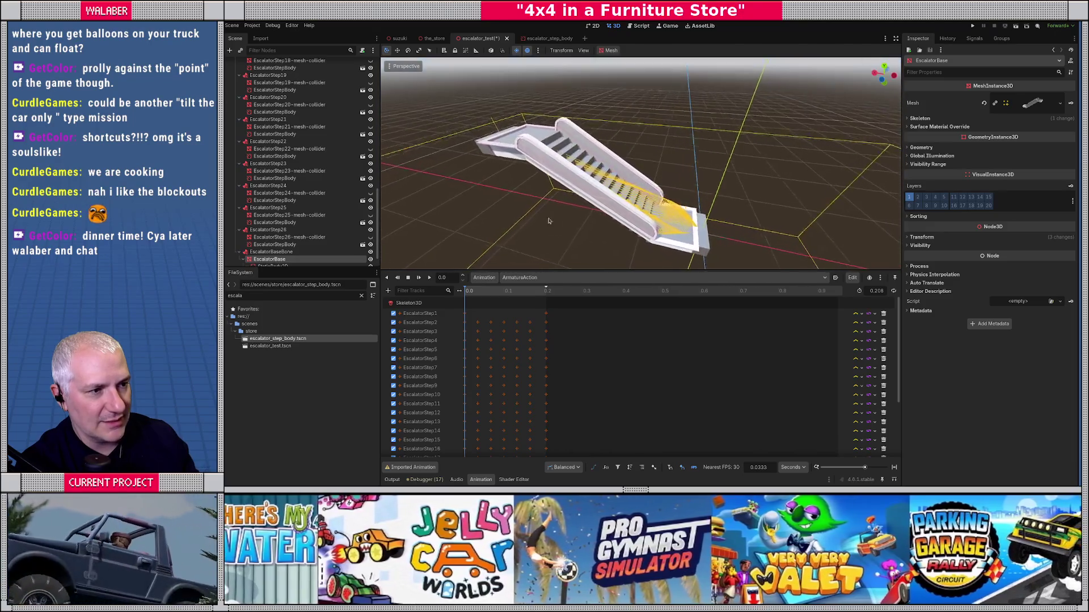
scroll(555, 226, down, 3)
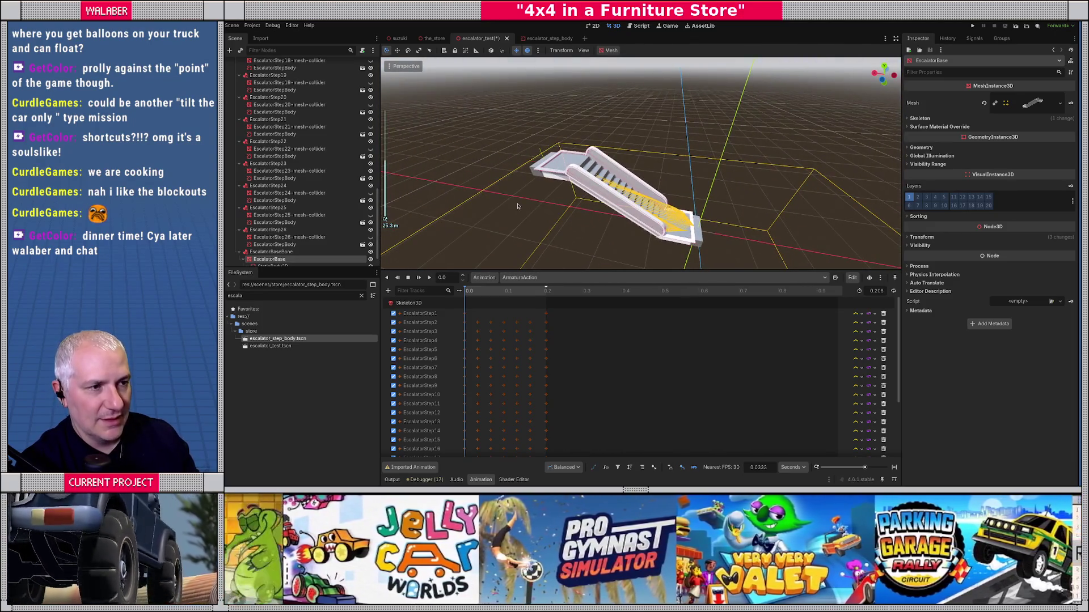
key(ctrl+s)
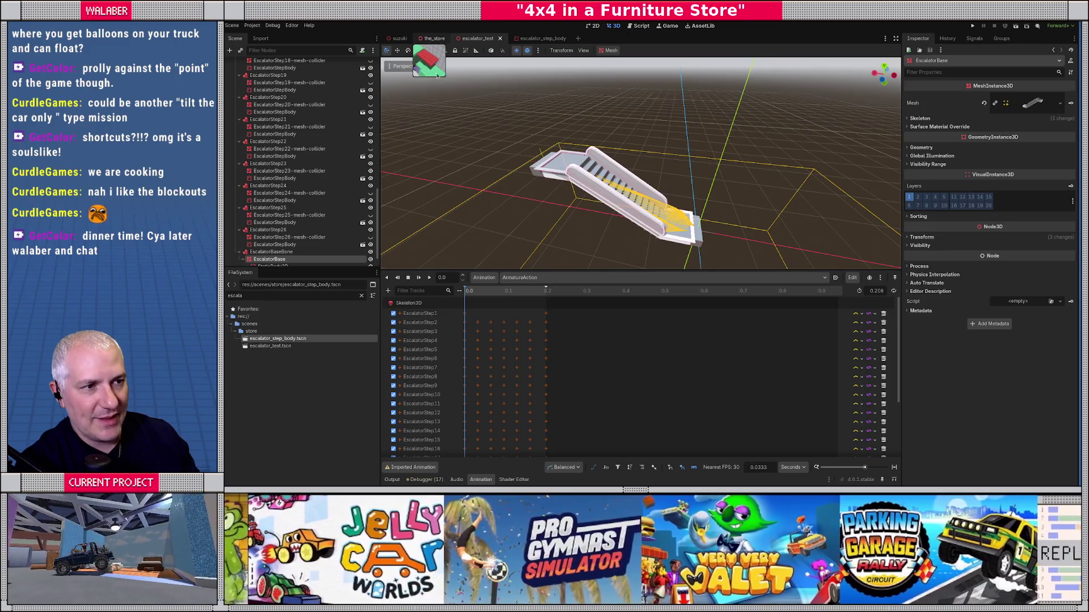
In the_store, hide the original EscalatorArmature.
click(434, 39)
click(573, 146)
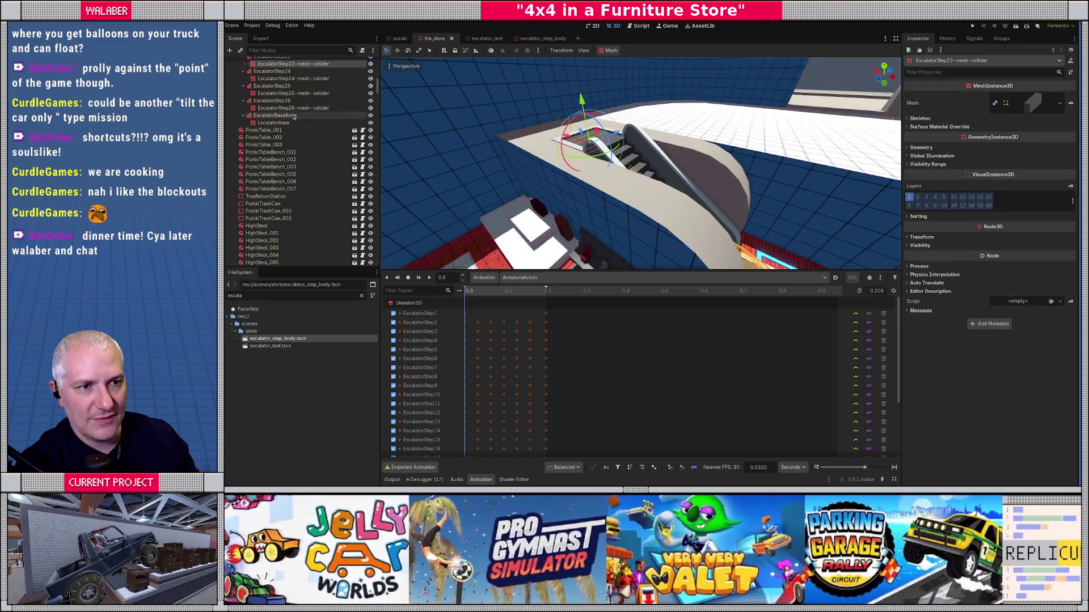
scroll(284, 121, up, 5)
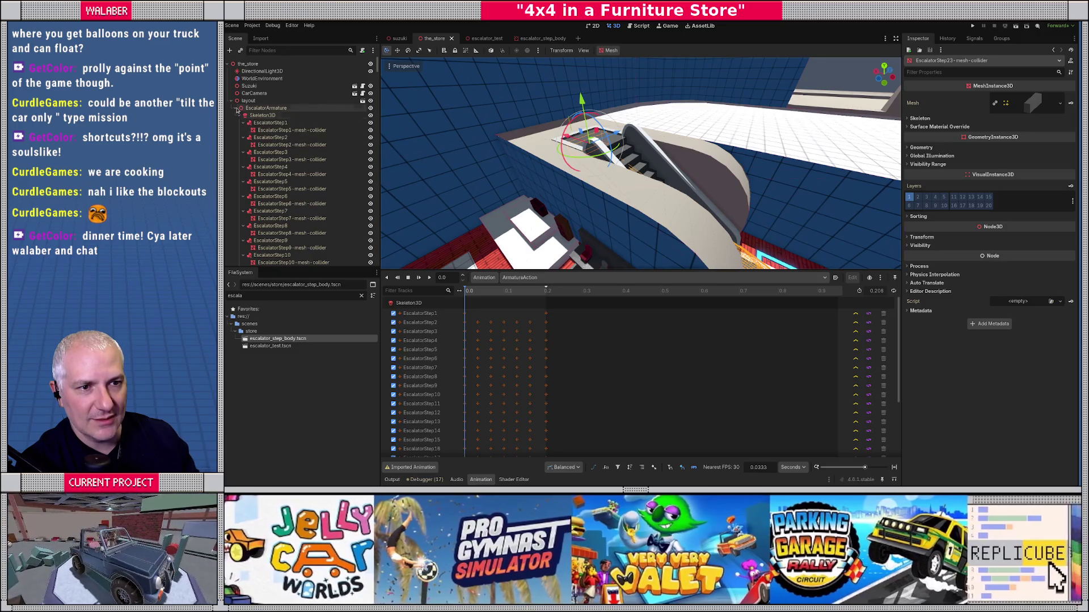
click(234, 108)
click(370, 108)
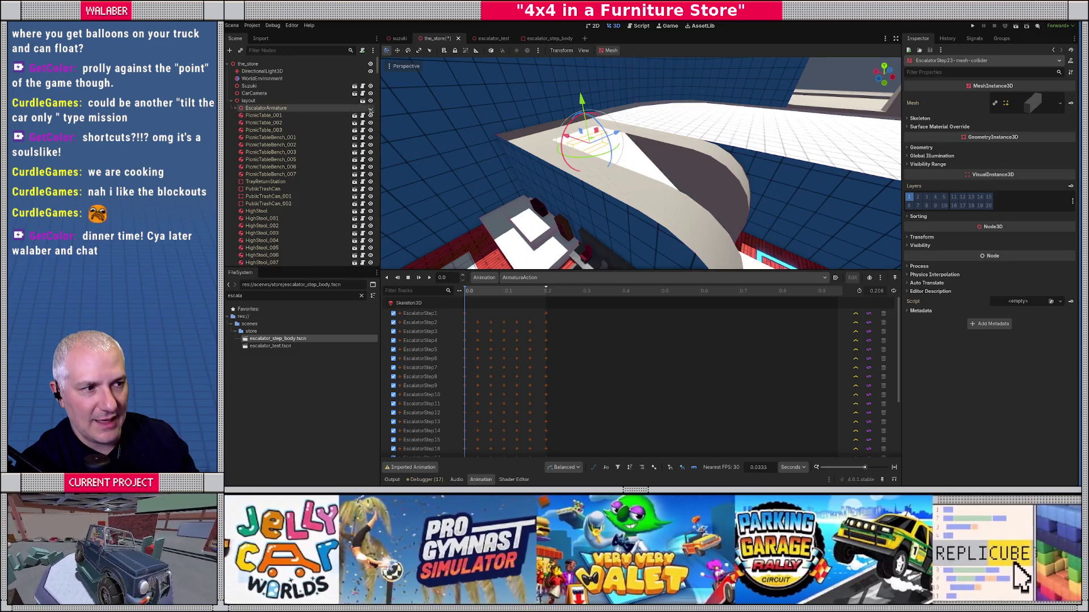
drag(428, 137, 544, 88)
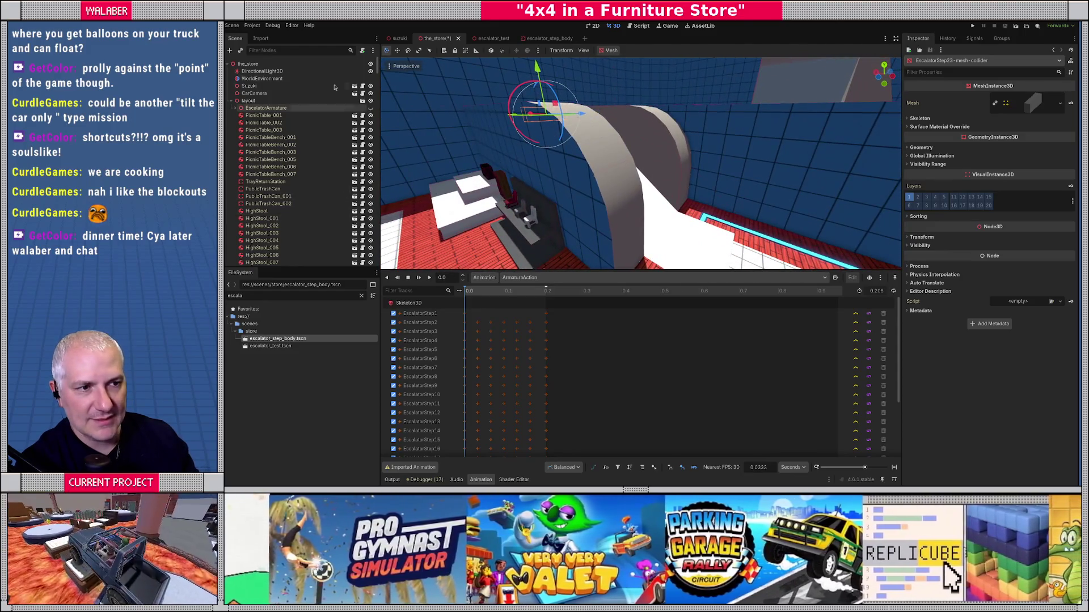
Instance escalator_test.tscn into the store scene and frame it in the view.
drag(270, 346, 266, 101)
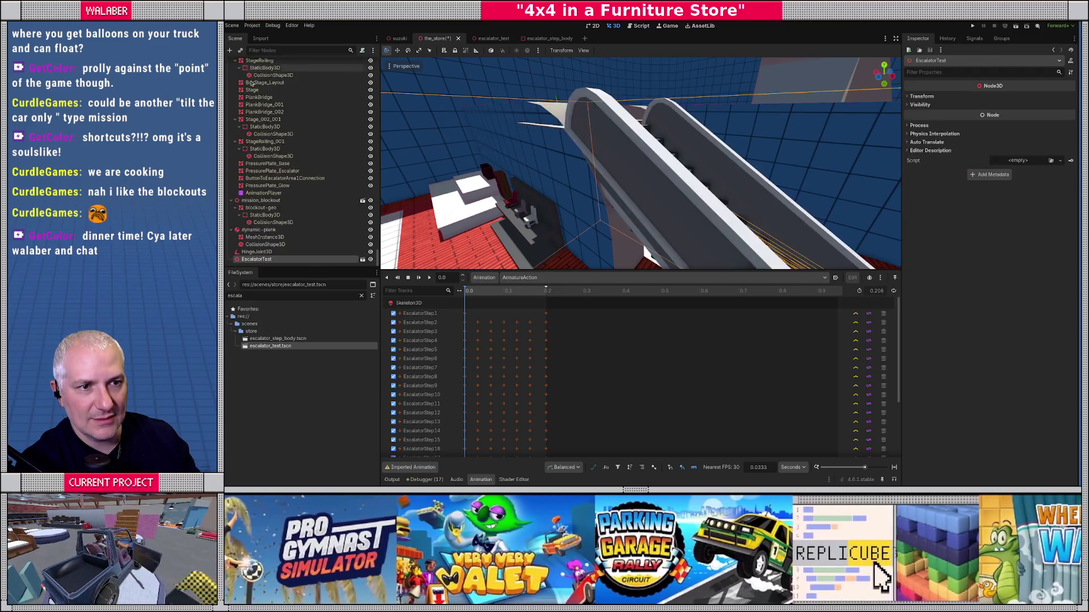
double_click(320, 260)
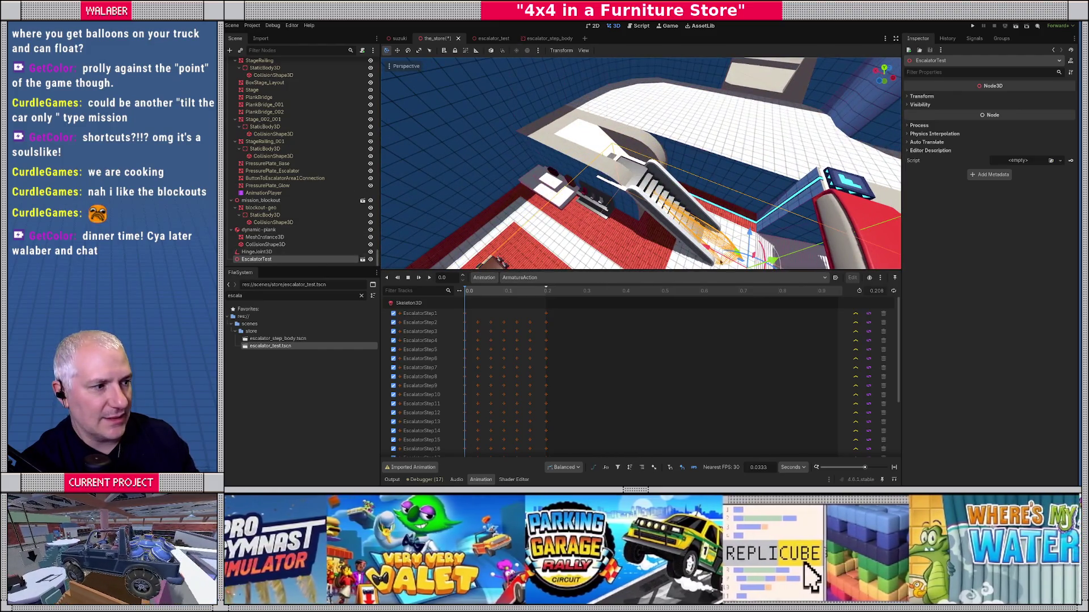
scroll(738, 248, up, 3)
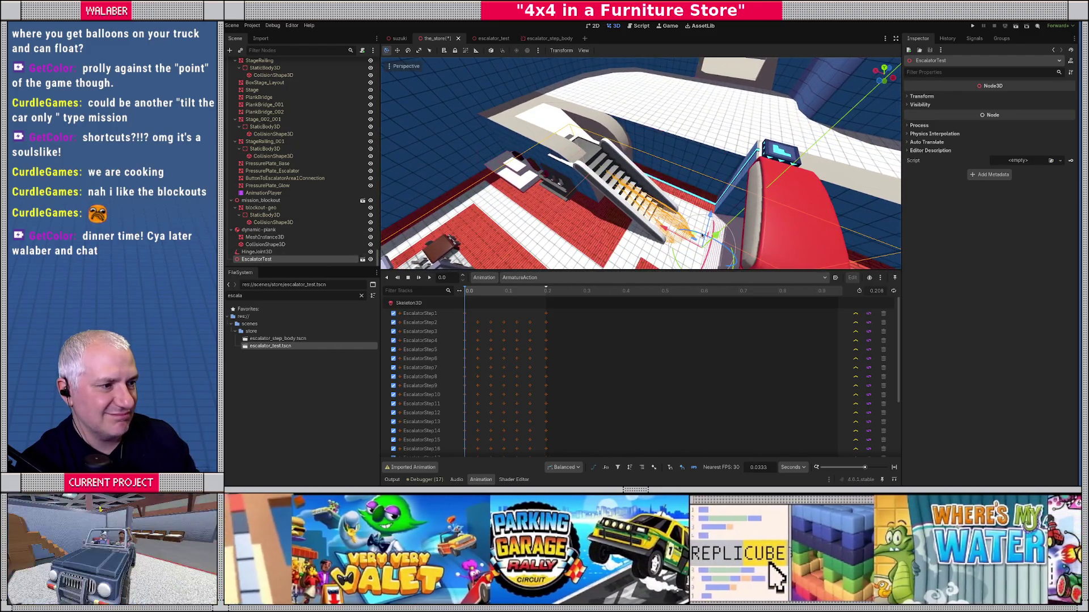
drag(711, 215, 716, 200)
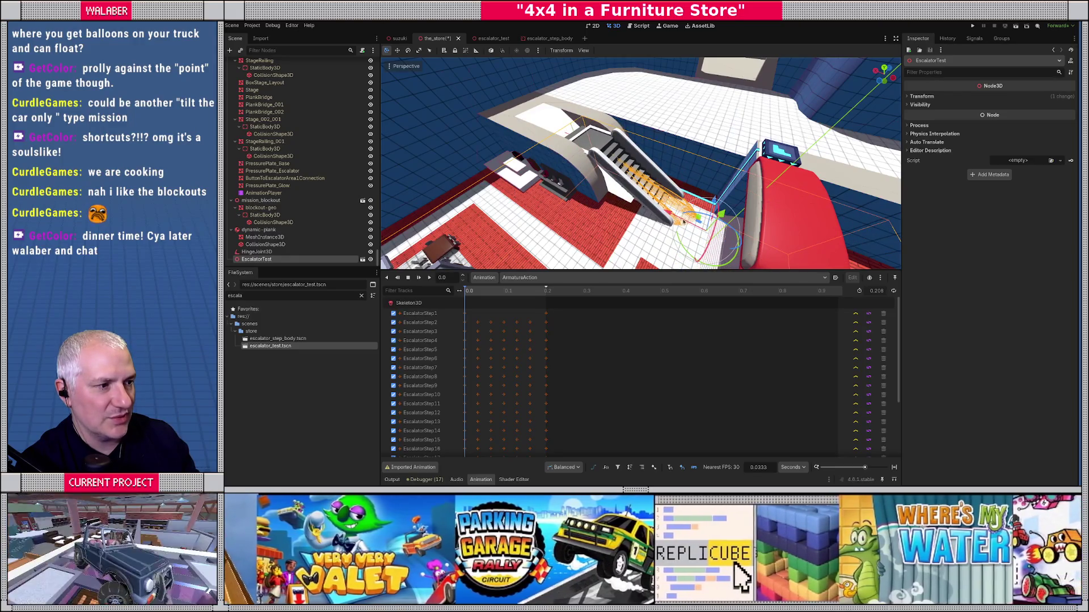
key(ctrl+z)
scroll(369, 170, up, 5)
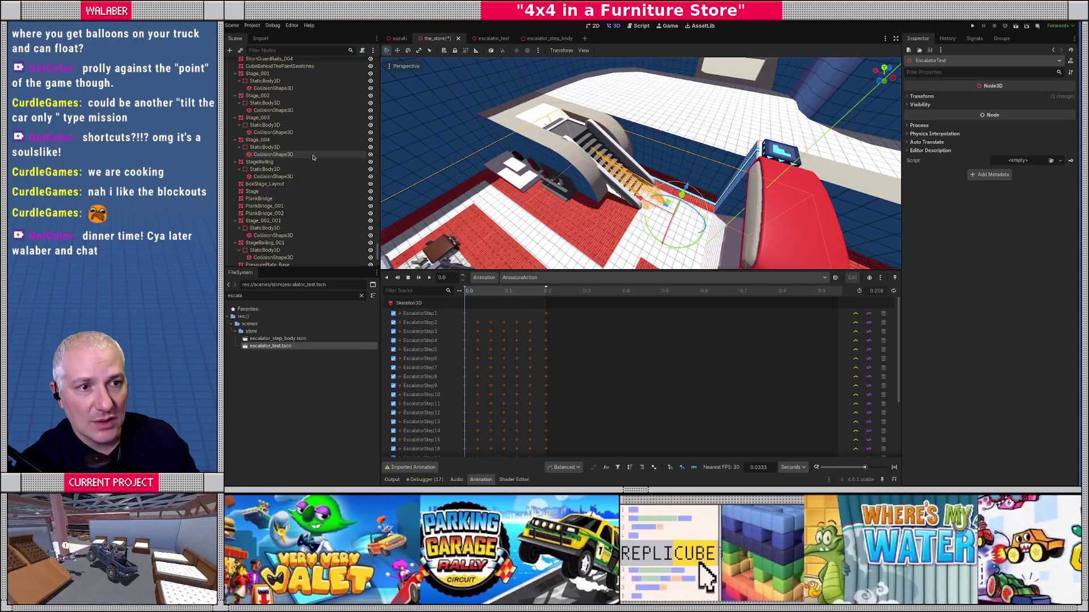
scroll(376, 245, up, 10)
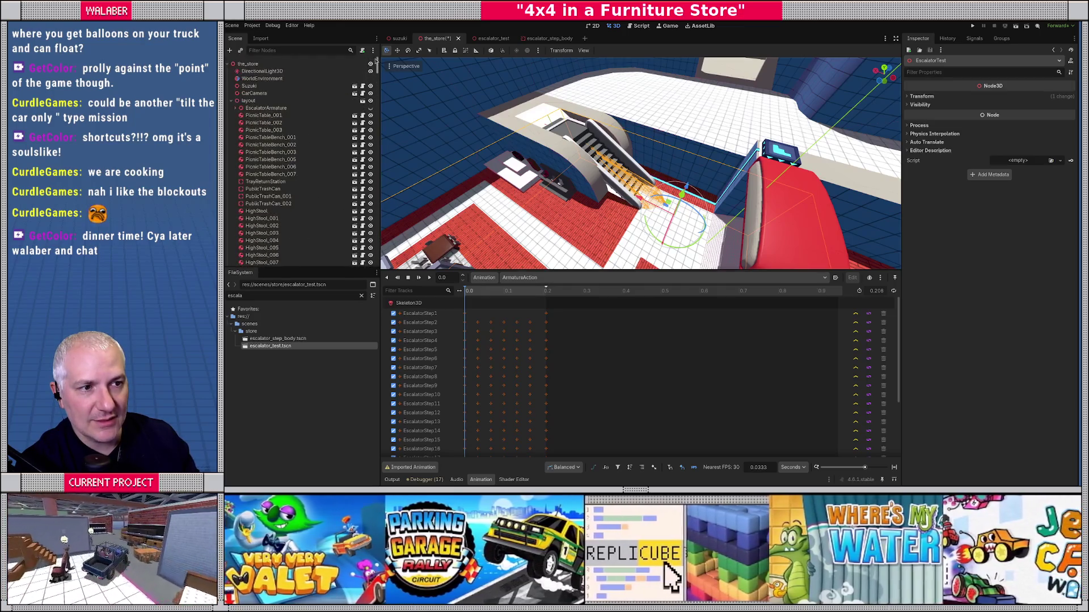
Copy EscalatorArmature's Position onto EscalatorTest, placing it at (13.072, 1.287, 3.404).
click(257, 109)
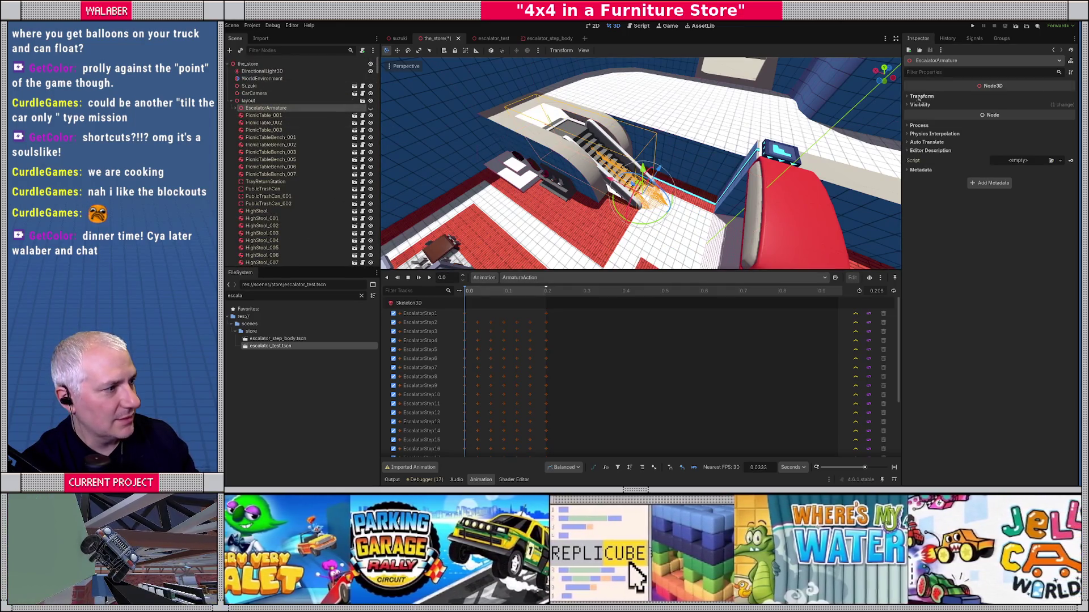
click(921, 97)
right_click(922, 108)
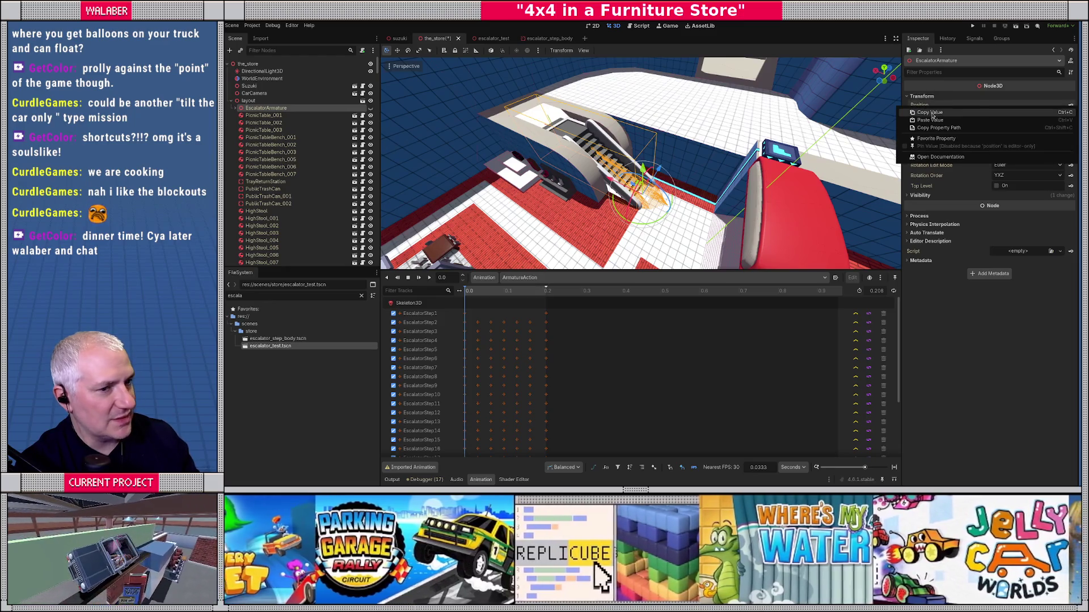
click(932, 113)
scroll(277, 189, down, 10)
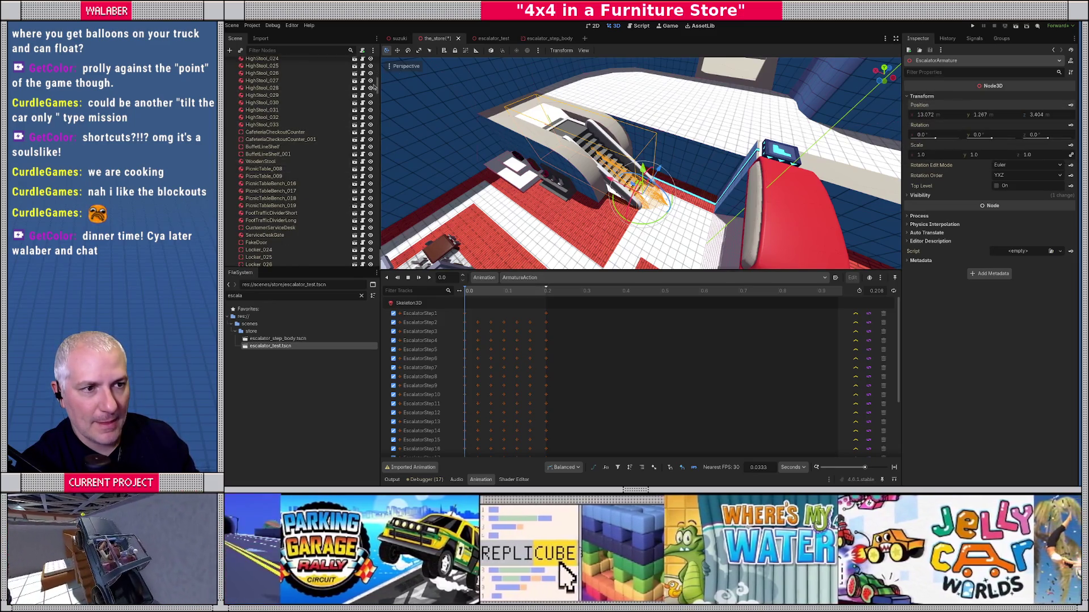
drag(375, 87, 368, 296)
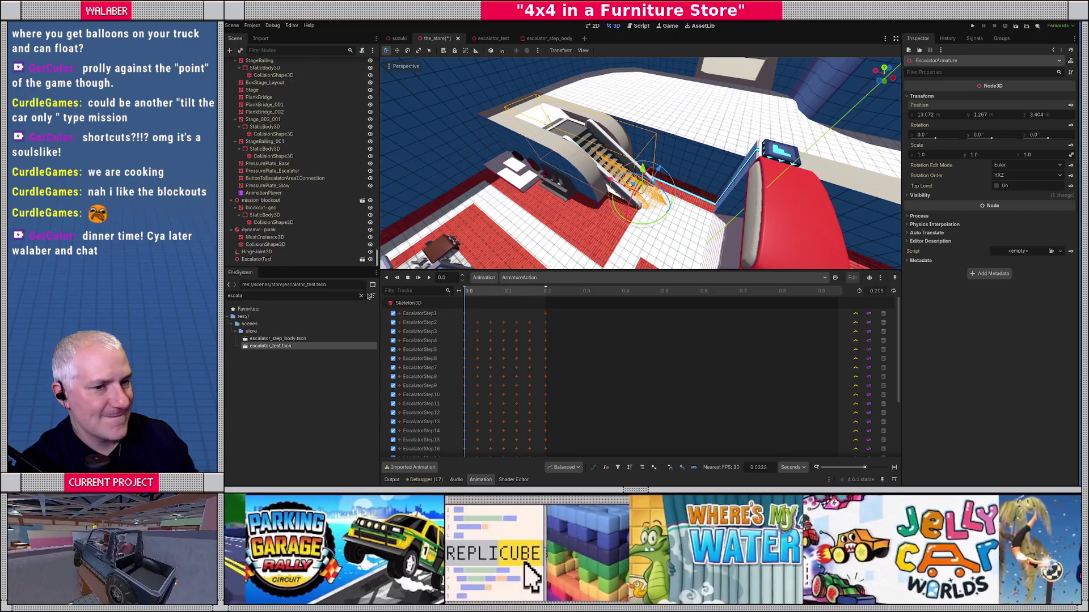
click(259, 260)
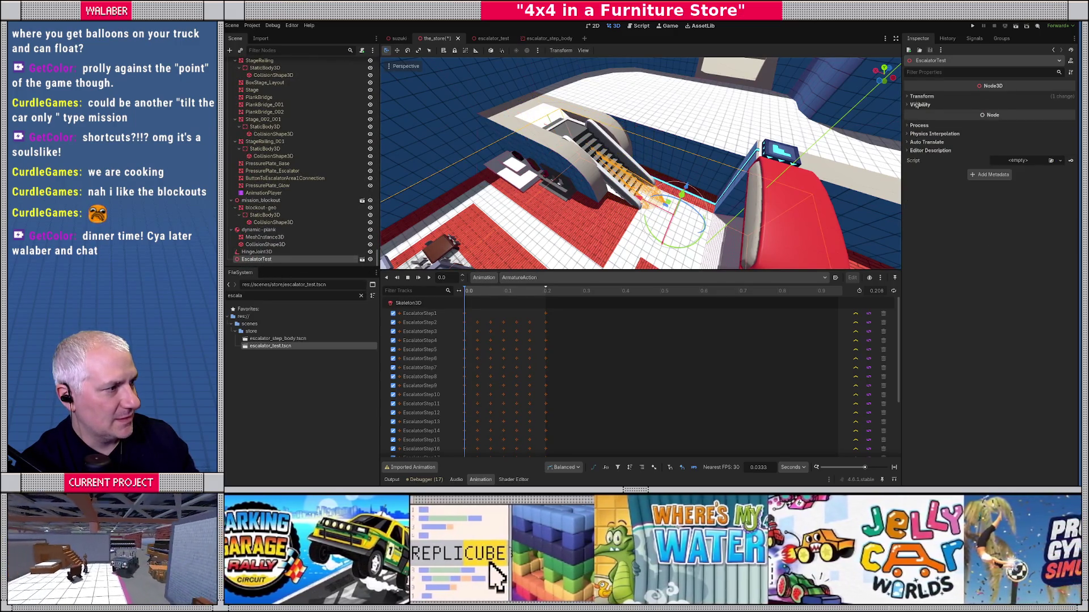
click(922, 96)
key(ctrl+v)
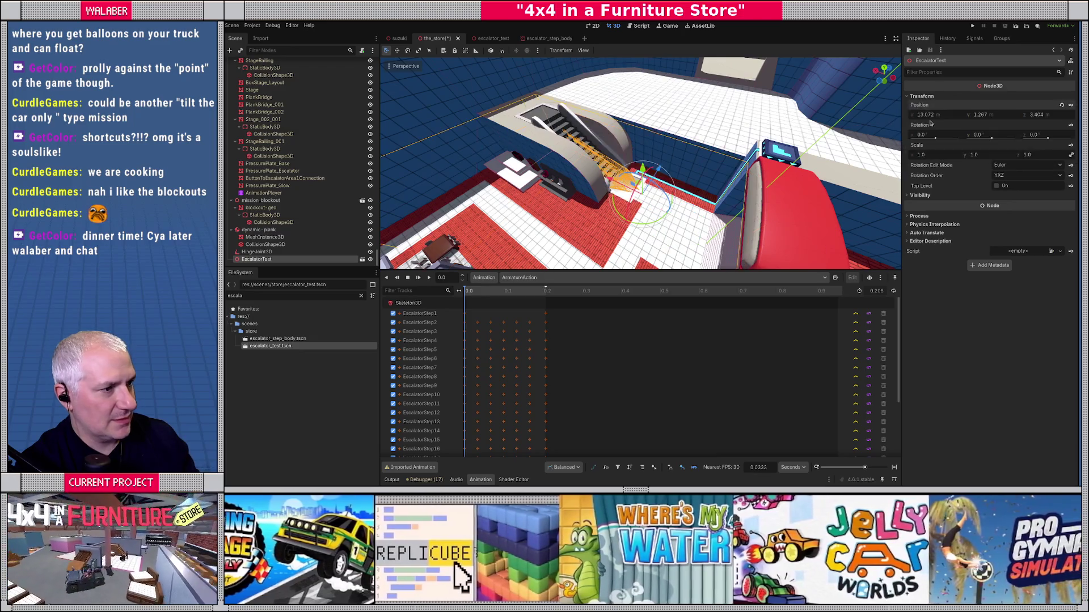
Save the_store and run the game with F5.
drag(590, 137, 643, 171)
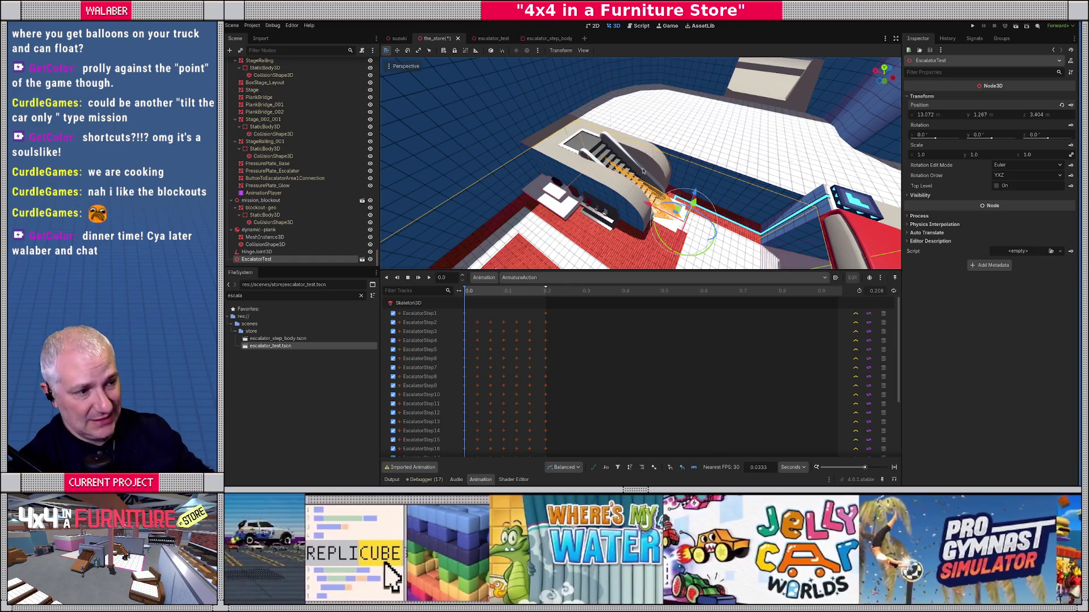
scroll(643, 171, up, 3)
key(ctrl+s)
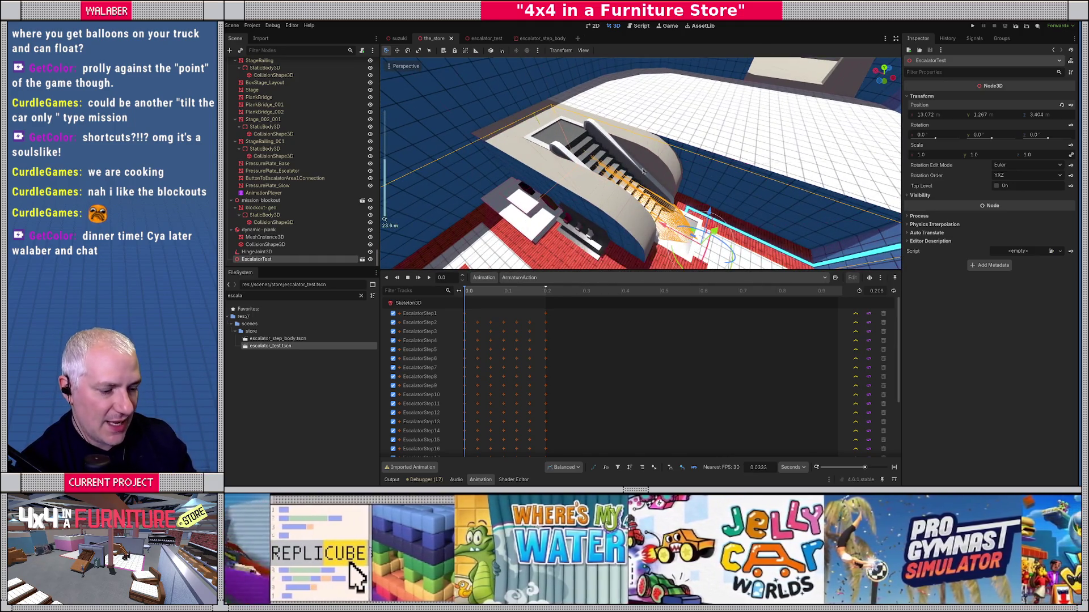
key(F5)
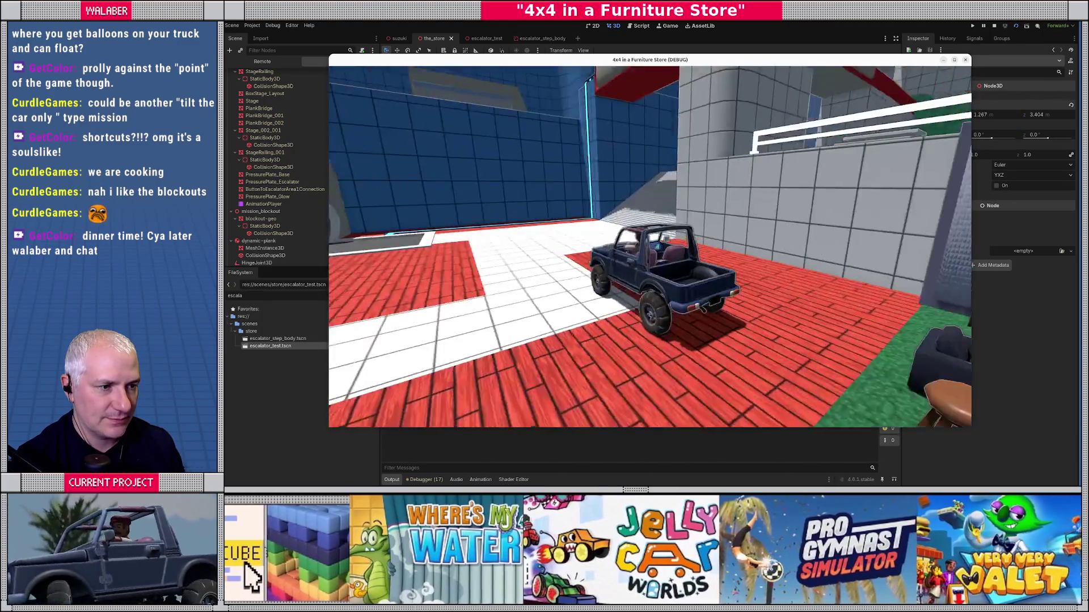
Drive the jeep to the escalator and up its stairs, then stop the game.
key(w)
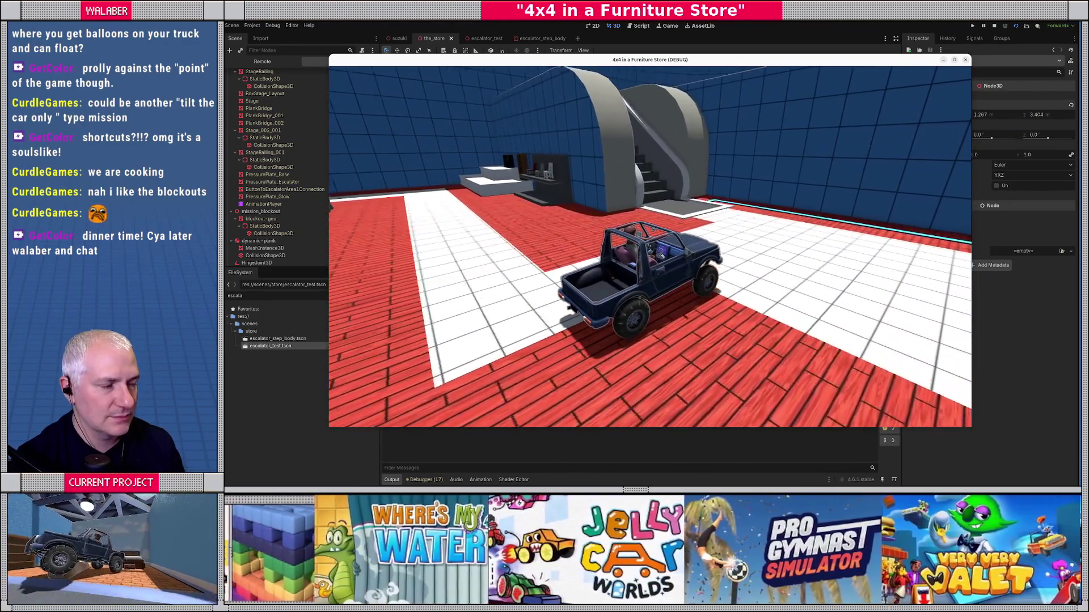
key(a)
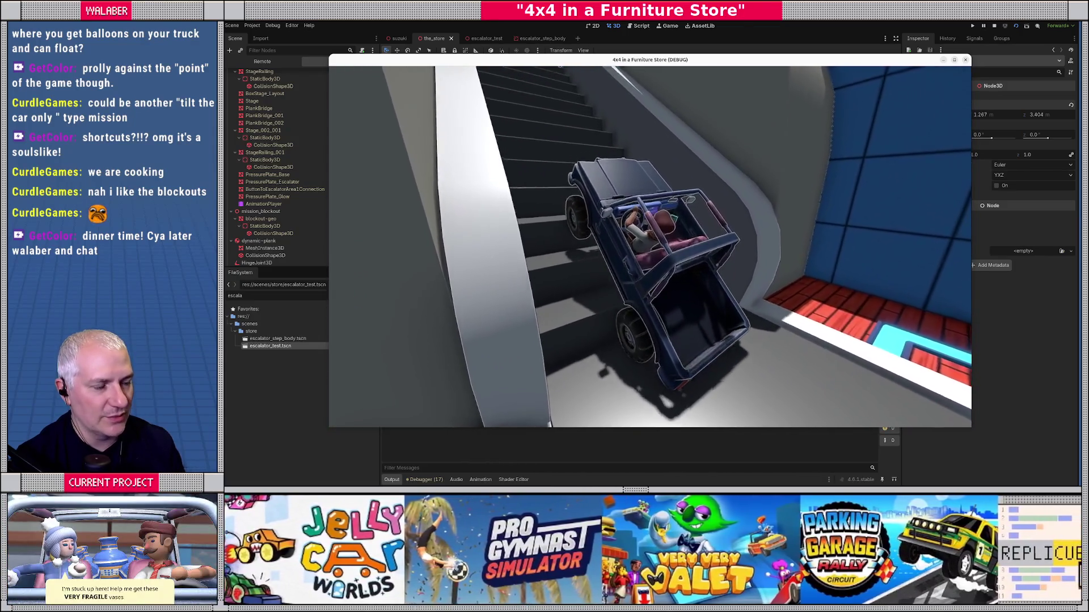
key(r)
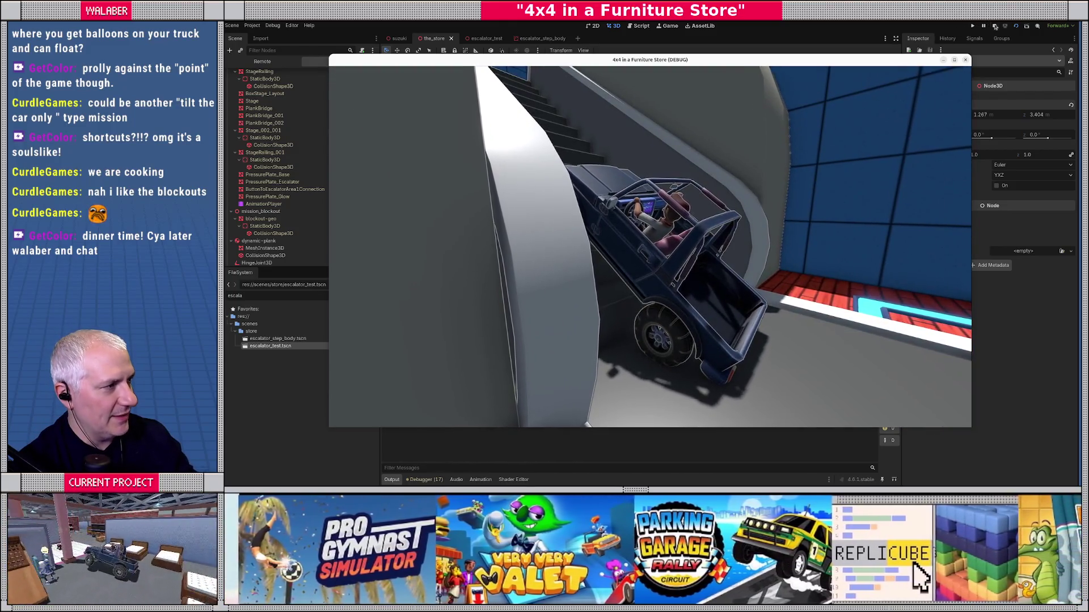
click(995, 27)
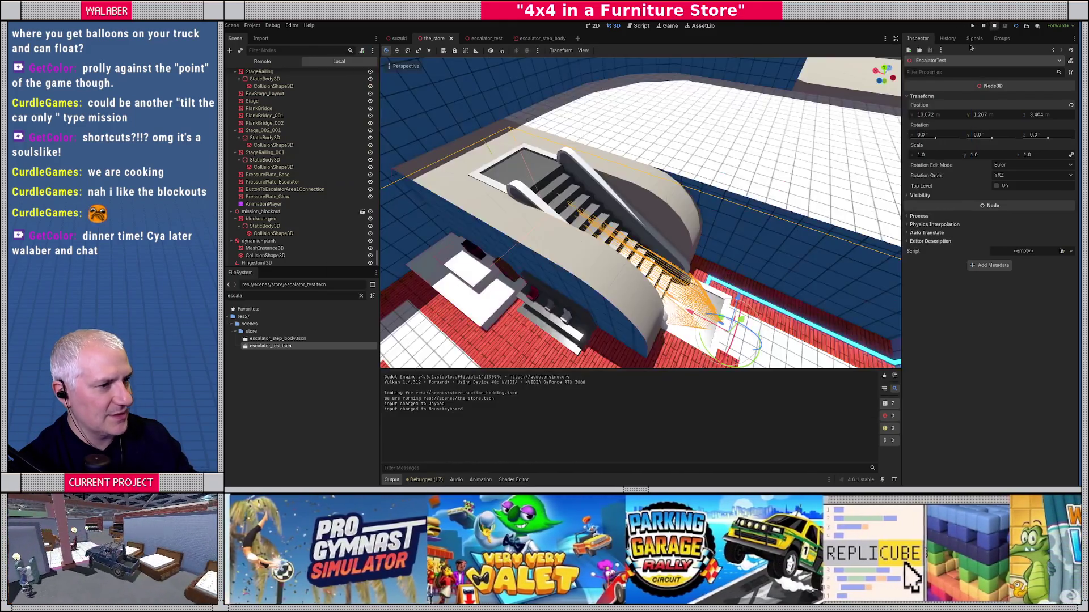
Return to the escalator_test scene and select its EscalatorTest root.
click(486, 38)
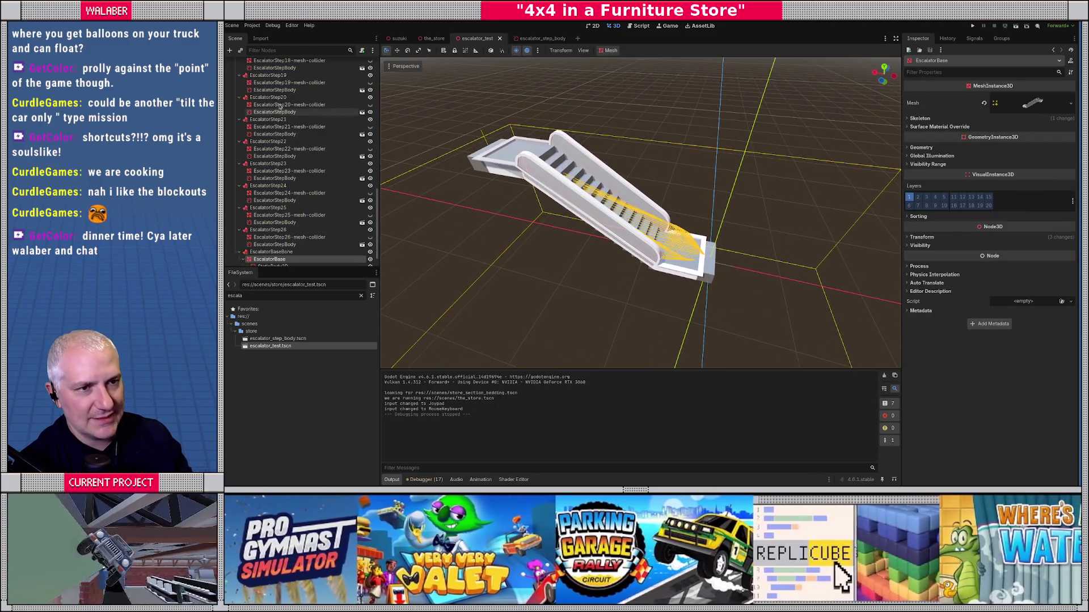
scroll(255, 142, up, 15)
click(233, 65)
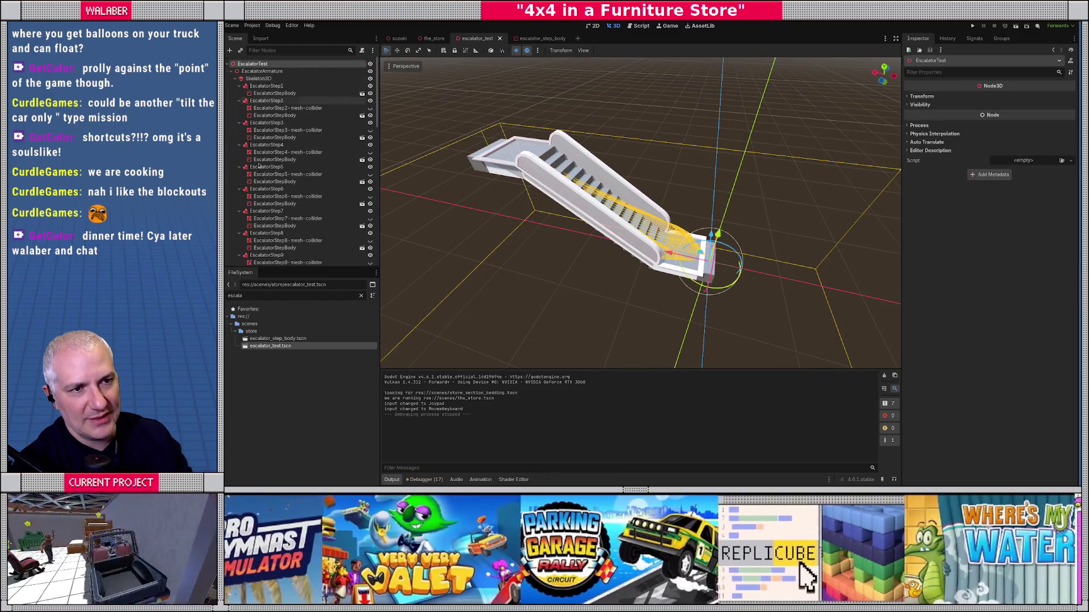
scroll(294, 170, down, 10)
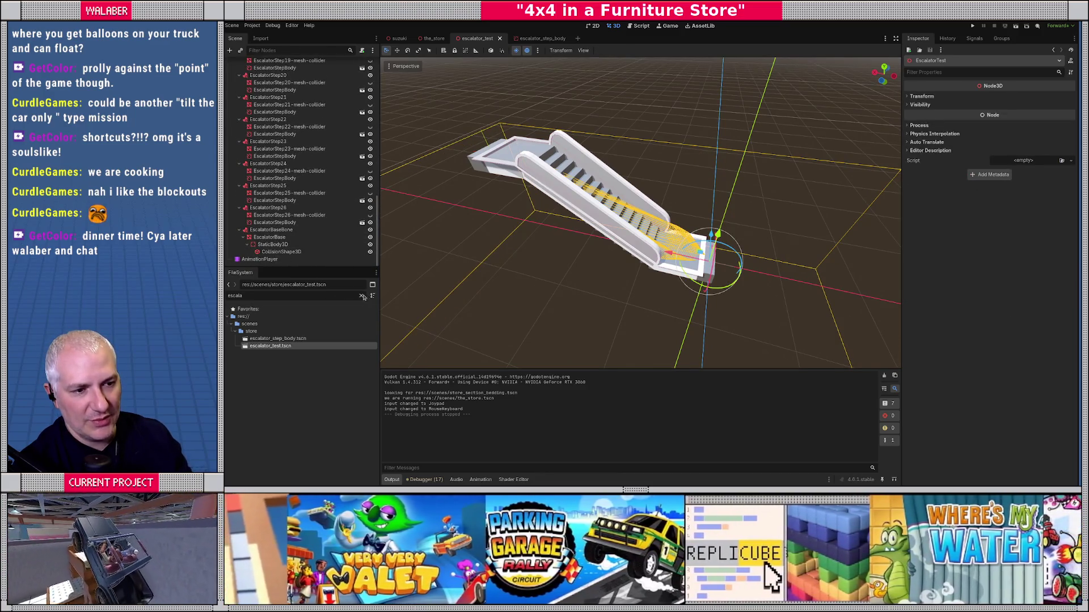
Filter FileSystem for 'layout' and open layout.glb's Advanced Import Settings.
click(361, 295)
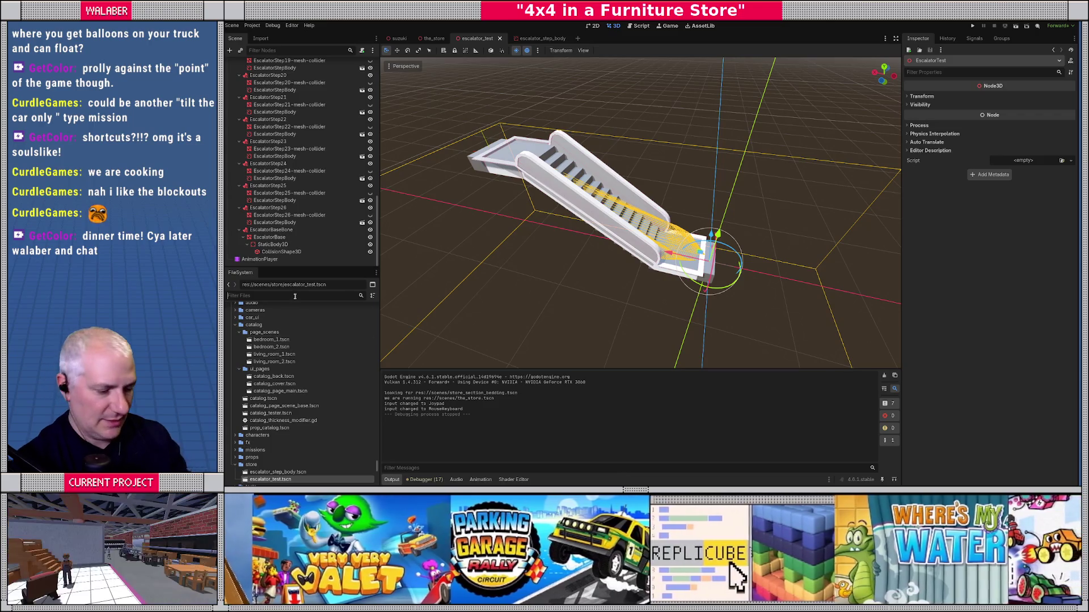
text(layout)
double_click(260, 338)
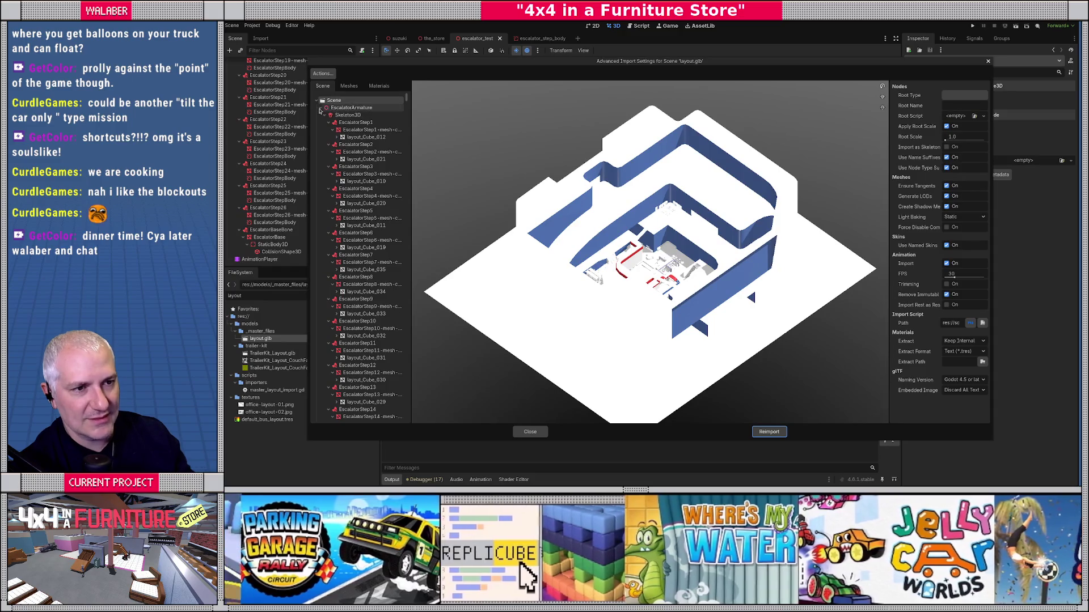
Set layout.glb's ArmatureAction animation loop mode to Linear and reimport.
click(321, 108)
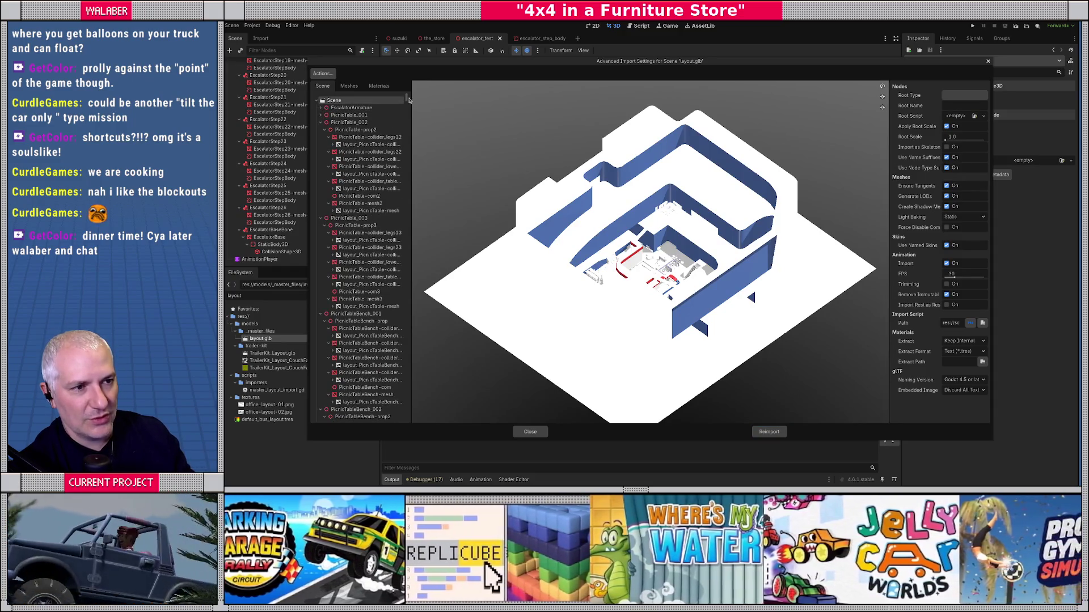
drag(409, 100, 408, 418)
click(355, 408)
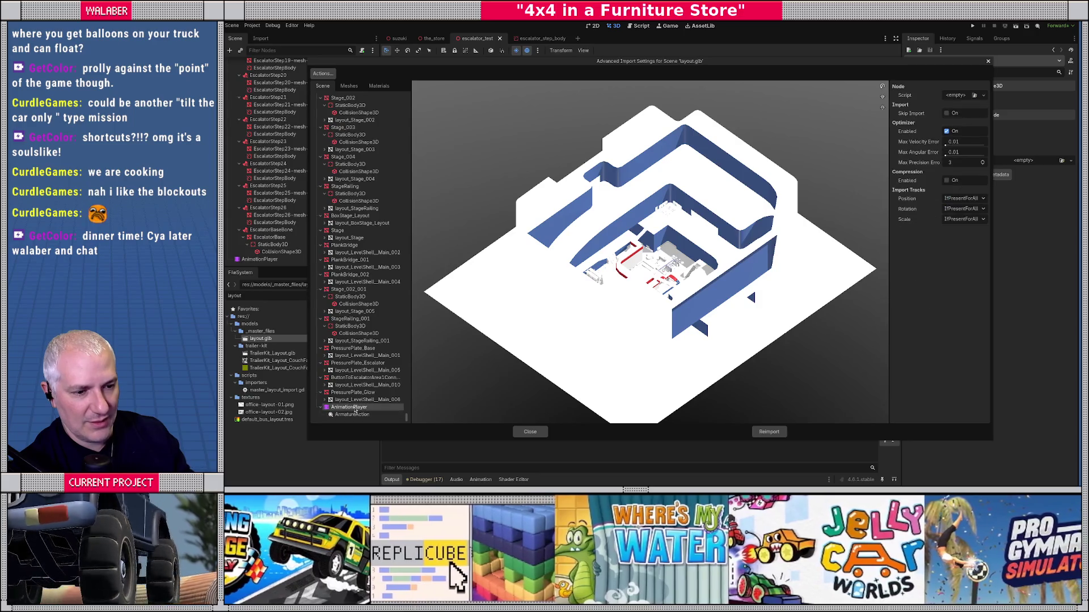
click(352, 415)
click(964, 95)
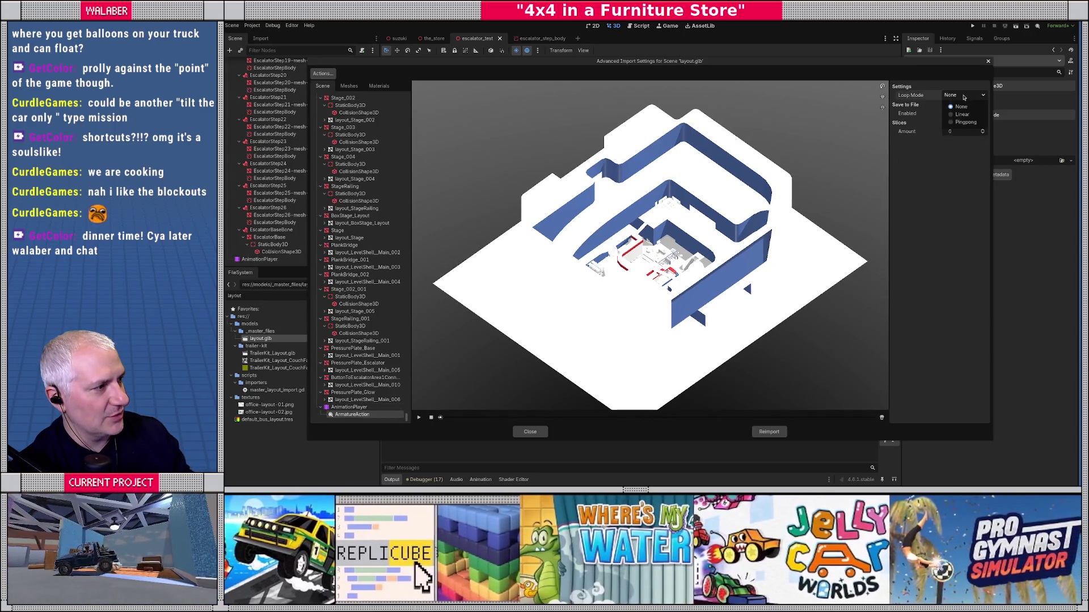
click(966, 115)
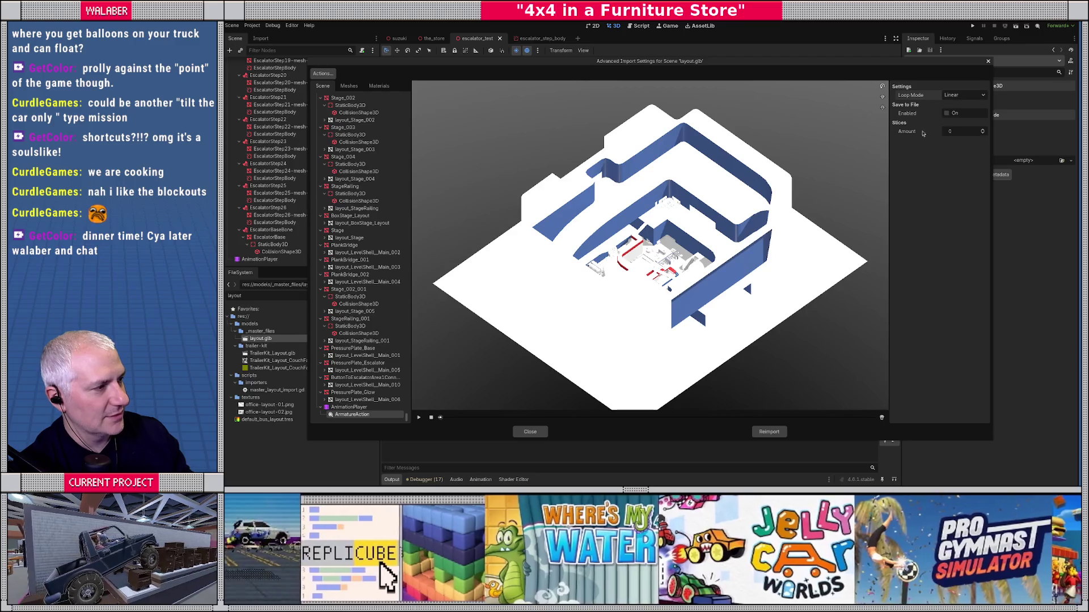
click(769, 432)
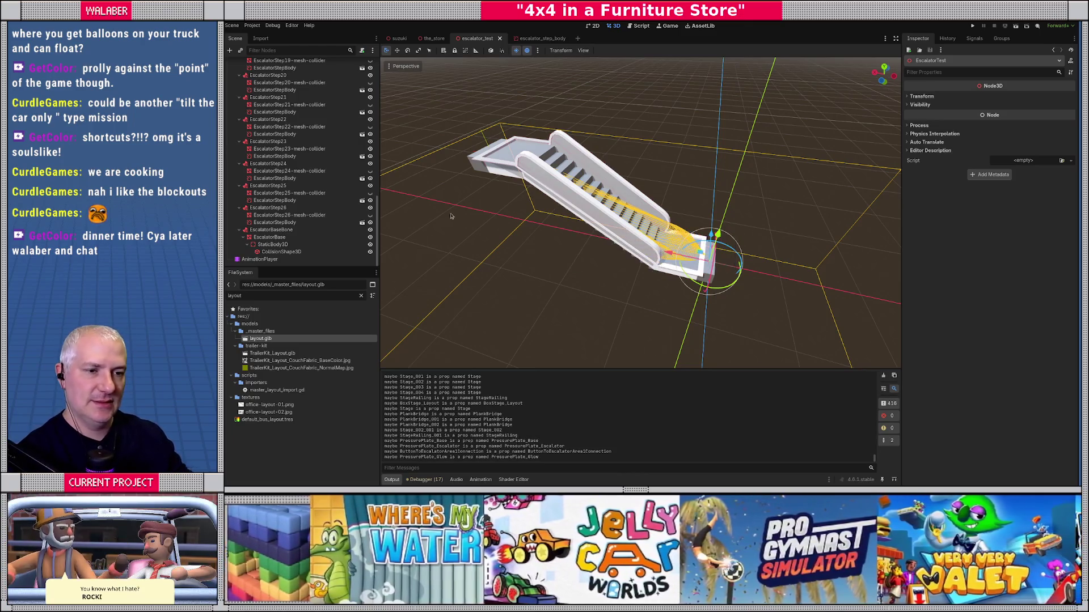
Enable looping on ArmatureAction in the AnimationPlayer, preview the moving steps, then stop playback.
click(283, 259)
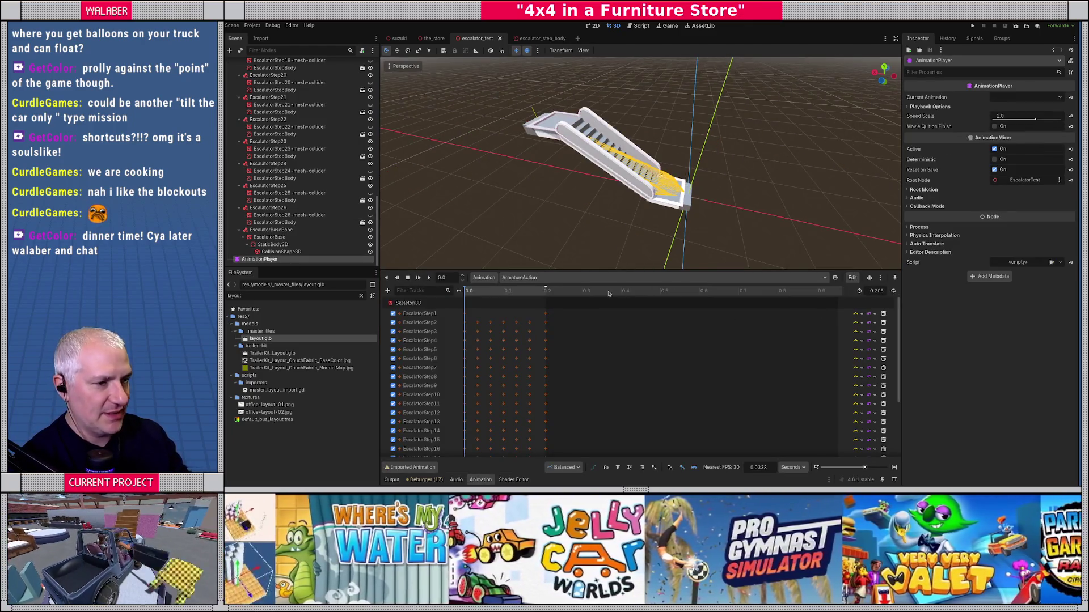
click(418, 277)
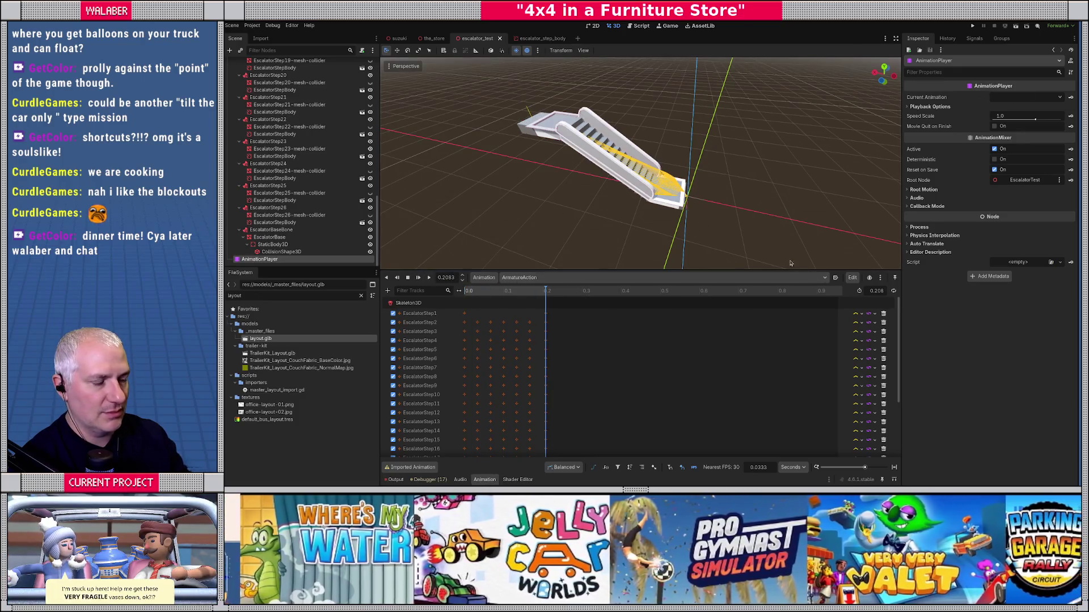
click(894, 292)
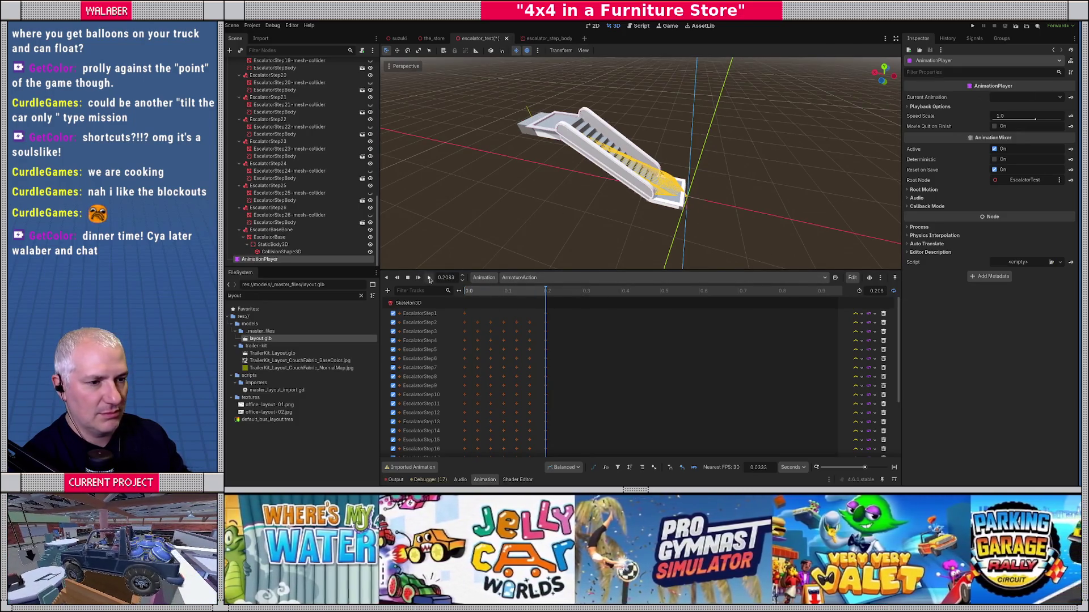
click(429, 278)
scroll(641, 165, up, 3)
scroll(645, 138, up, 5)
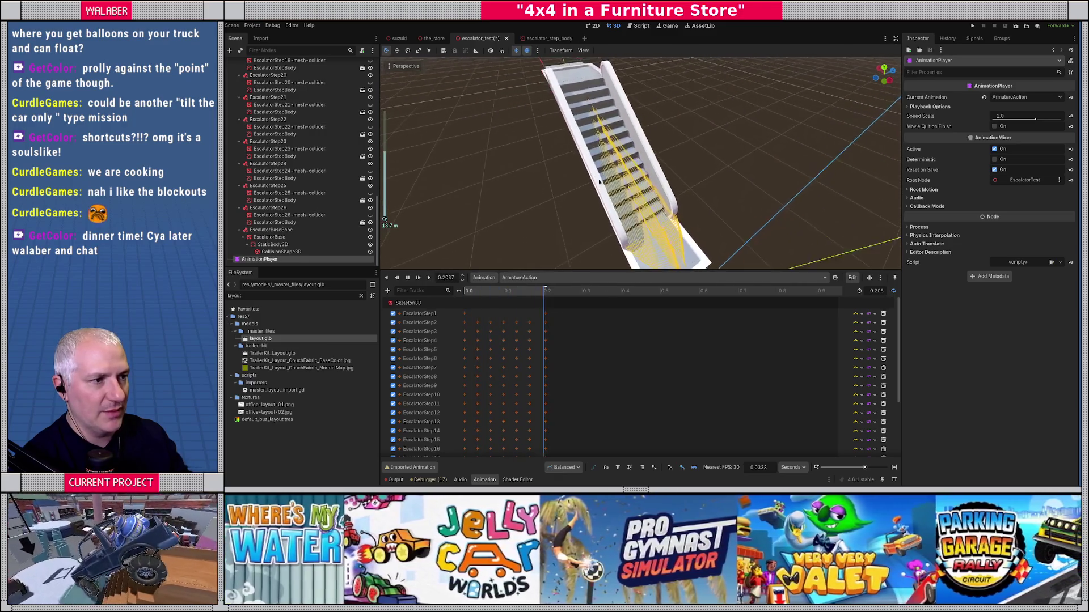
scroll(644, 138, down, 5)
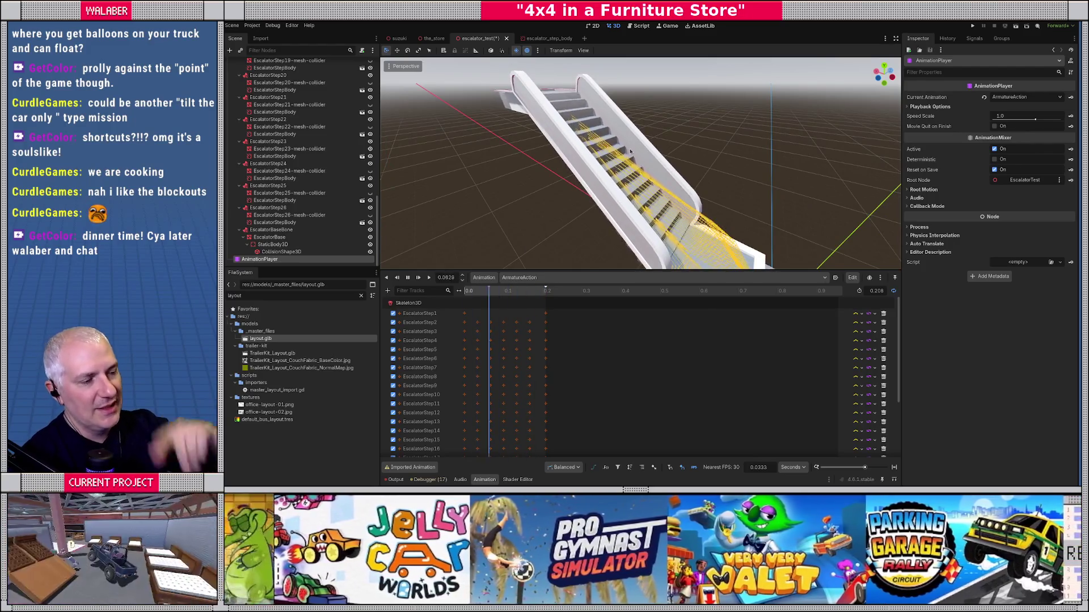
click(408, 278)
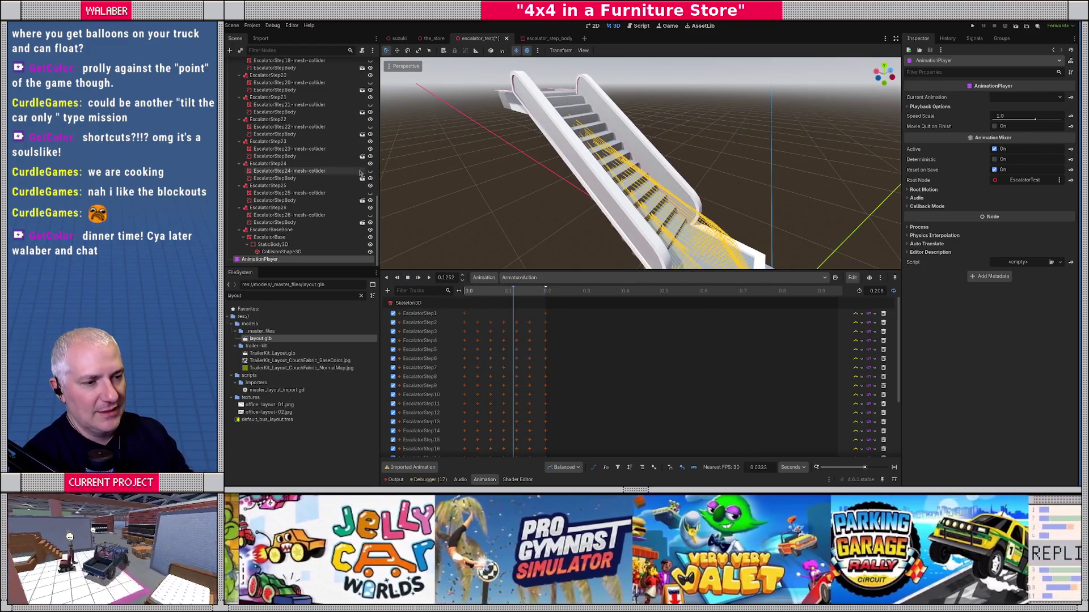
scroll(494, 164, down, 5)
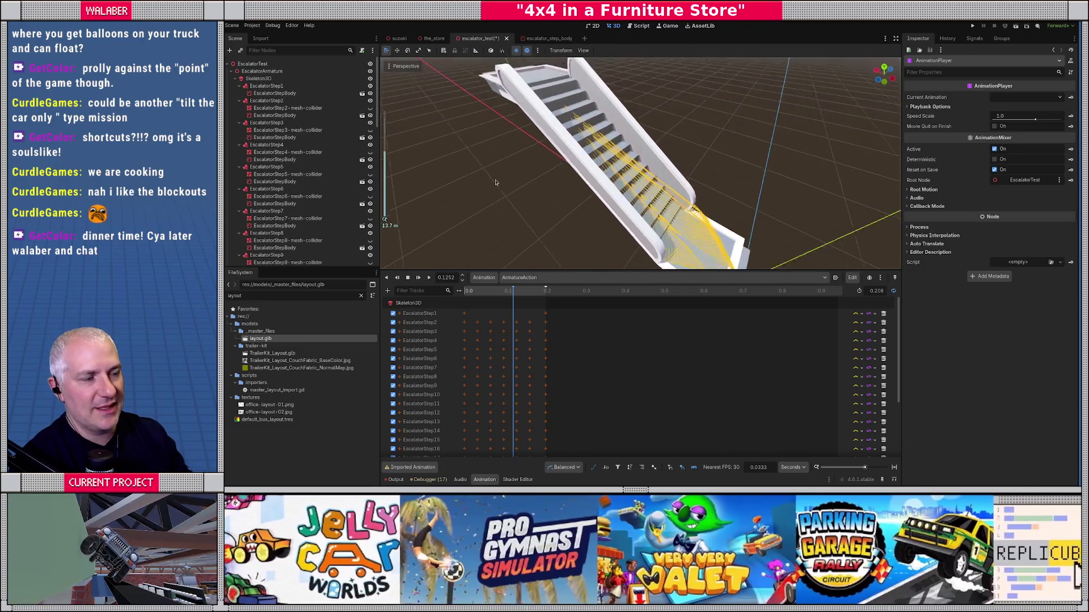
scroll(568, 181, up, 3)
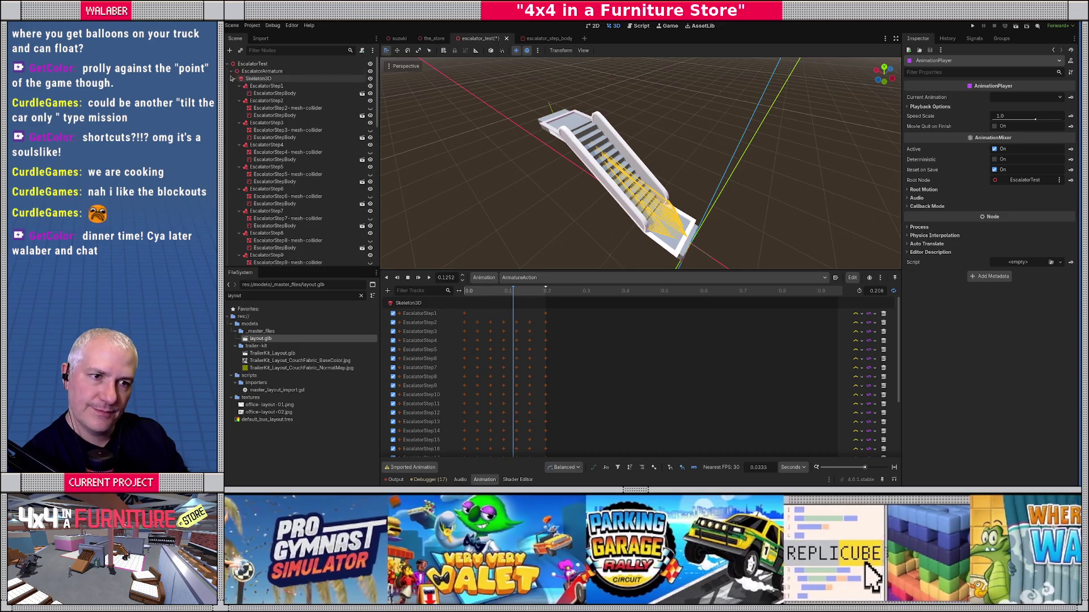
Add an Area3D child to EscalatorTest for the EntranceBottom trigger.
click(236, 71)
right_click(263, 64)
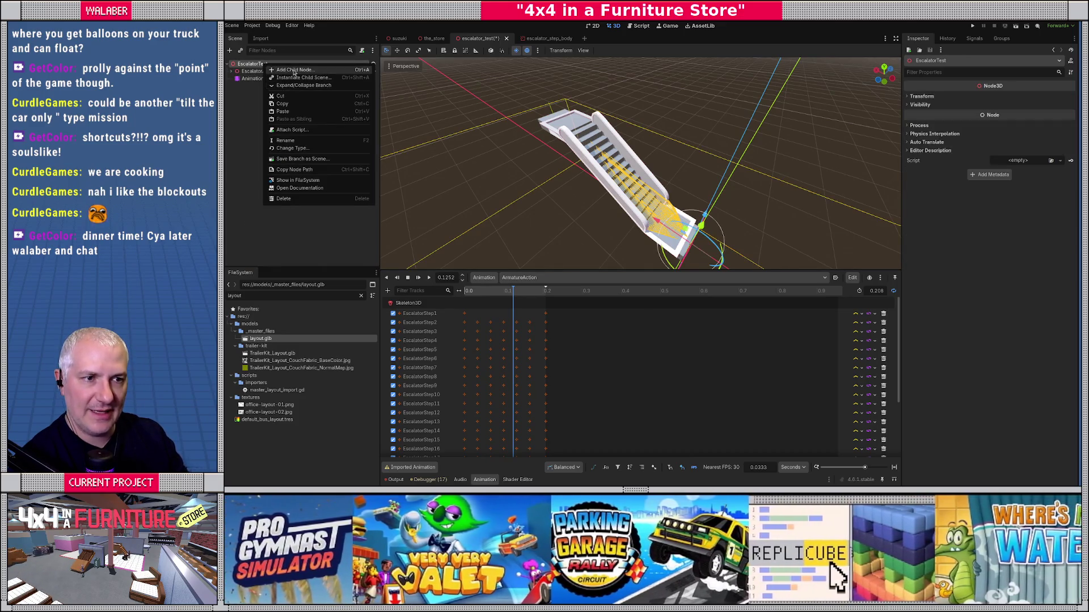
click(294, 70)
text(area3)
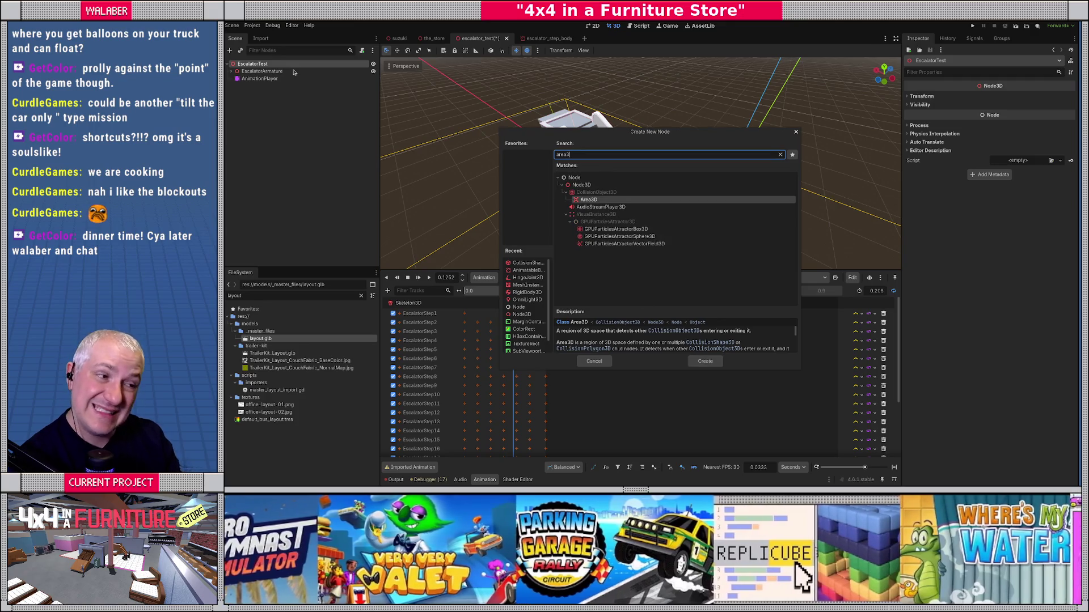
key(Return)
text(EntranceBottom)
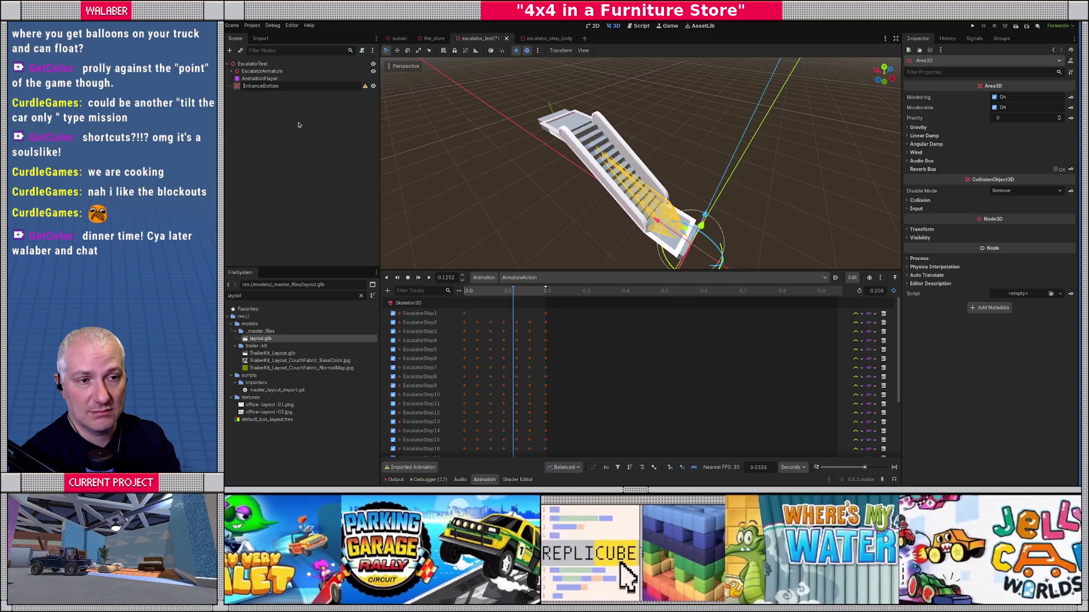
Add a CollisionShape3D under EntranceBottom.
right_click(310, 87)
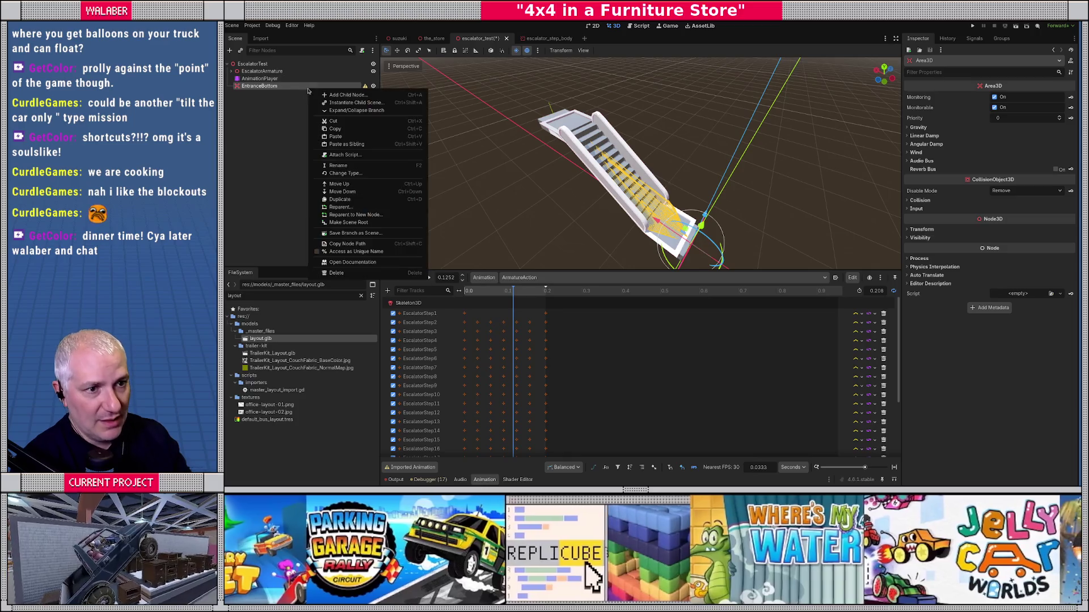
click(329, 96)
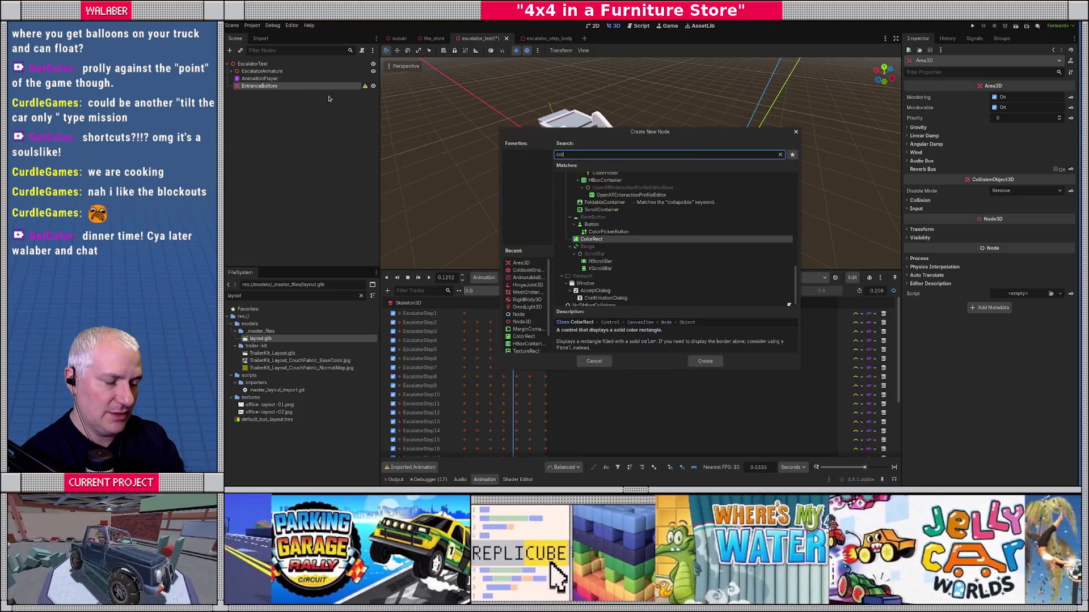
text(collisionsha)
key(Return)
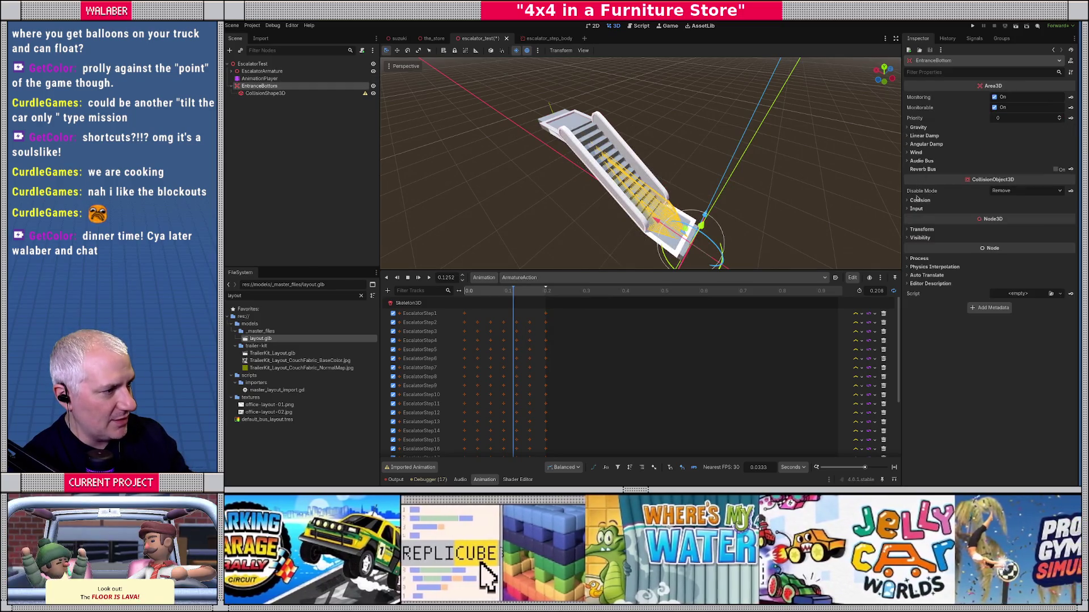
Set EntranceBottom's collision mask to CarBody, unchecking General.
click(918, 201)
click(1072, 255)
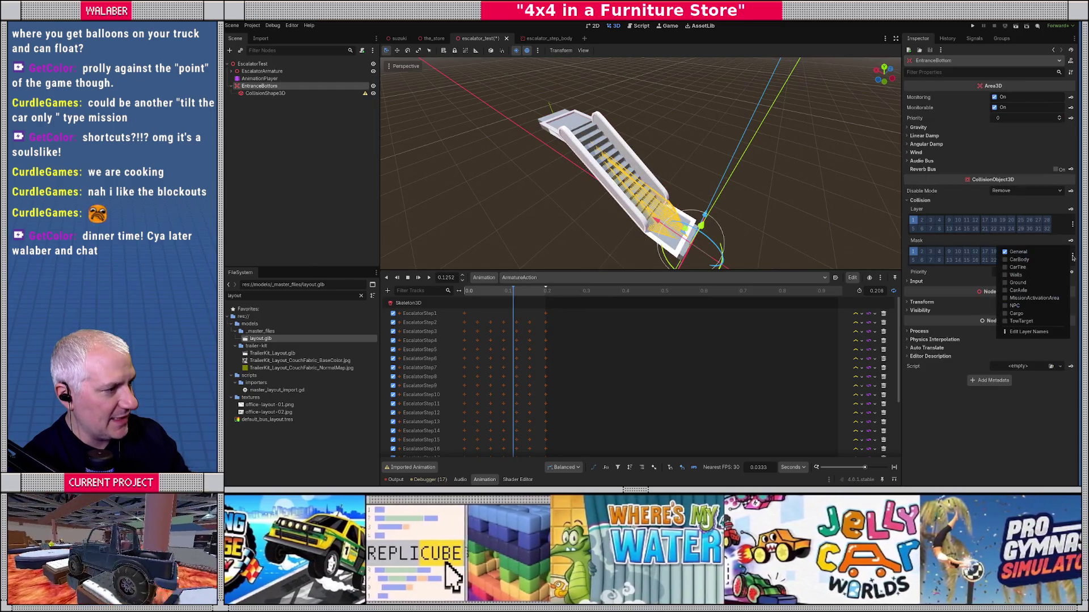
click(1019, 259)
click(1018, 252)
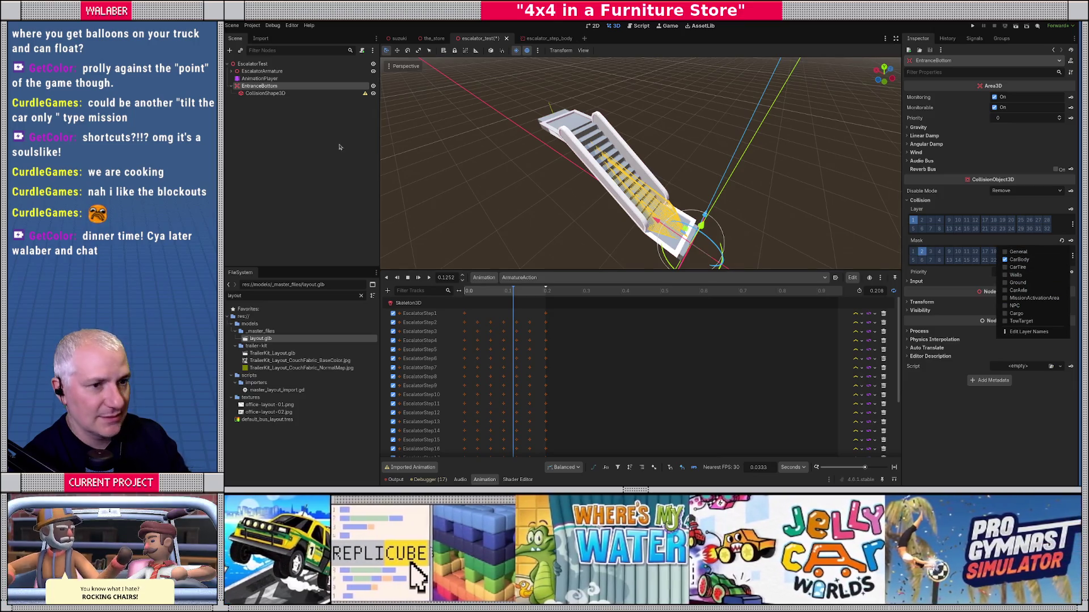
click(267, 94)
click(262, 85)
click(311, 94)
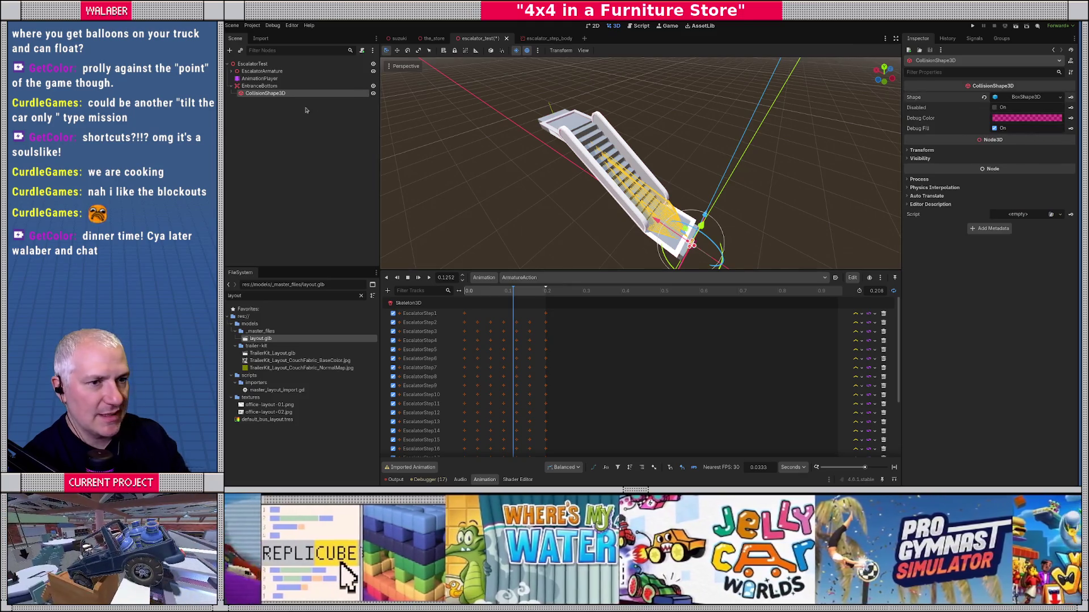
Resize EntranceBottom's BoxShape3D collider to 4 × 2 × 4.
click(262, 85)
click(266, 93)
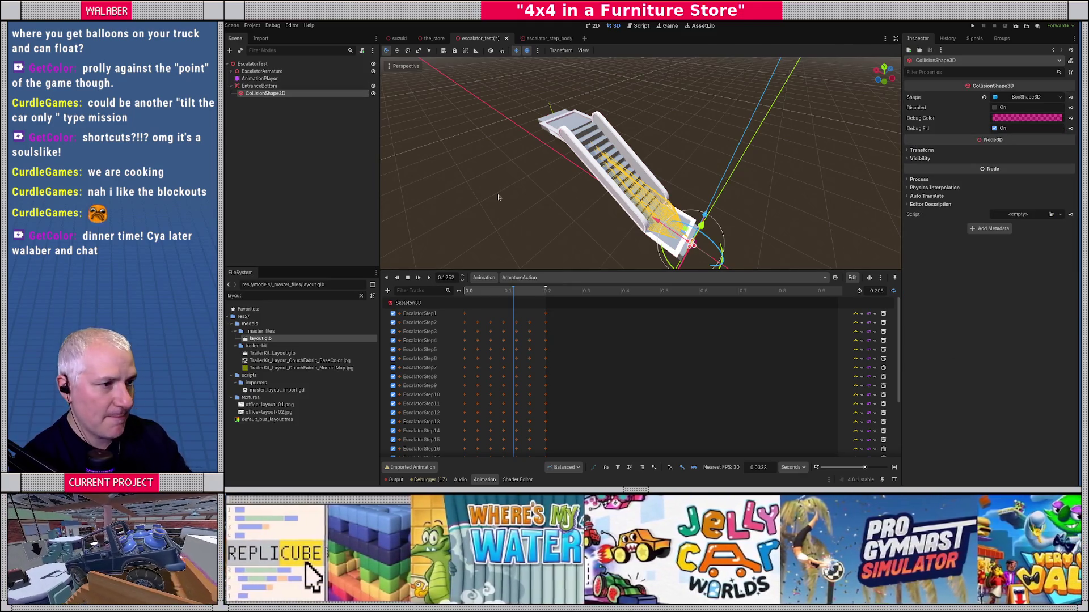
key(f)
key(KP_7)
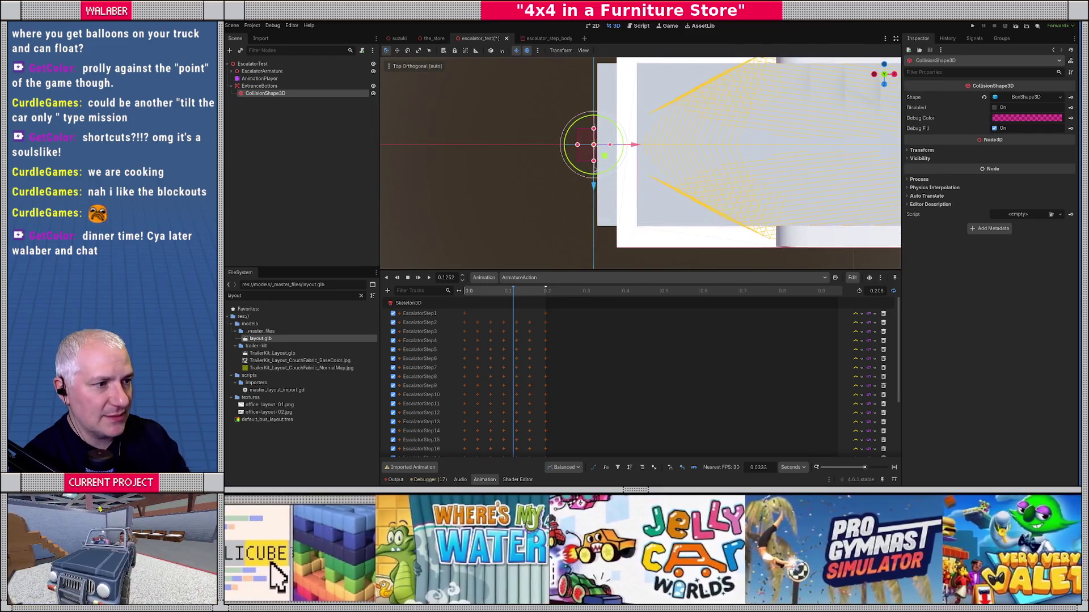
mouse_move(595, 168)
mouse_down()
mouse_move(602, 176)
mouse_move(625, 150)
mouse_move(650, 150)
mouse_up()
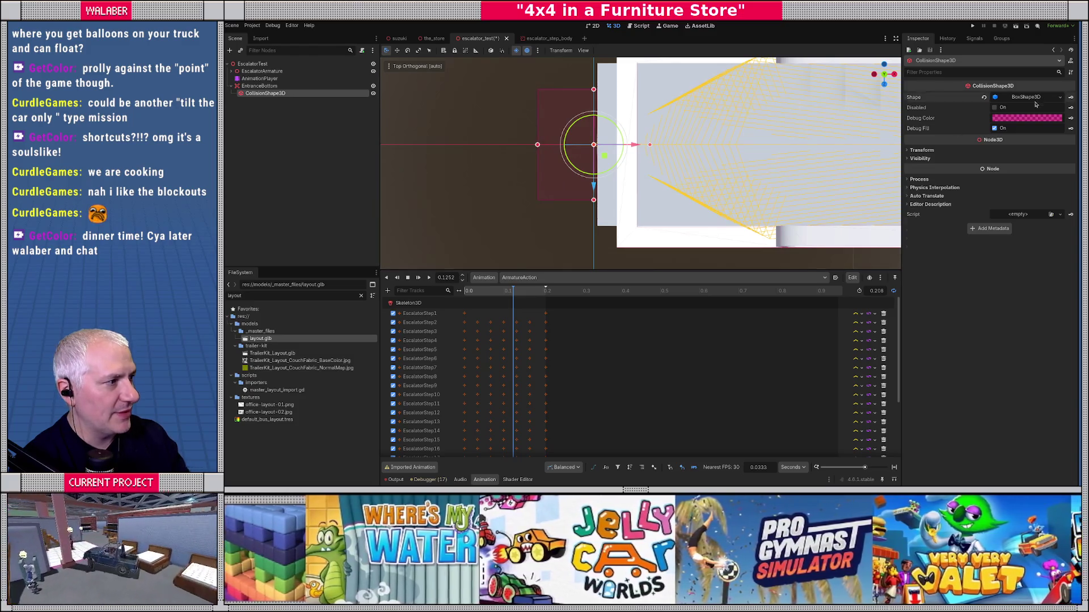
click(1026, 97)
click(950, 118)
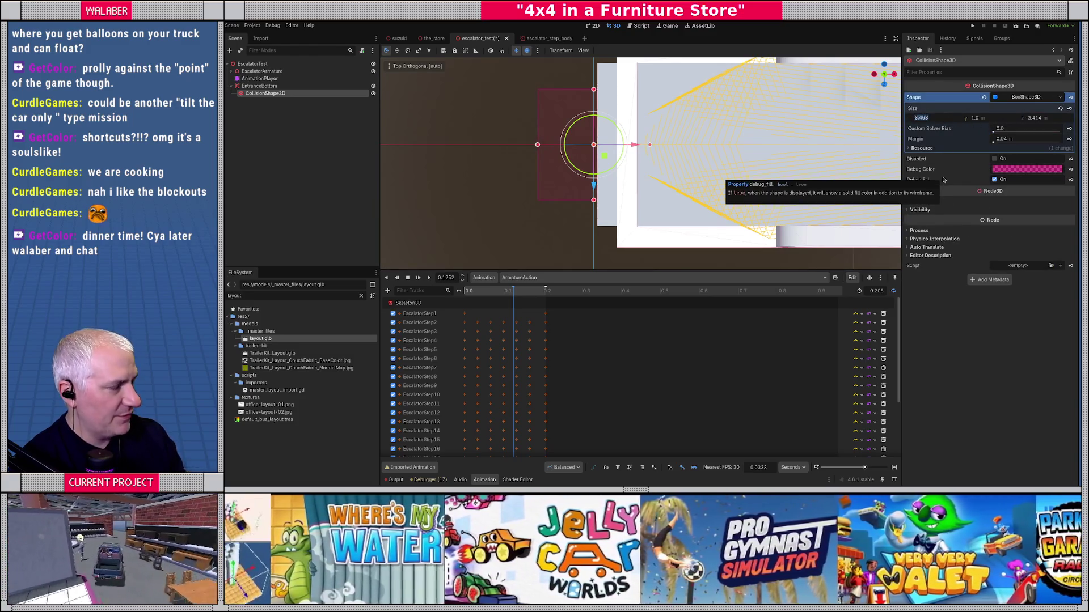
text(4)
key(Tab)
text(2)
key(Tab)
text(4)
key(Return)
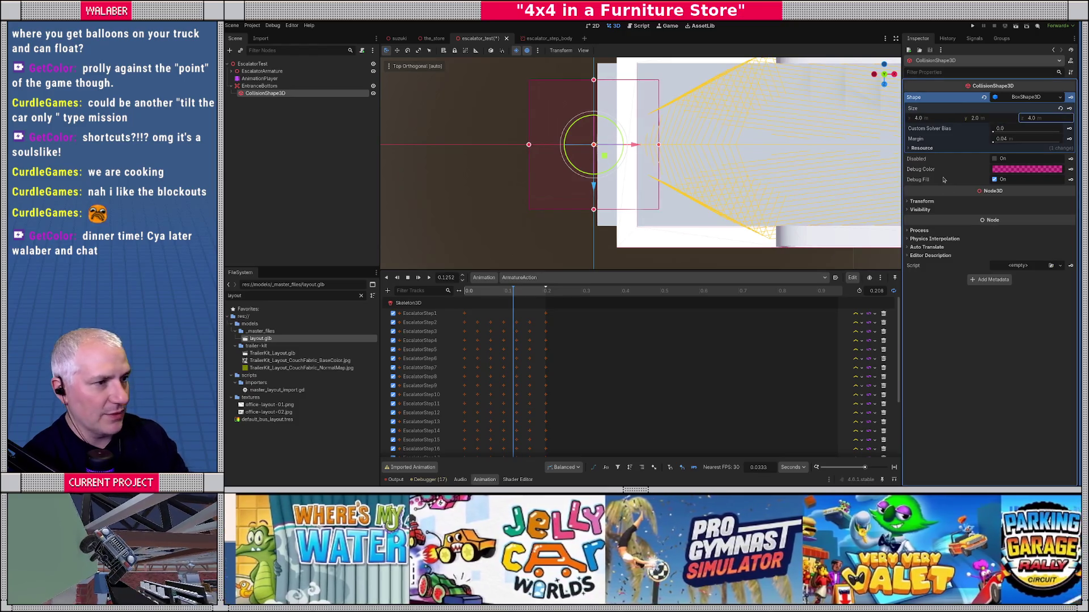
mouse_move(737, 170)
mouse_down()
mouse_move(668, 130)
mouse_move(594, 155)
mouse_up()
Move the EntranceBottom trigger onto the escalator's lower entrance platform.
click(260, 86)
key(KP_1)
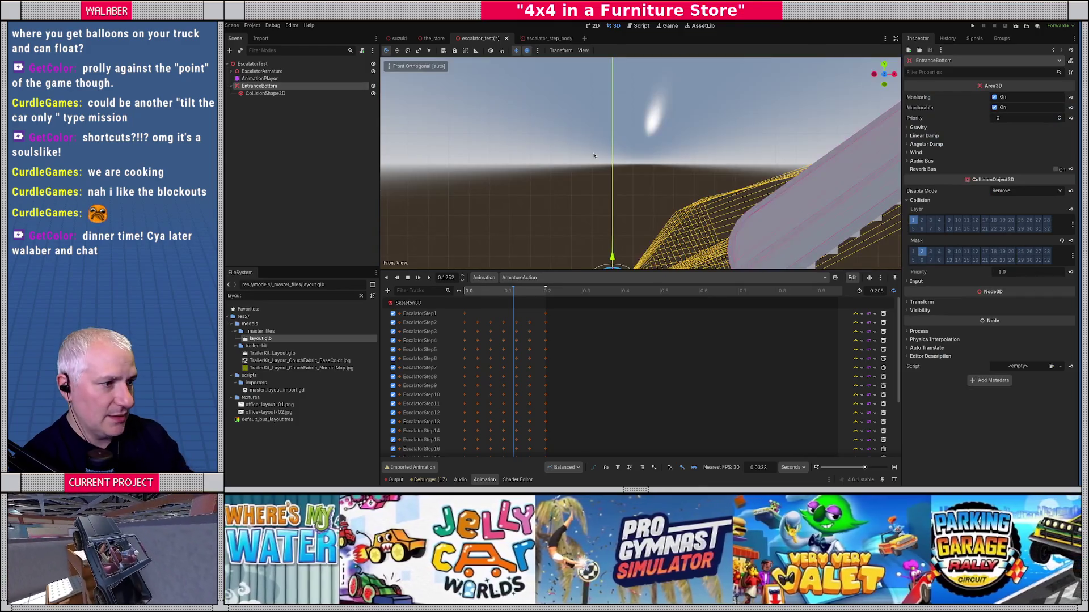
key(f)
scroll(615, 151, up, 2)
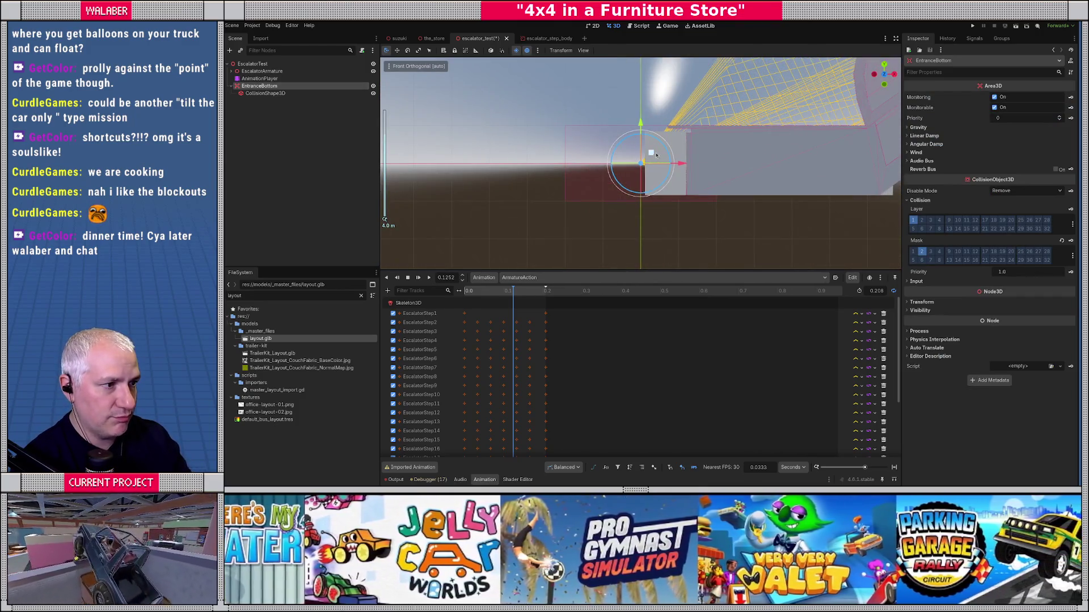
mouse_move(656, 155)
mouse_down()
mouse_move(753, 121)
mouse_move(772, 175)
mouse_move(595, 191)
mouse_move(672, 100)
mouse_move(628, 91)
mouse_move(642, 137)
mouse_move(802, 125)
mouse_move(664, 126)
mouse_move(611, 186)
mouse_up()
scroll(594, 191, down, 3)
scroll(594, 191, up, 3)
key(KP_1)
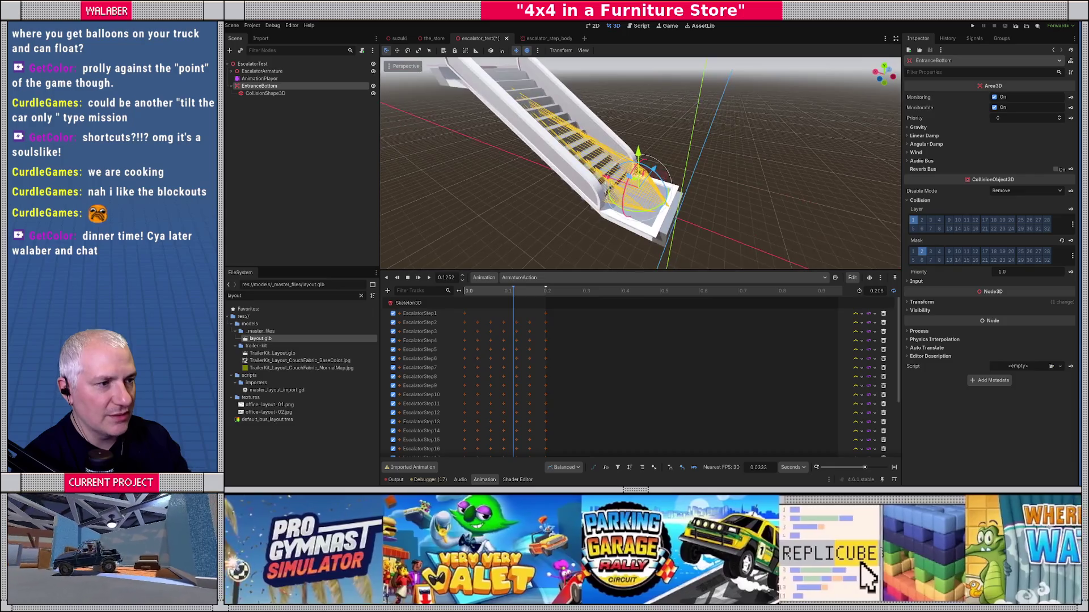
Duplicate the EntranceBottom trigger and rename the copy to EntranceTop.
drag(493, 64, 391, 108)
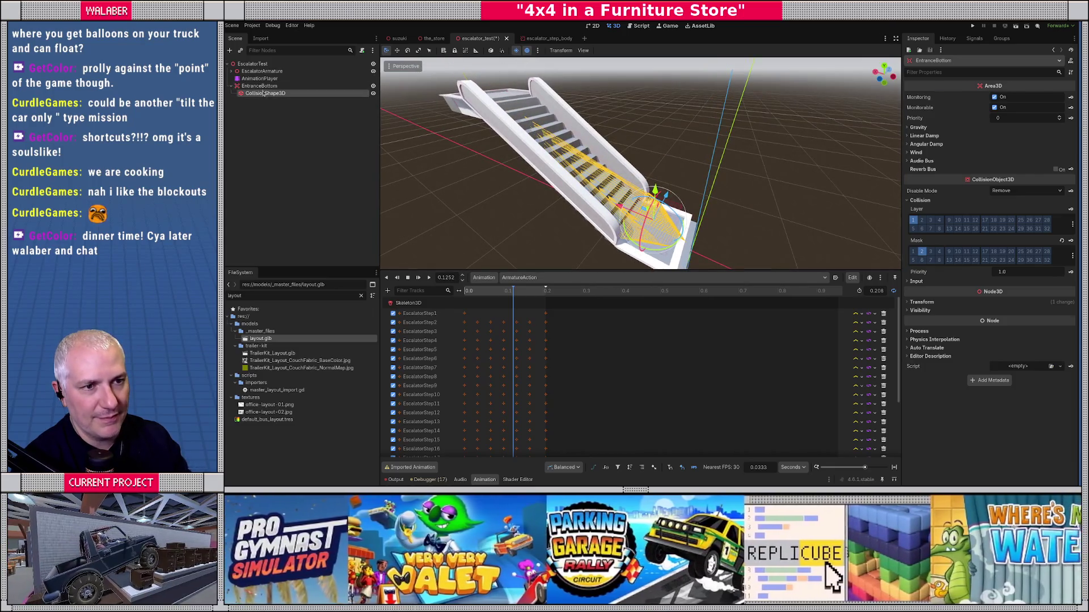
key(ctrl+d)
key(F2)
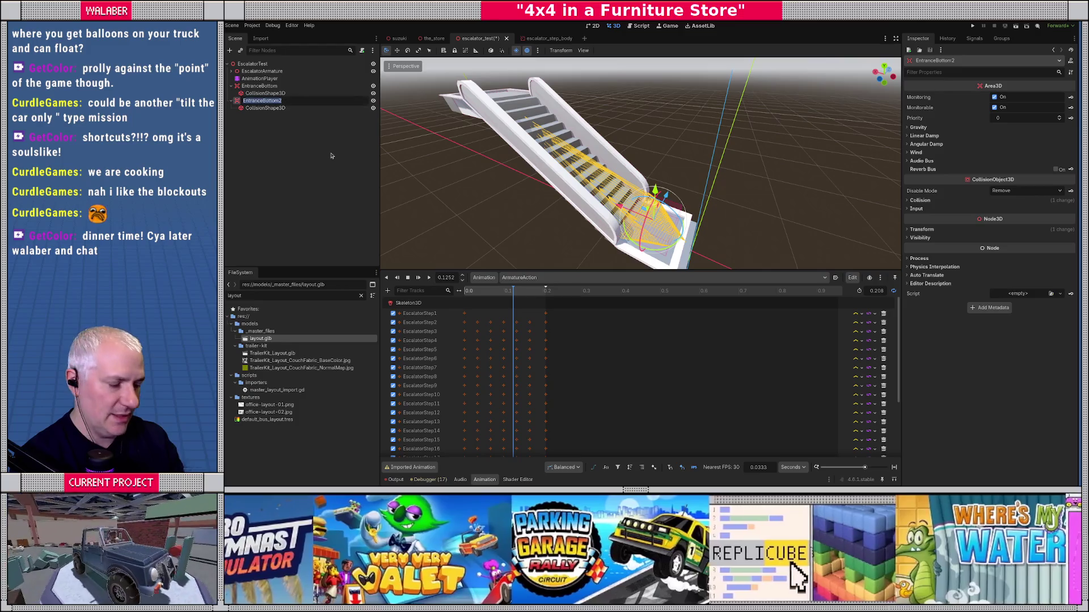
key(BackSpace)
text(T)
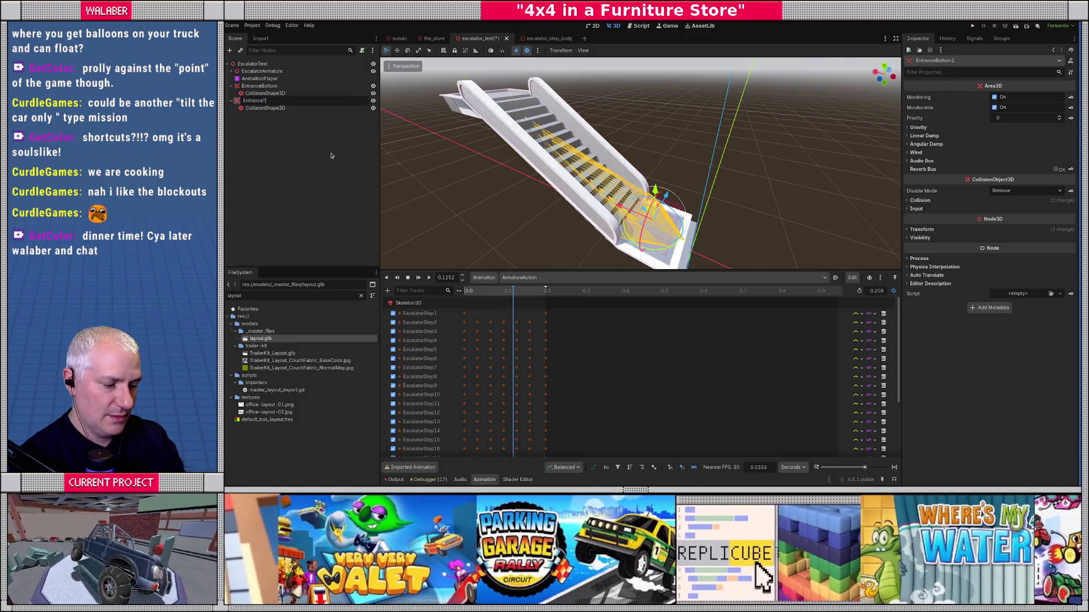
text(op)
key(Return)
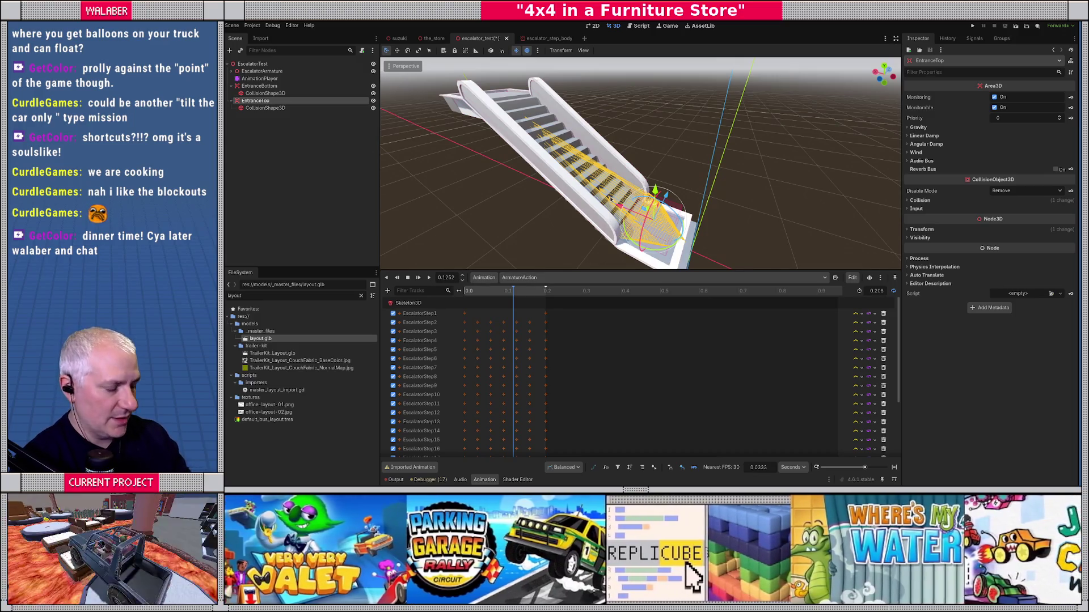
Move EntranceTop up onto the escalator's top platform and check its placement from several angles.
key(KP_1)
drag(627, 203, 836, 98)
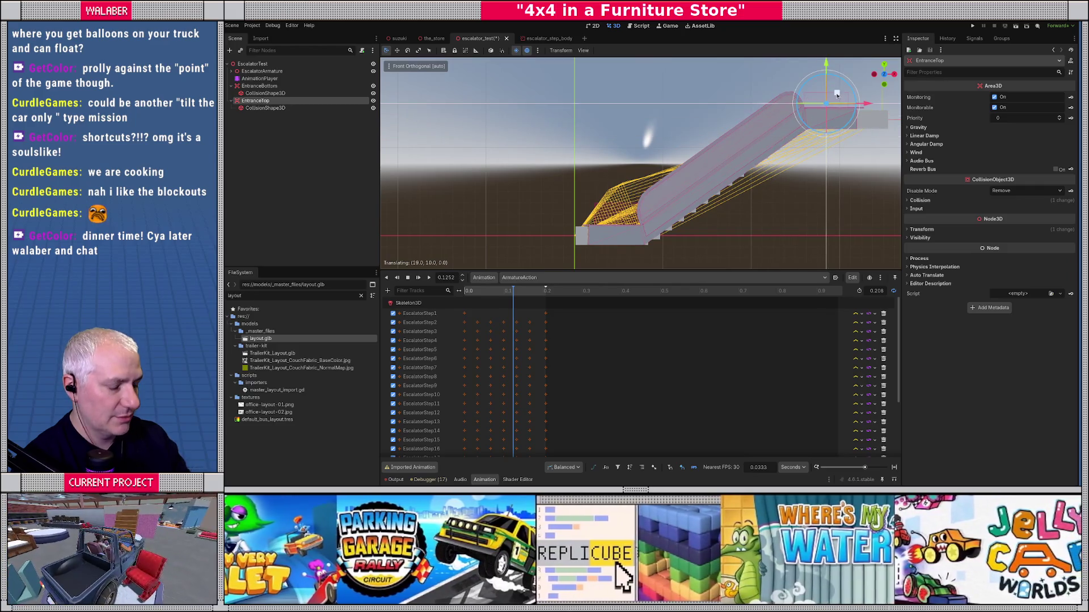
scroll(837, 95, up, 5)
mouse_move(738, 119)
mouse_down()
mouse_move(650, 140)
mouse_move(641, 108)
mouse_up()
scroll(652, 141, down, 3)
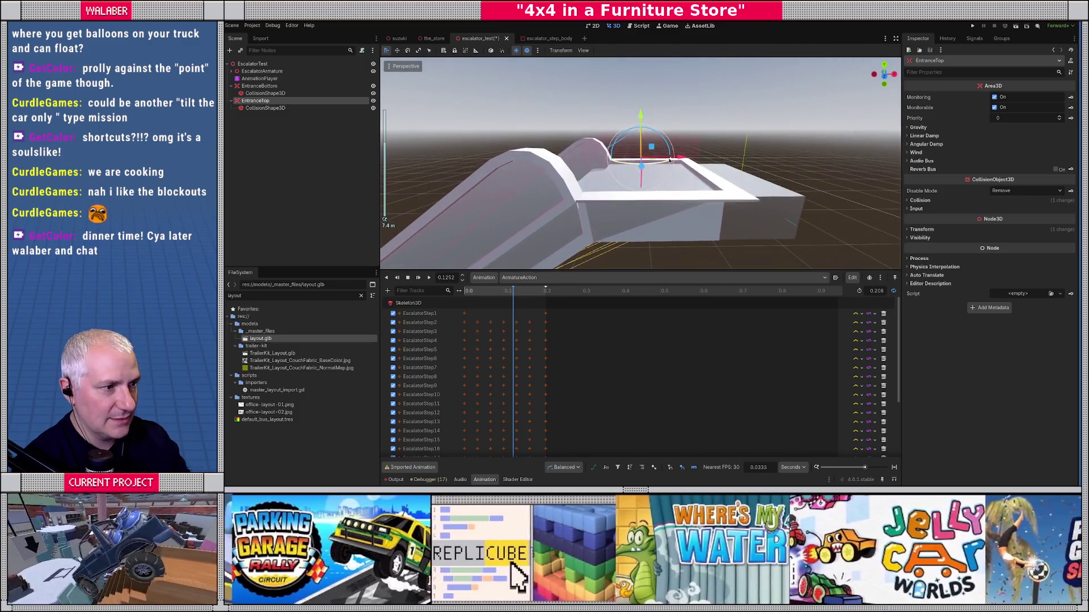
drag(670, 161, 688, 160)
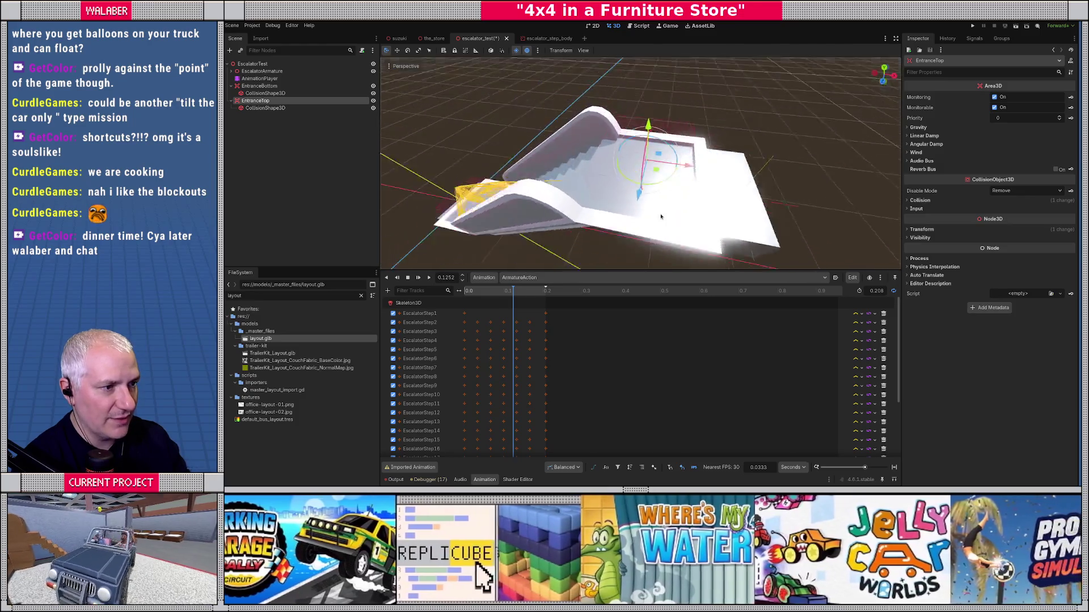
scroll(654, 194, down, 3)
scroll(654, 194, down, 4)
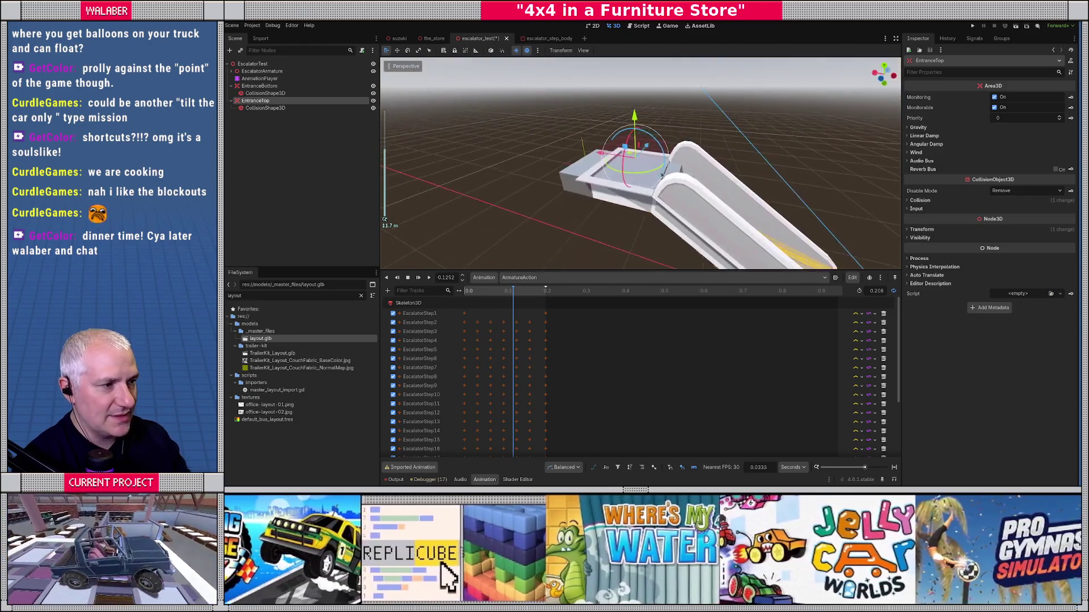
drag(550, 148, 437, 132)
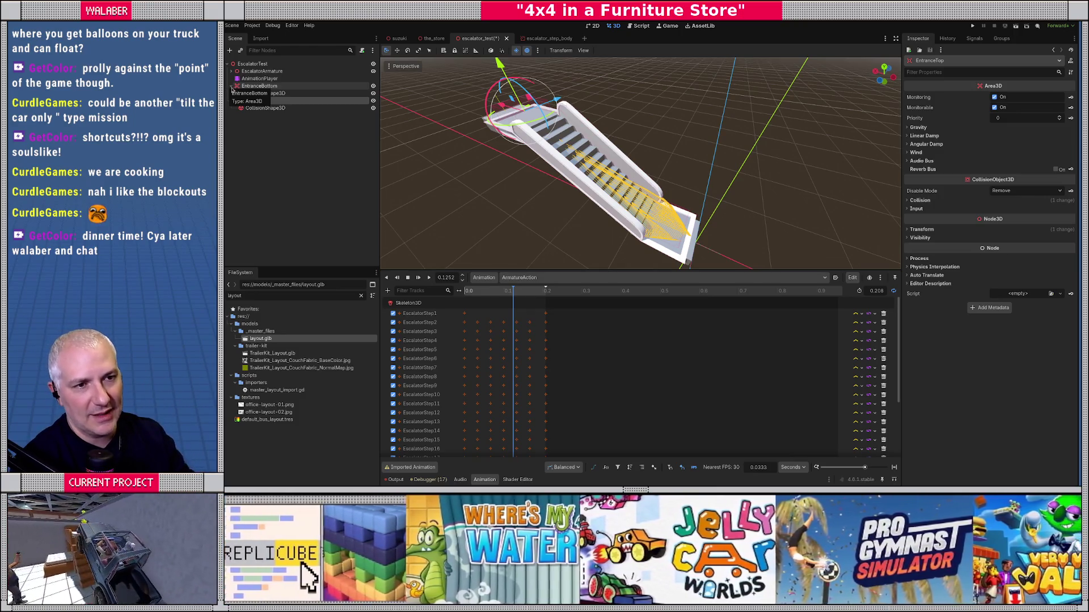
Add an Area3D child named OnEscalator under the EscalatorTest root.
click(231, 86)
click(231, 93)
click(259, 64)
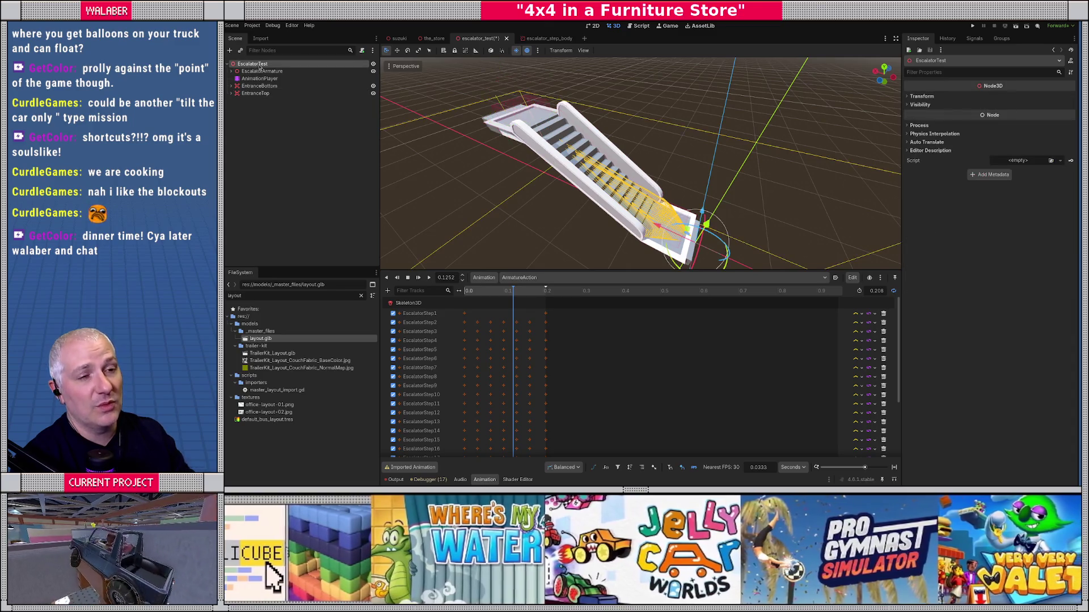
right_click(259, 66)
click(279, 71)
text(area3)
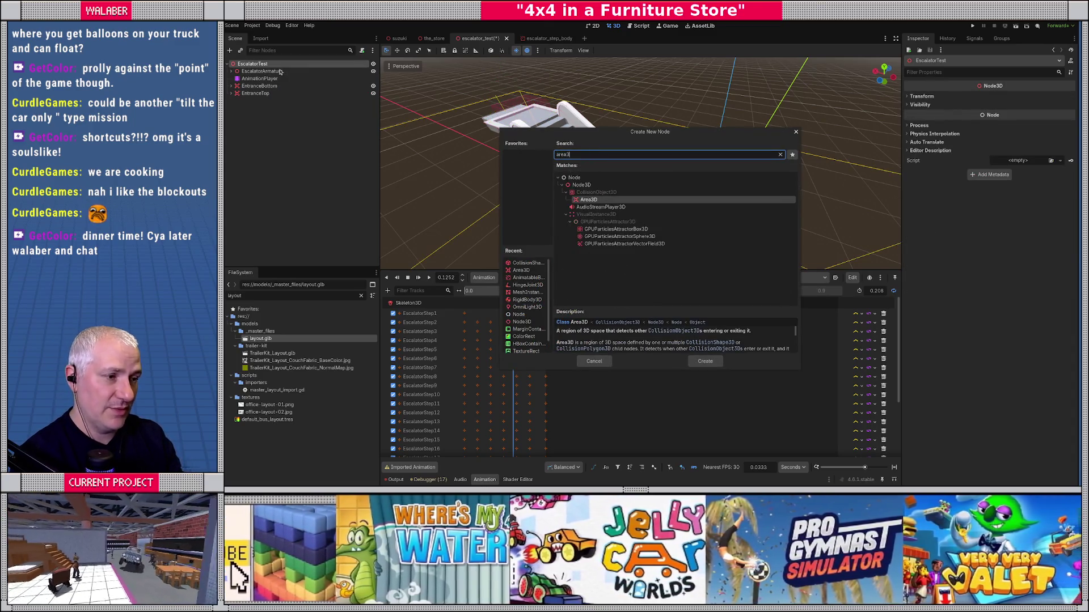
key(Return)
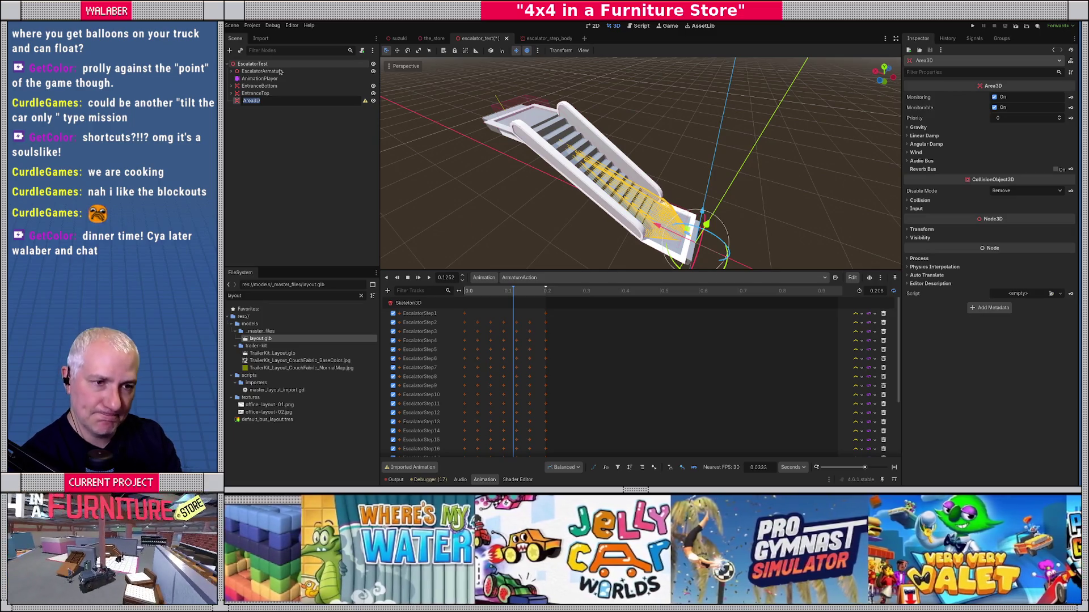
text(C)
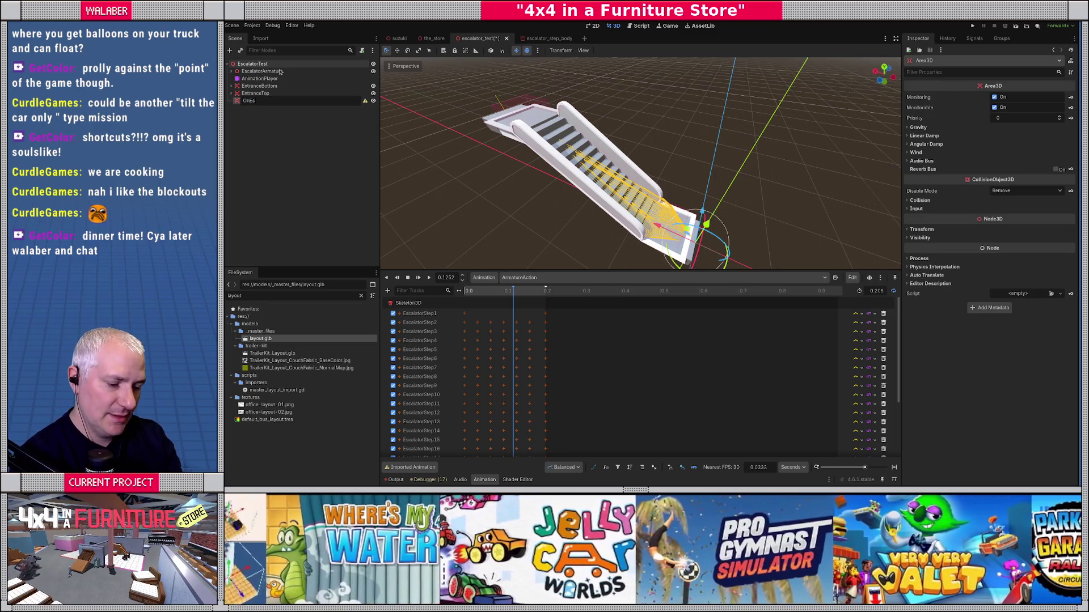
key(Return)
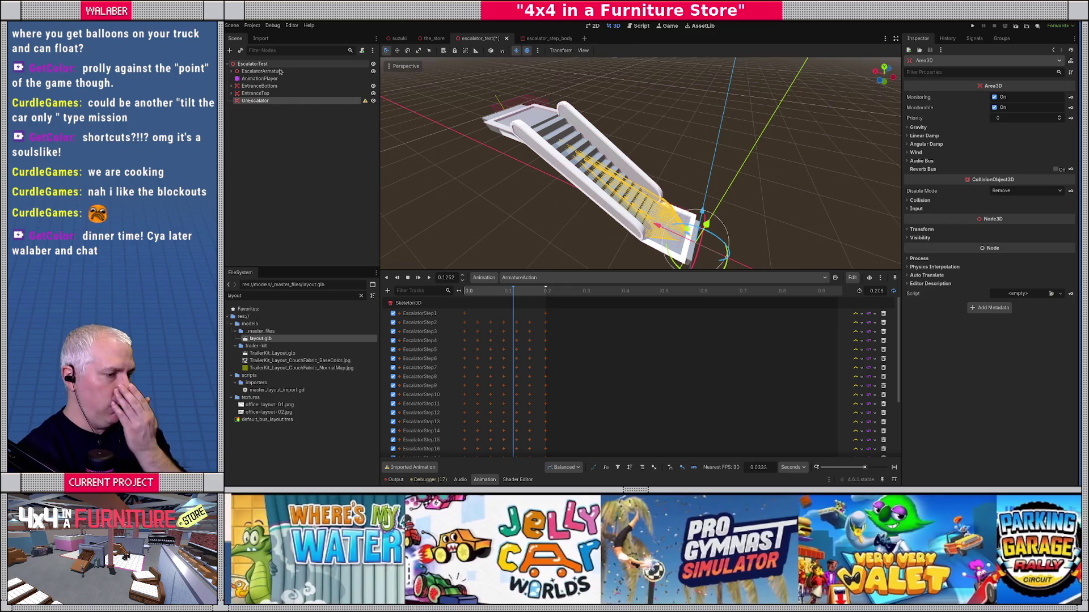
Move OnEscalator to the middle of the slope and give it a CollisionShape3D child.
key(KP_1)
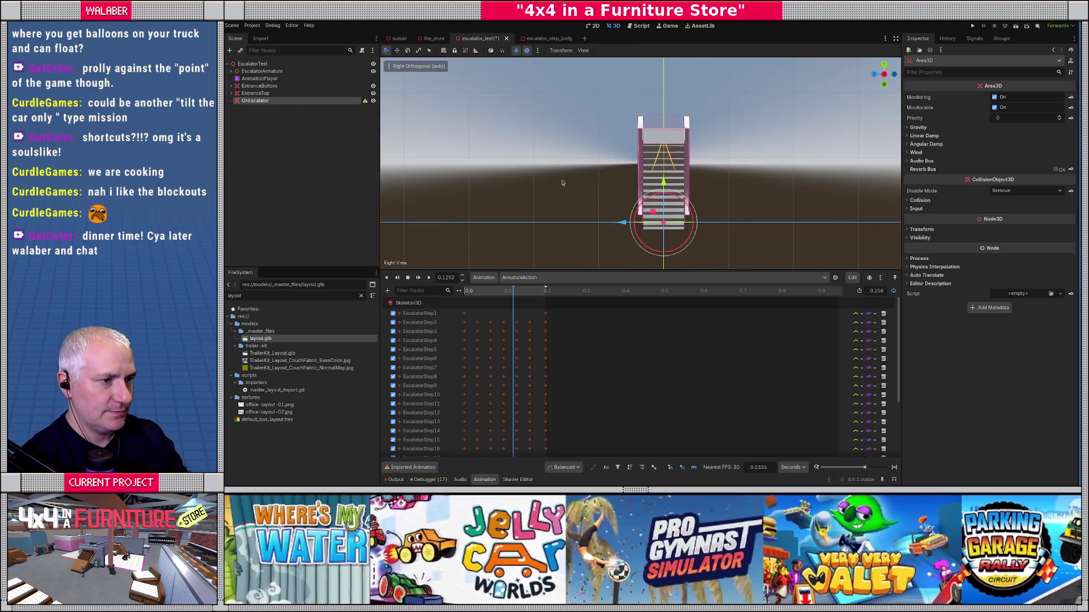
drag(578, 211, 683, 147)
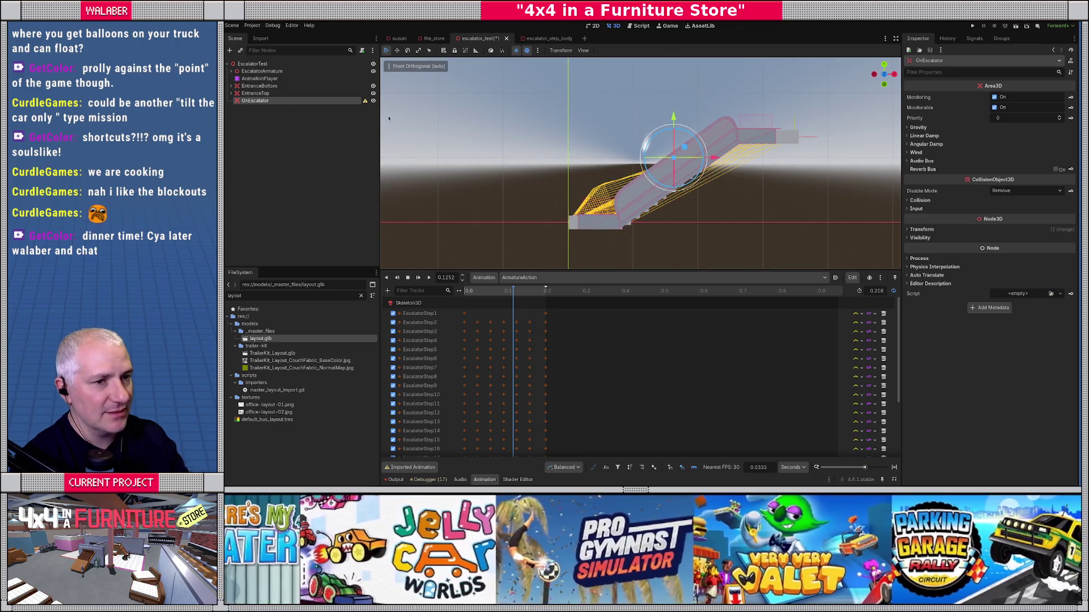
right_click(269, 101)
click(293, 107)
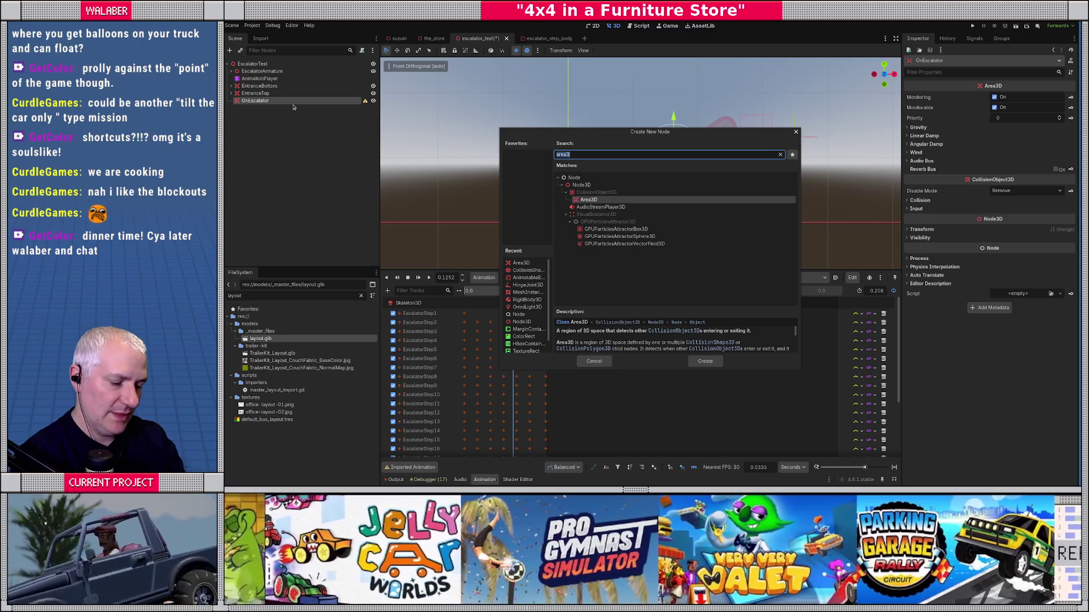
text(collsi)
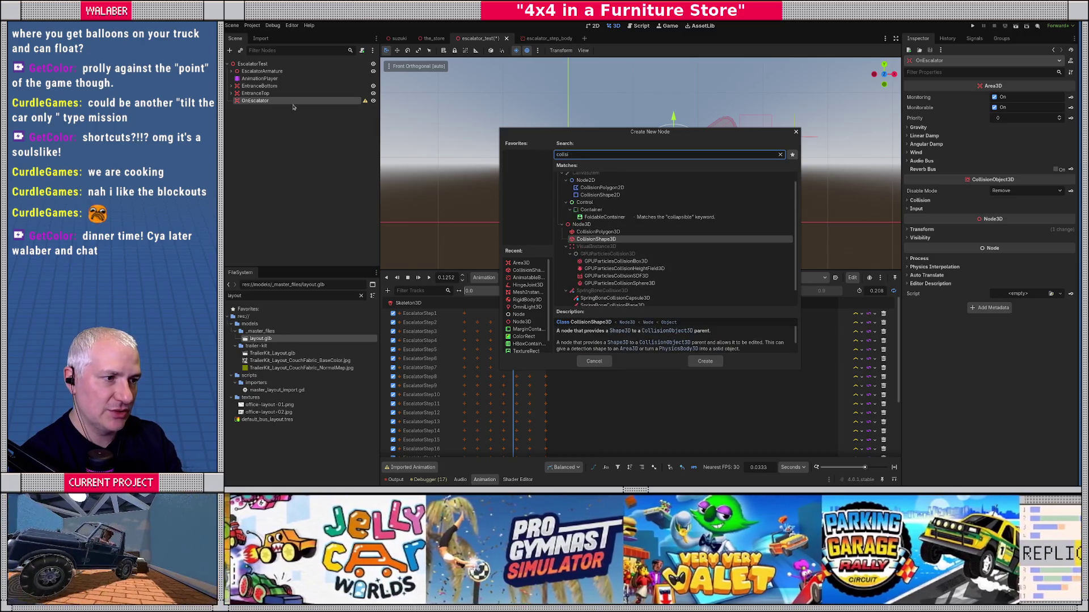
key(BackSpace)
key(BackSpace)
text(isionsha)
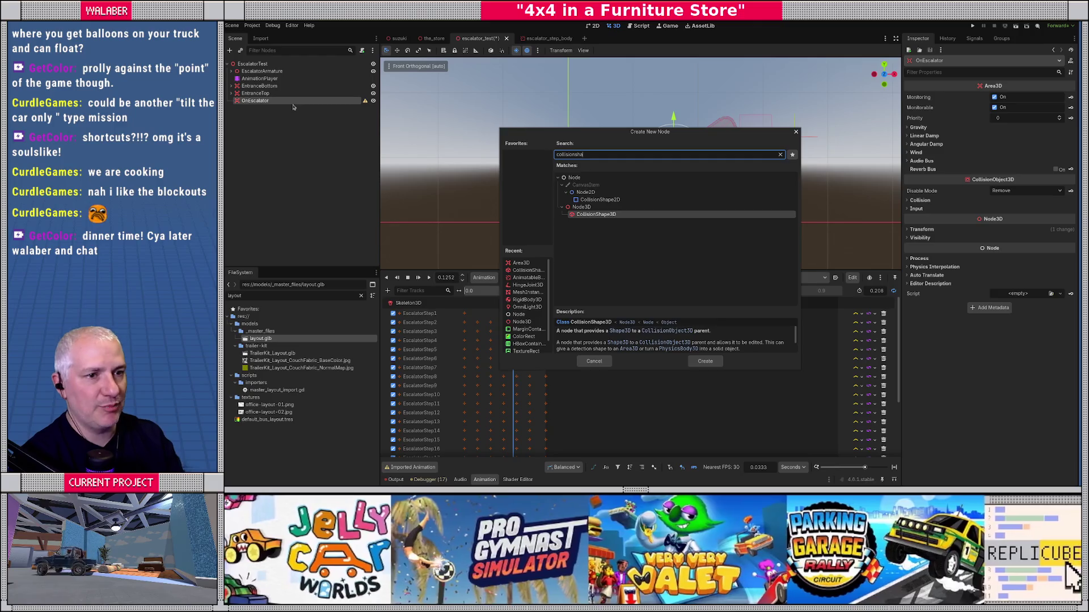
key(Return)
Assign a new BoxShape3D to the collider and stretch it longer and taller along the escalator.
click(1018, 98)
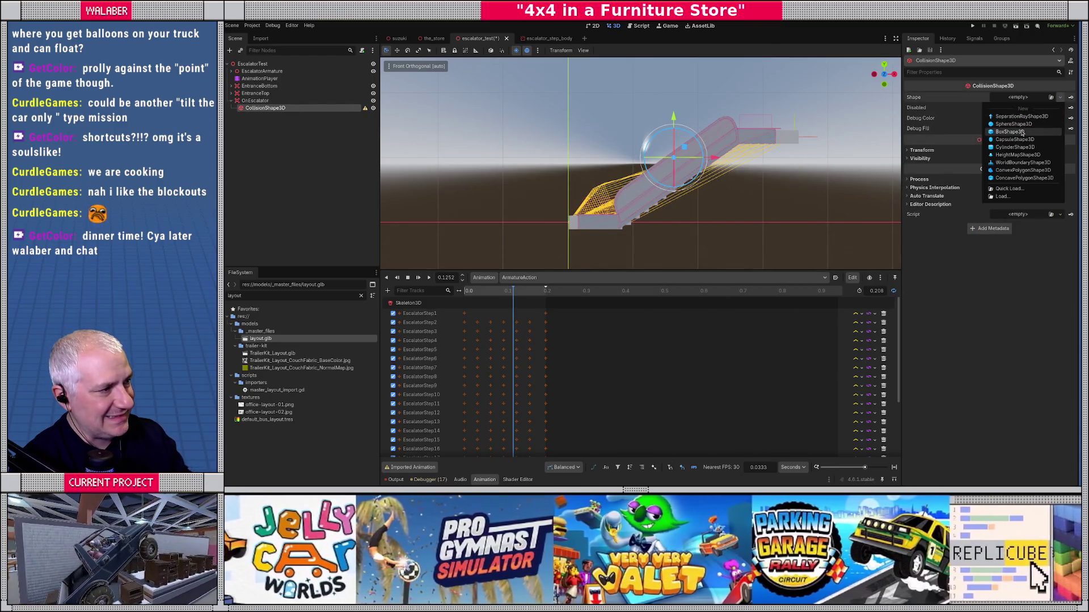
click(1023, 132)
drag(690, 129, 676, 110)
drag(681, 156, 685, 154)
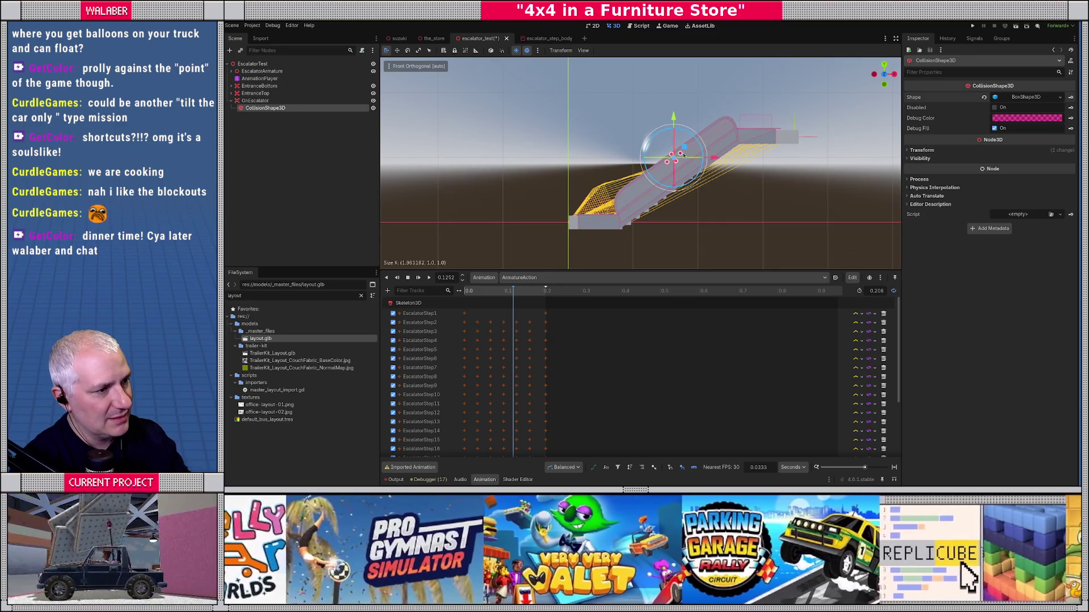
drag(739, 124, 744, 122)
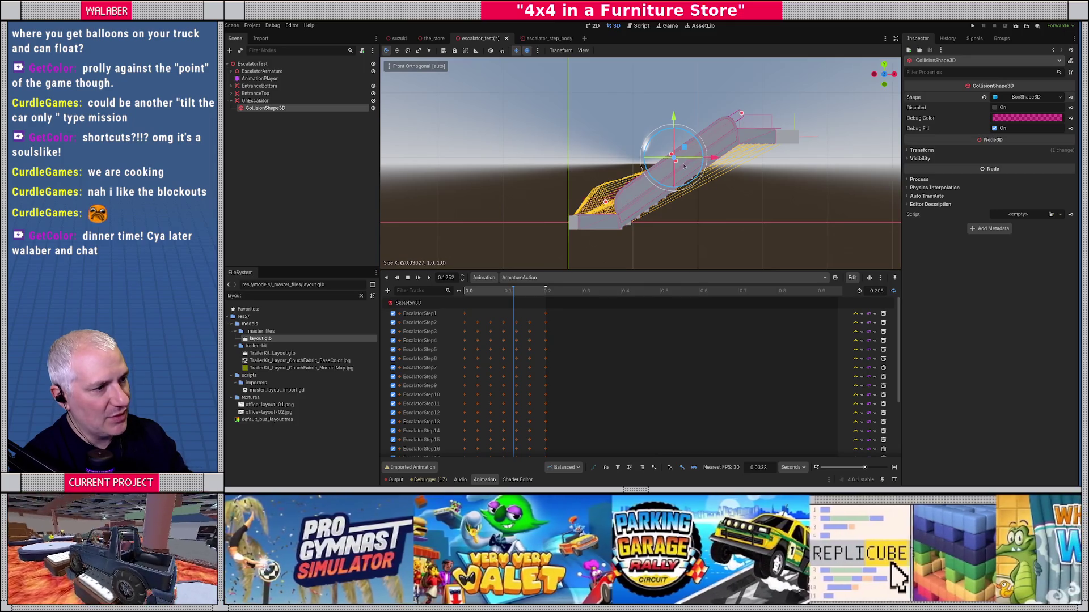
drag(677, 162, 684, 169)
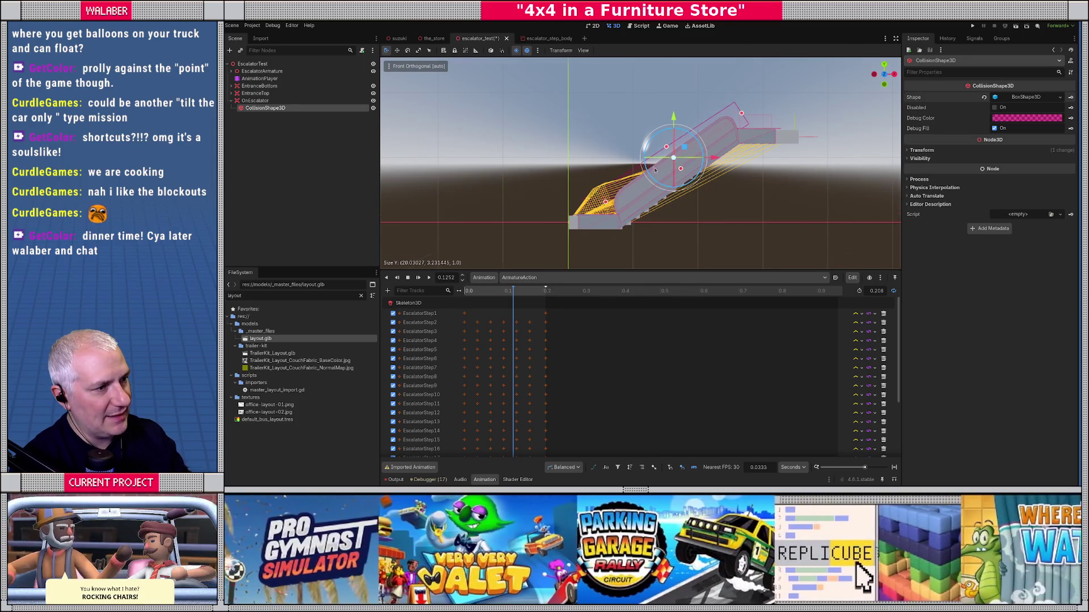
Widen the box across the escalator from above, then refine its height and length to reach the top.
key(KP_7)
scroll(699, 133, up, 3)
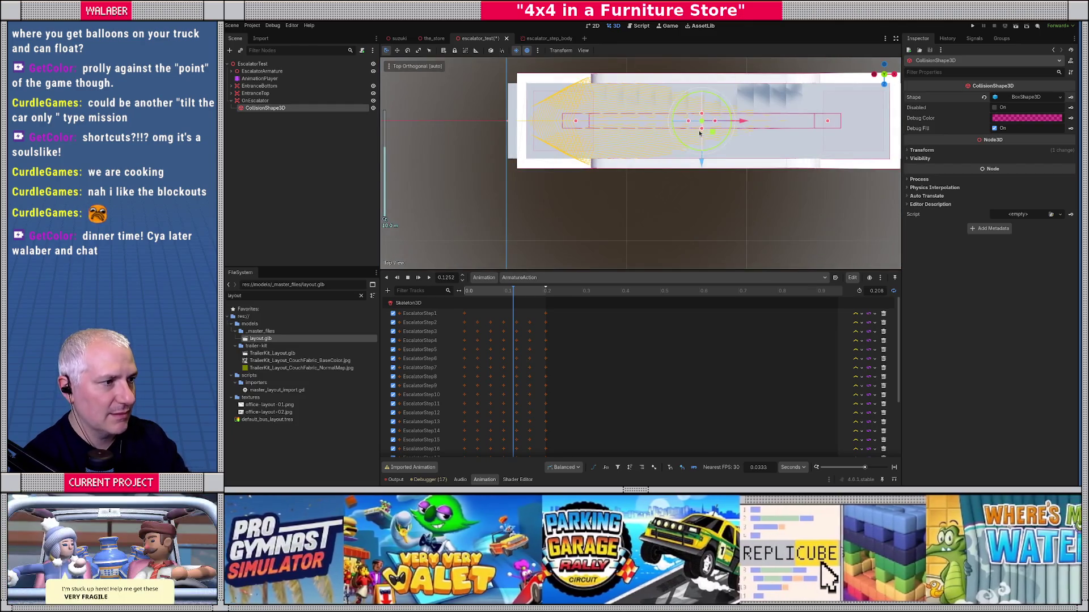
mouse_move(701, 129)
mouse_down()
mouse_move(702, 165)
mouse_move(650, 166)
mouse_move(641, 137)
mouse_up()
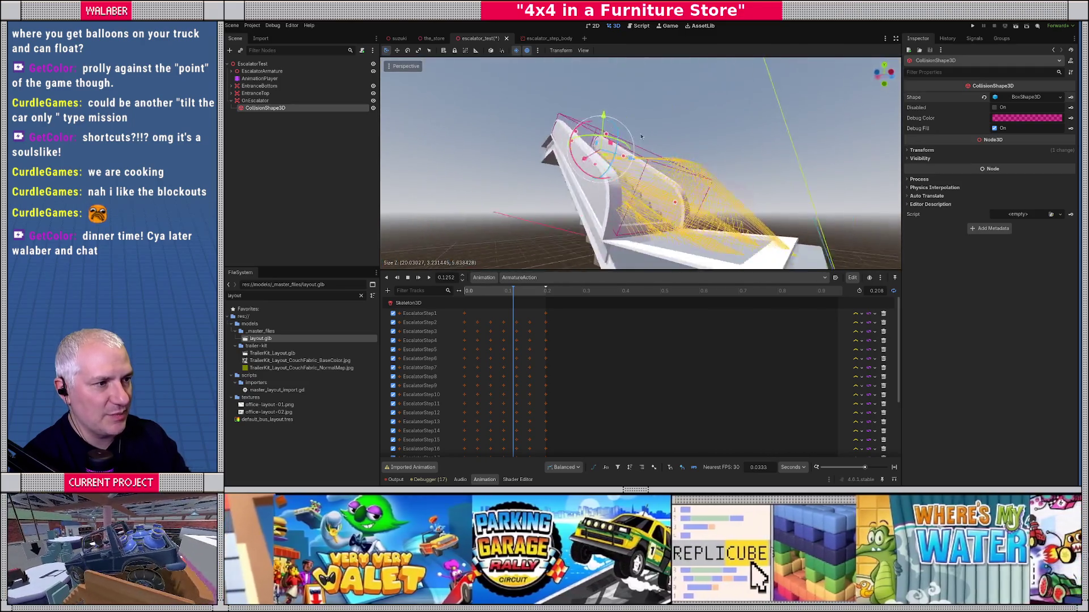
key(KP_1)
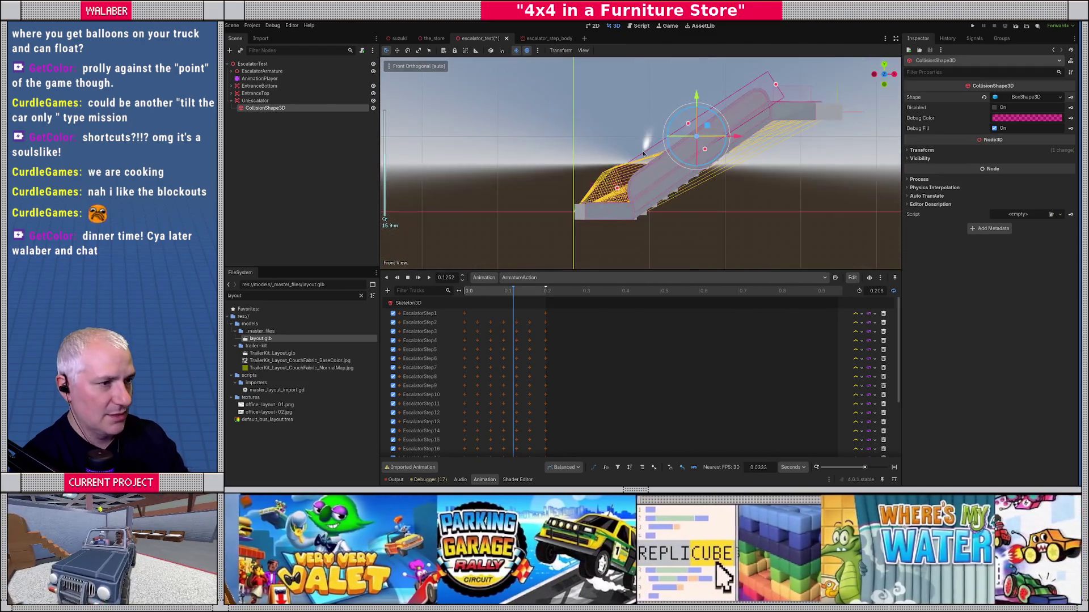
drag(704, 149, 709, 158)
scroll(623, 122, up, 2)
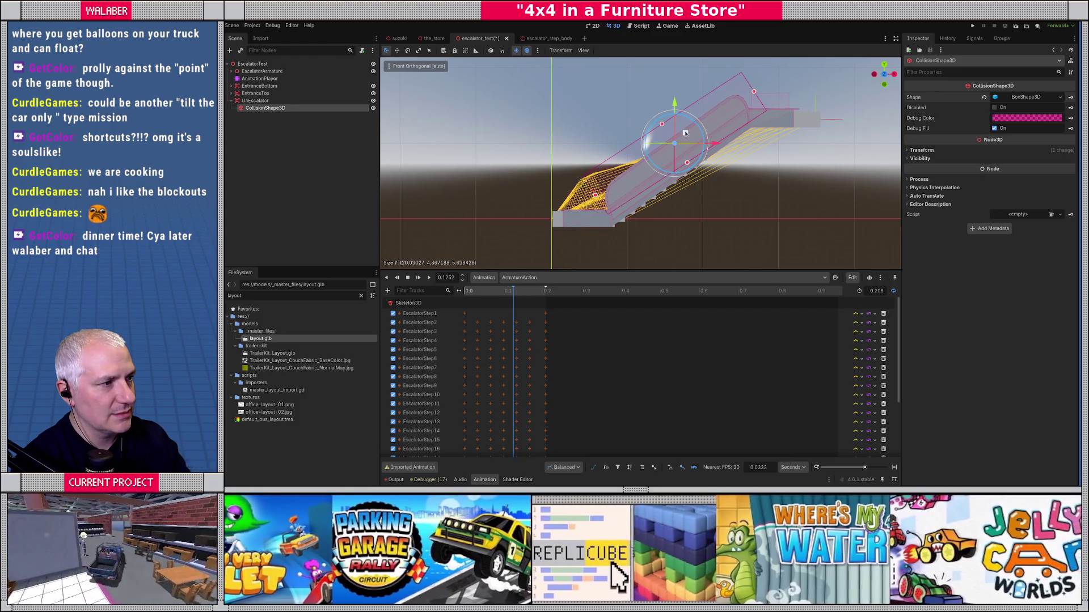
drag(685, 133, 679, 129)
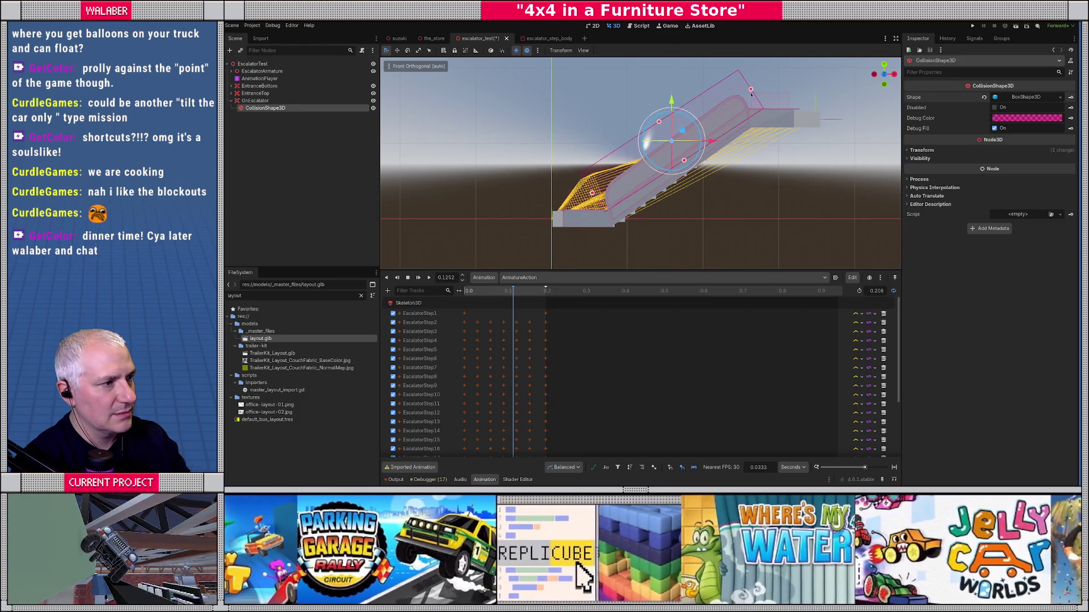
drag(750, 91, 761, 85)
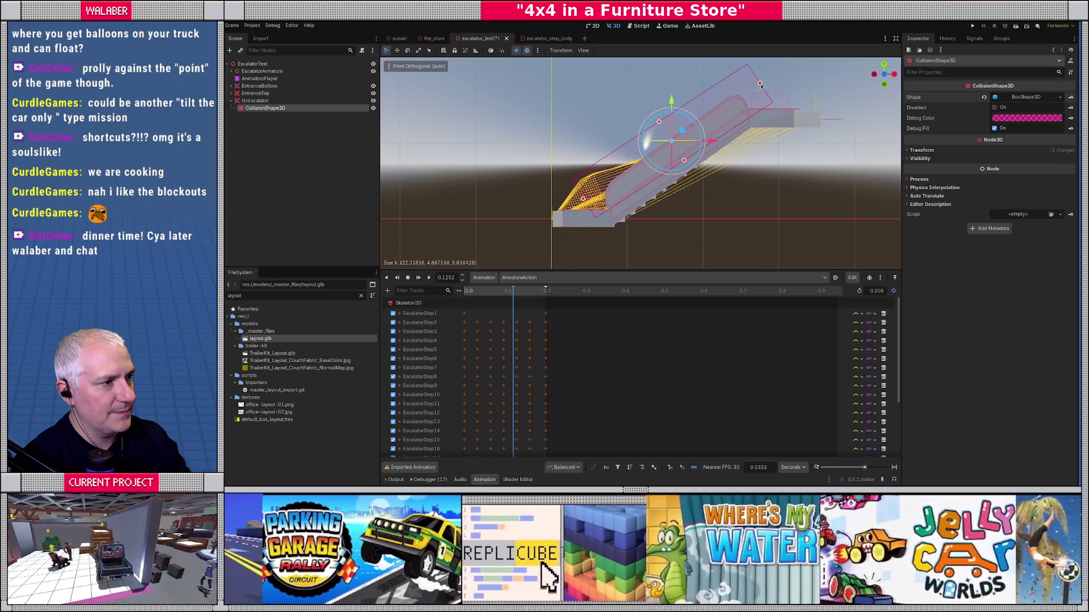
drag(682, 131, 681, 131)
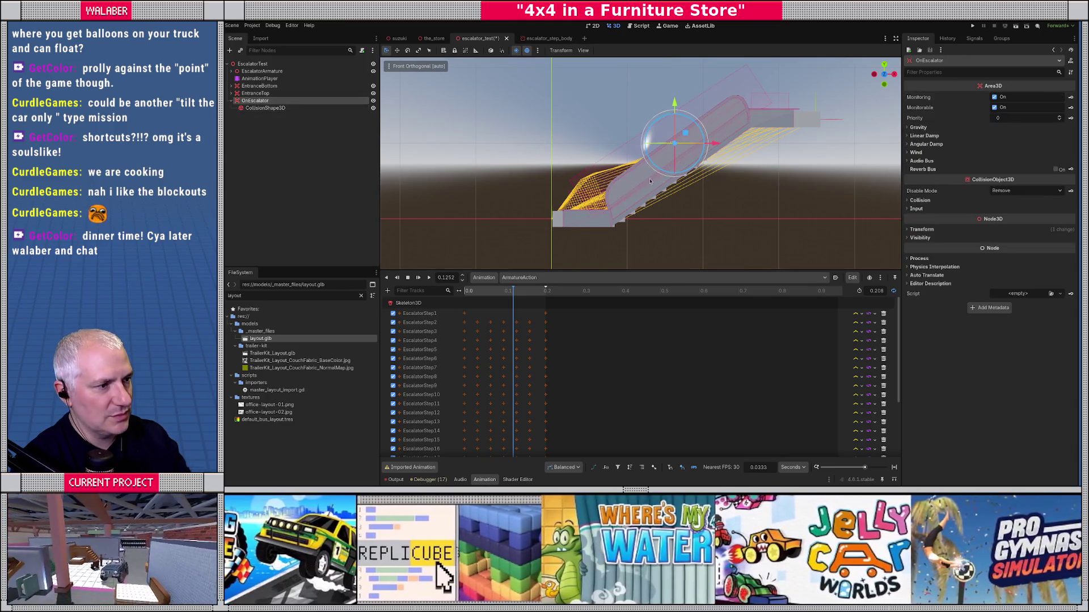
key(r)
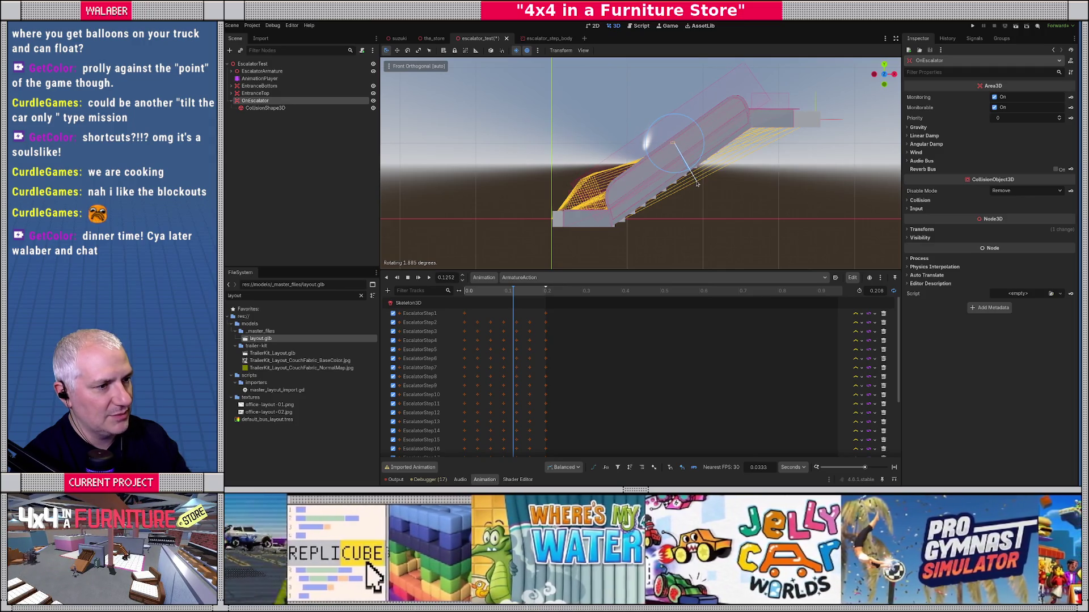
Reset OnEscalator's Z rotation to 0 and rotate its collision shape 35° on Z.
click(697, 183)
click(921, 229)
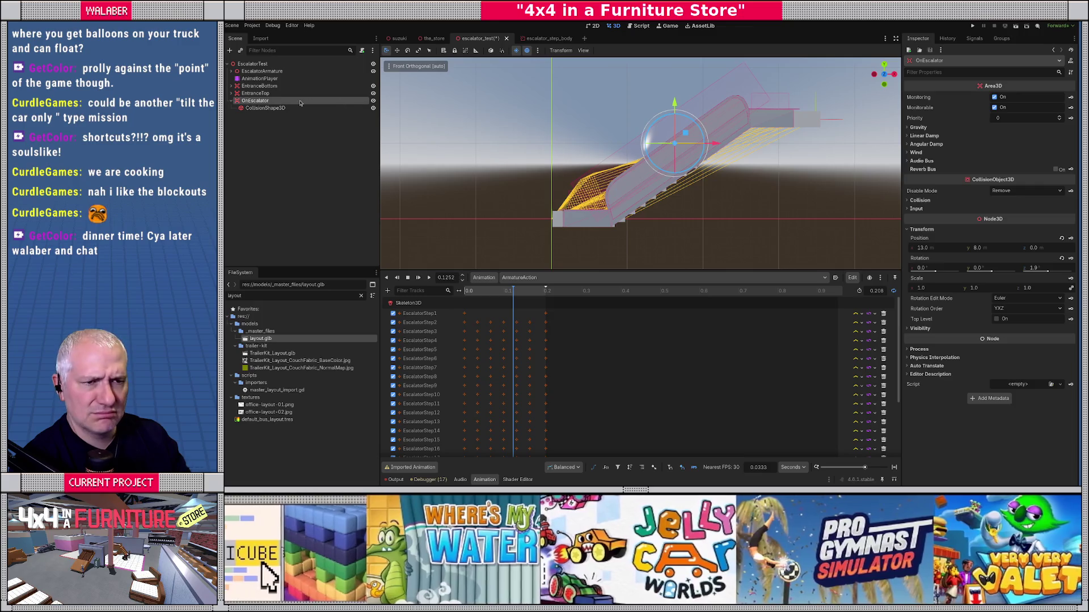
click(1061, 258)
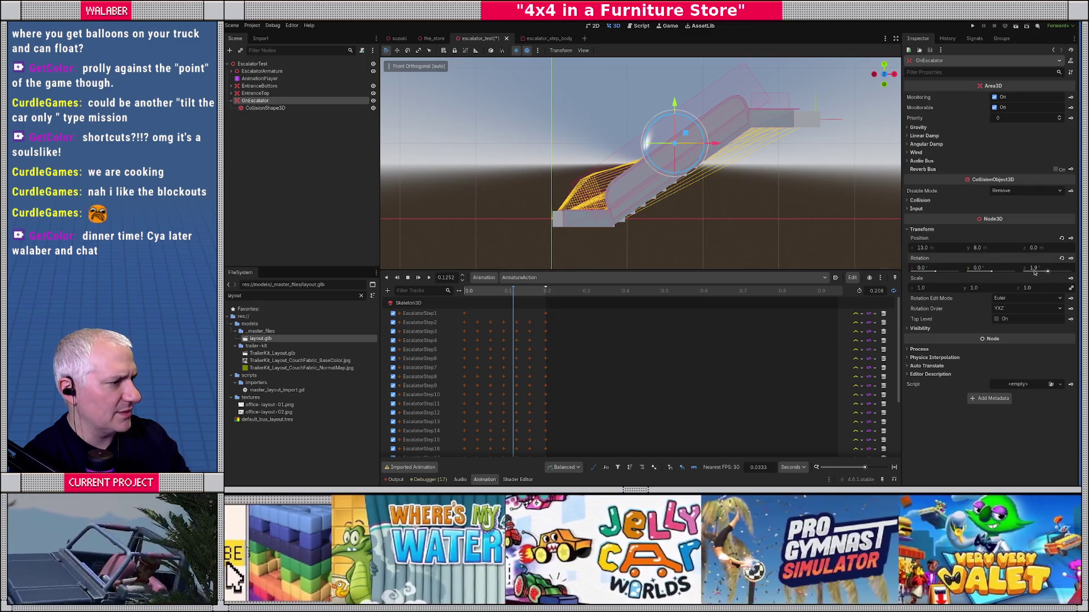
click(265, 108)
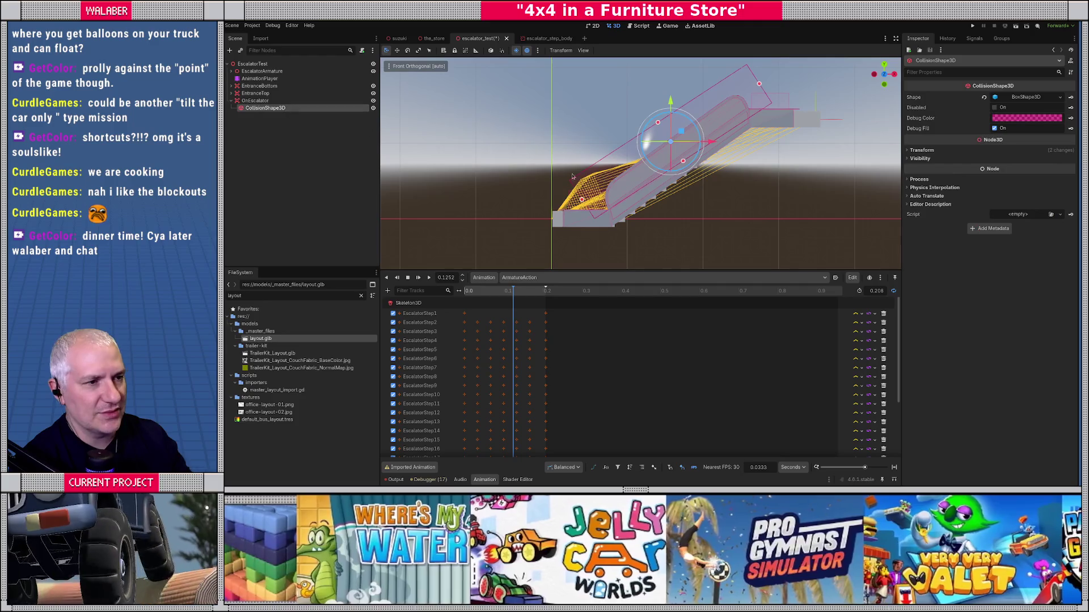
click(921, 151)
click(1046, 191)
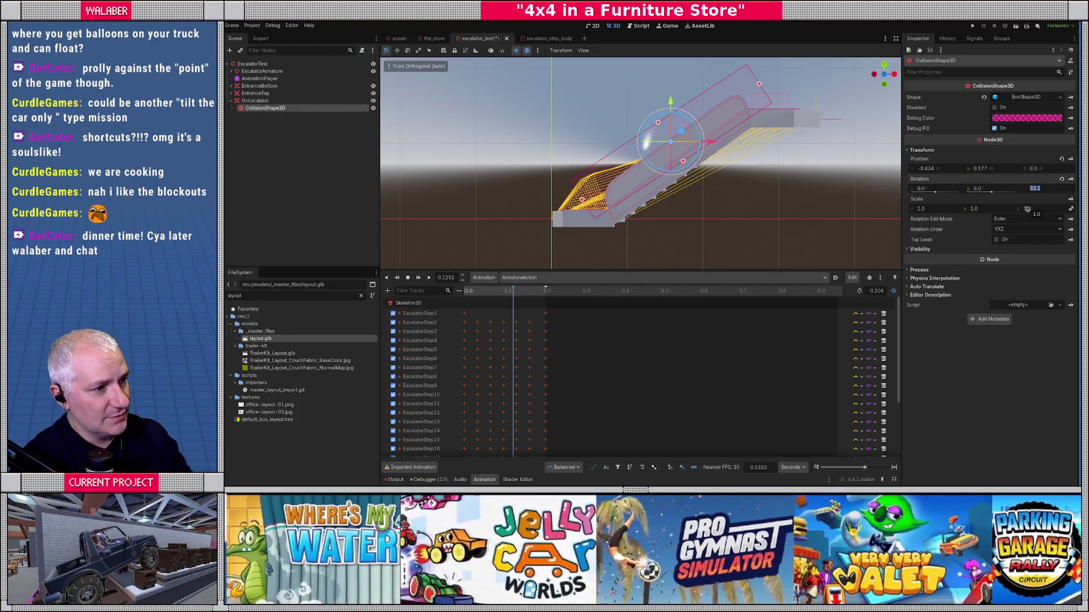
text(35)
key(Return)
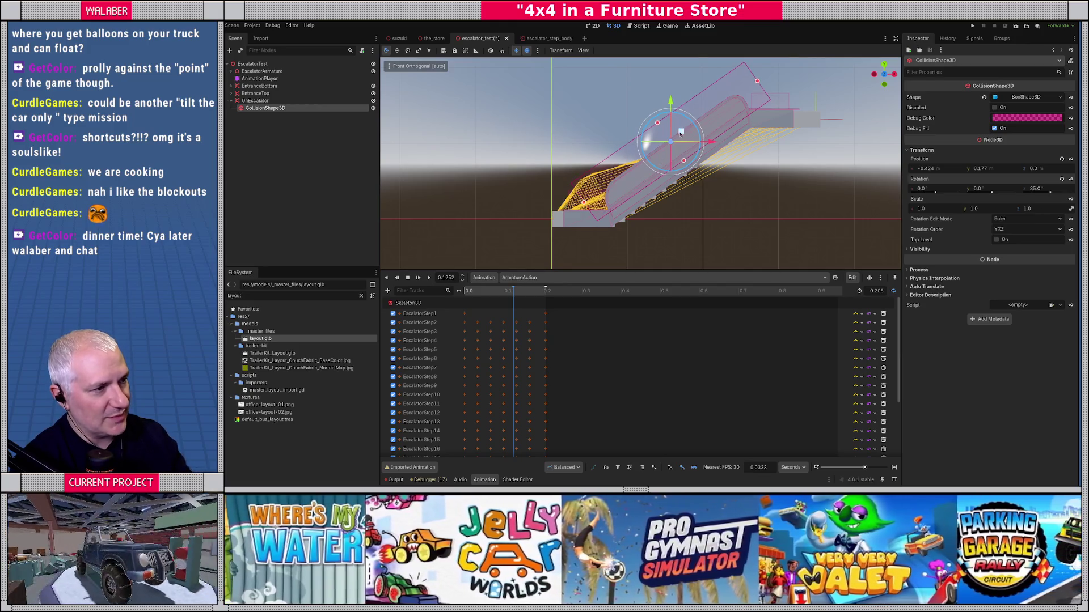
drag(681, 131, 295, 119)
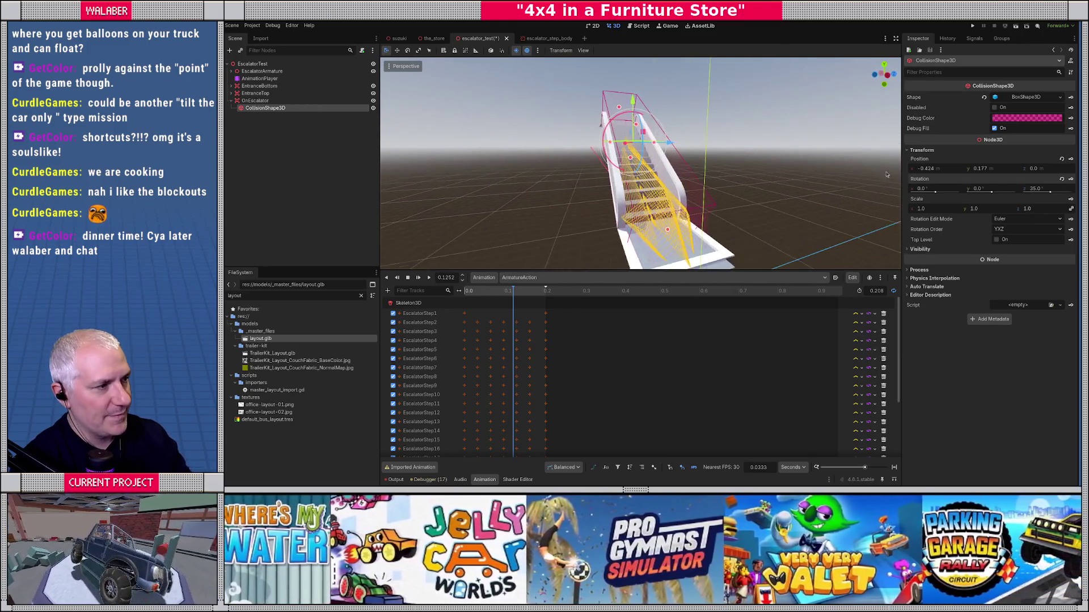
Set OnEscalator's collision mask to CarBody only, replacing General, and save the scene.
click(258, 100)
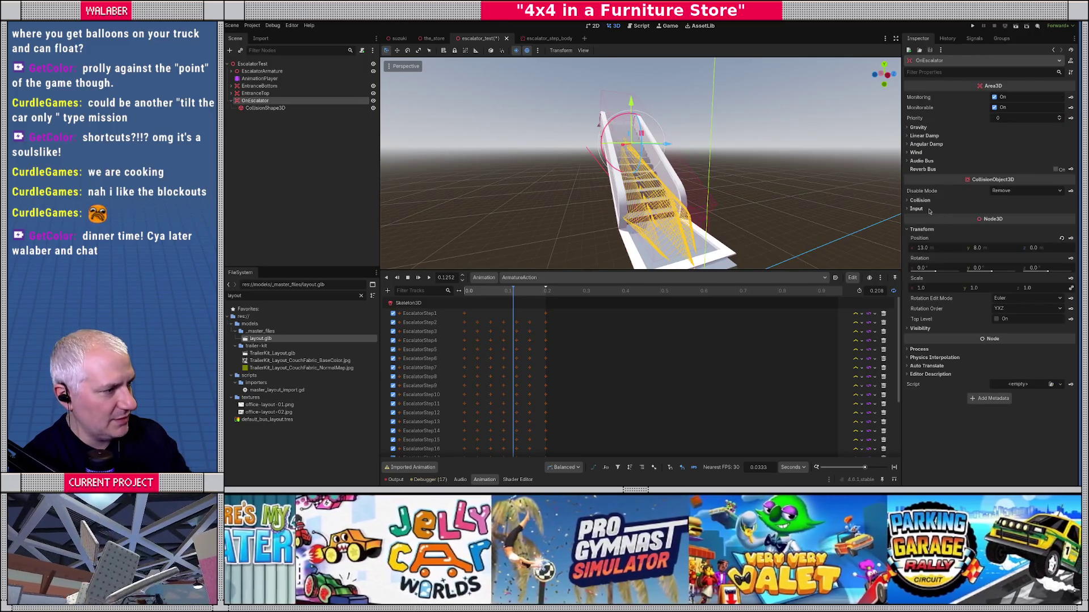
click(920, 200)
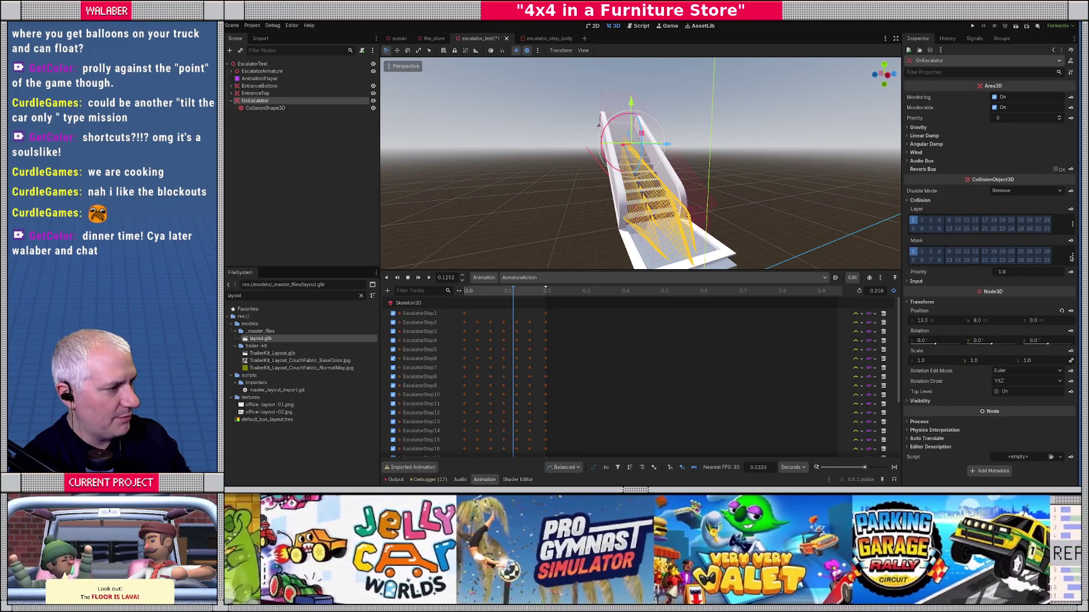
click(1072, 256)
click(1015, 251)
click(1017, 259)
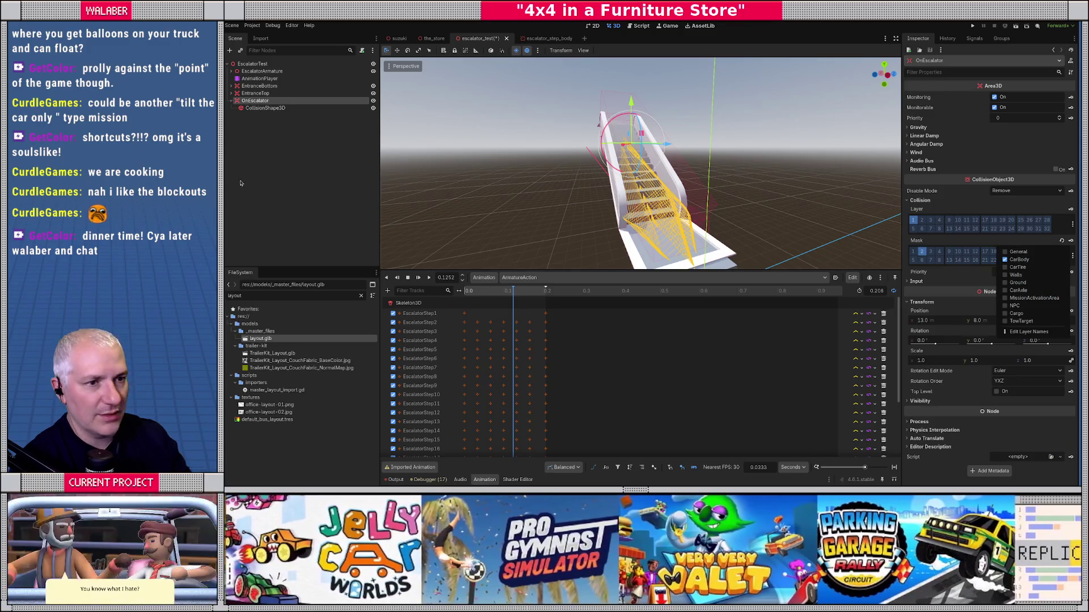
click(308, 167)
key(ctrl+s)
click(299, 64)
right_click(298, 64)
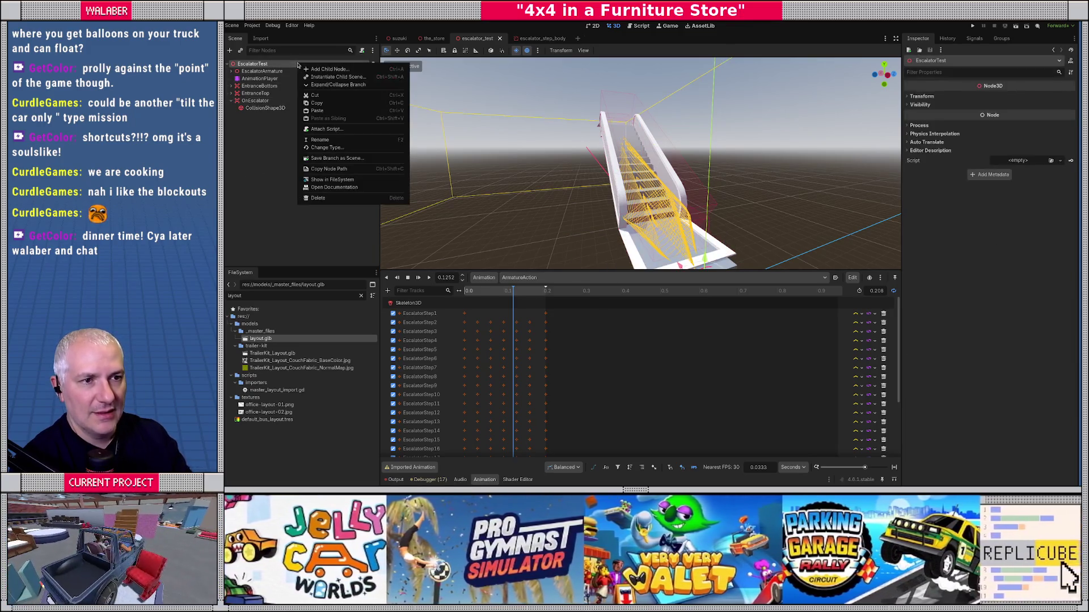
Start attaching a new script to EscalatorTest and browse into res://scripts for its path.
click(321, 128)
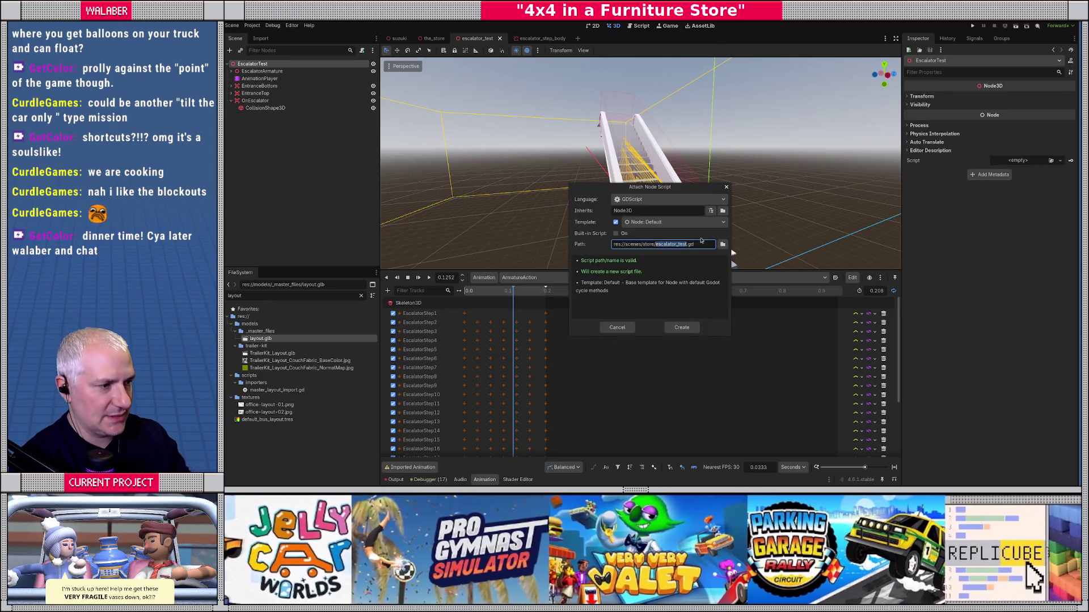
click(724, 245)
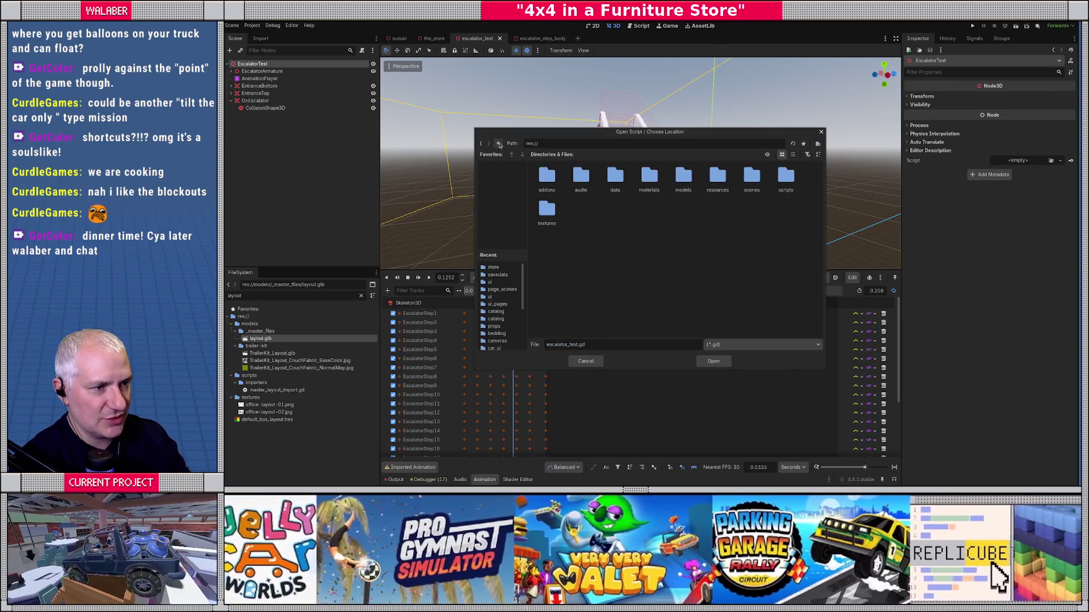
double_click(786, 177)
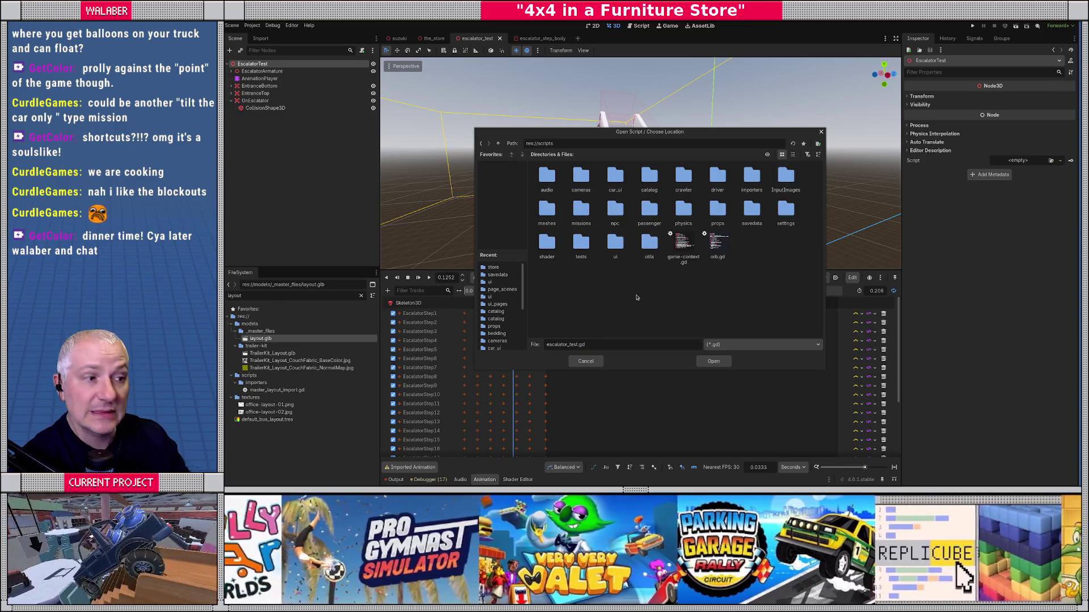
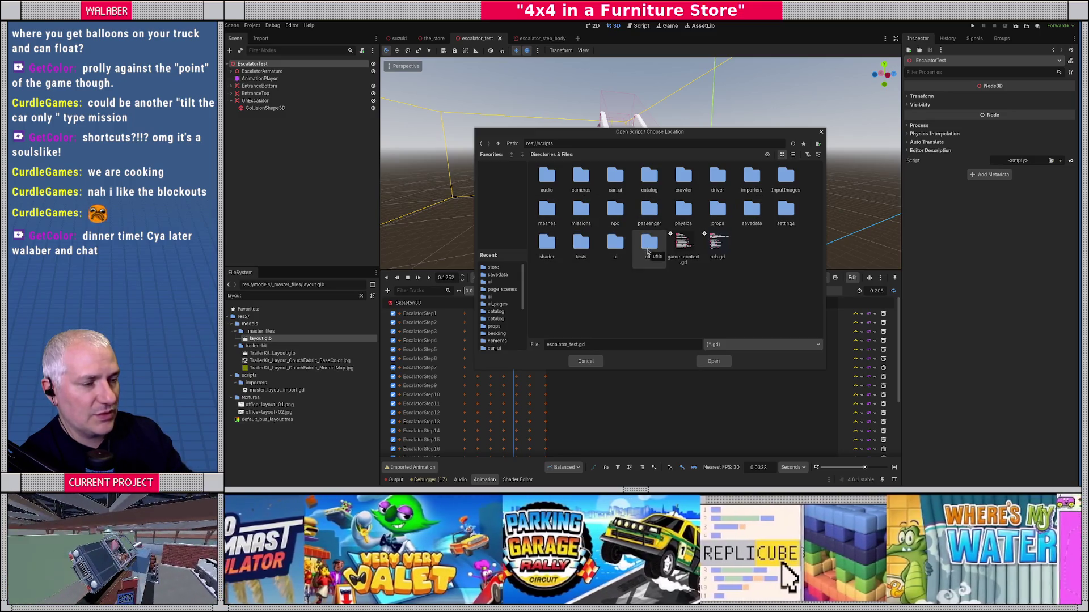
Create a scripts/store_objects folder and attach a new escalator.gd script there to EscalatorTest.
click(818, 144)
text(storeobjects)
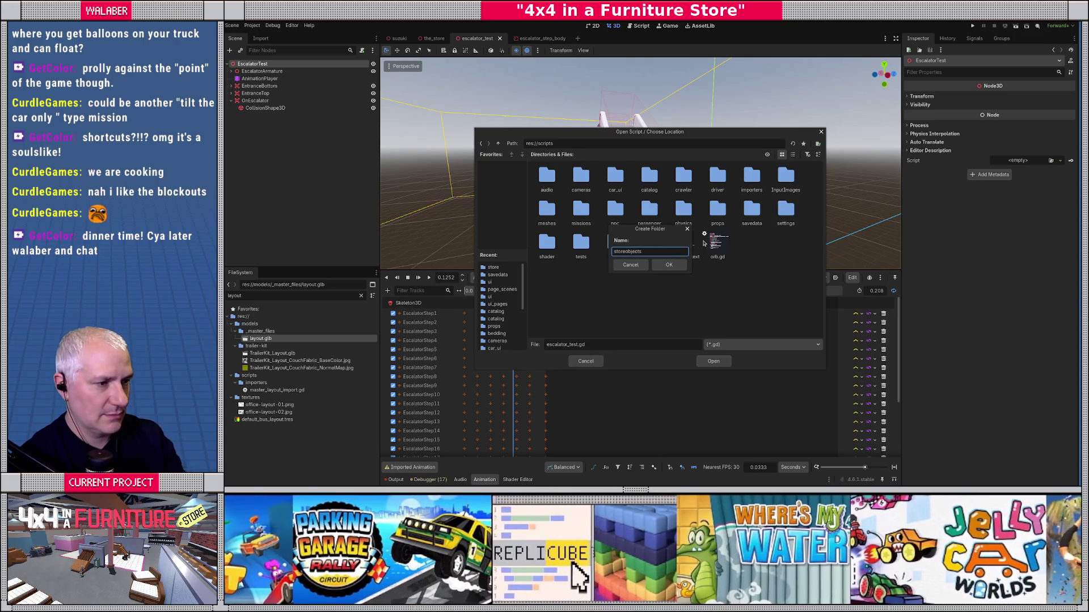
click(668, 264)
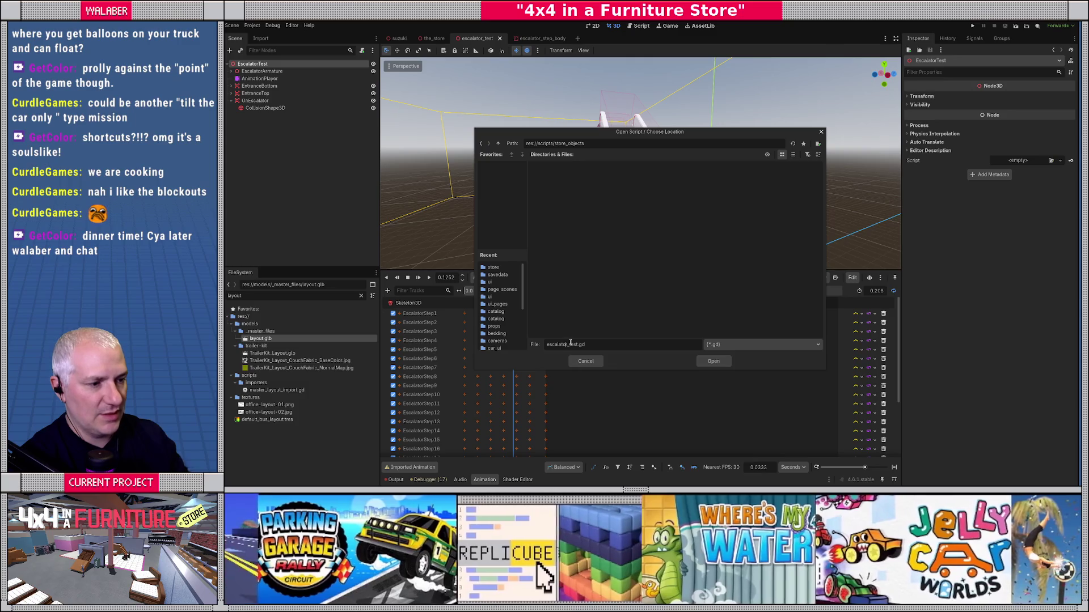
key(Right)
key(Right)
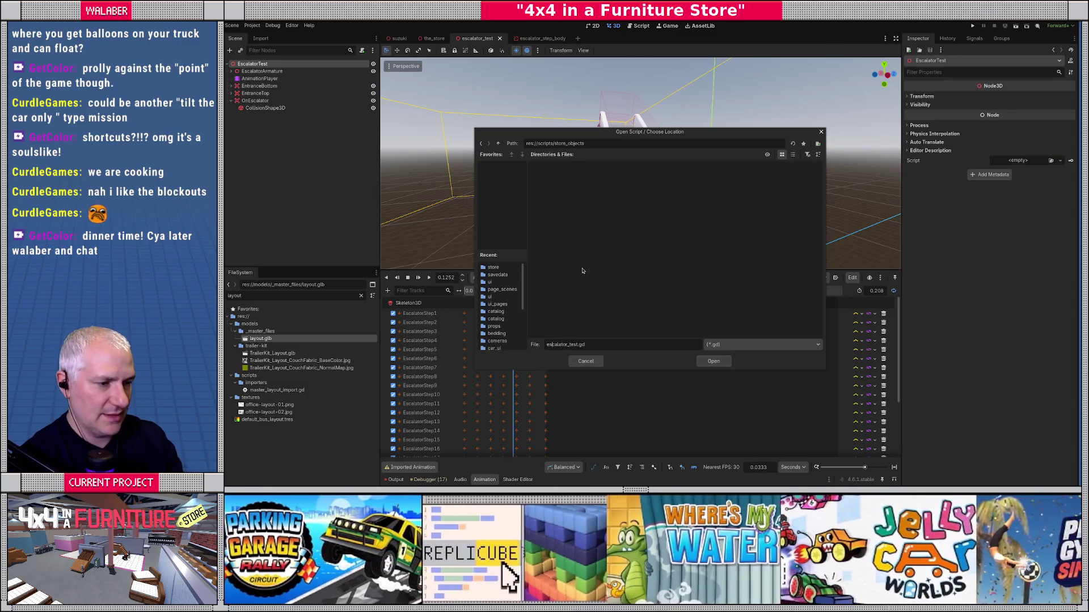
key(Right)
key(Right)
key(Right)
key(BackSpace)
key(BackSpace)
key(BackSpace)
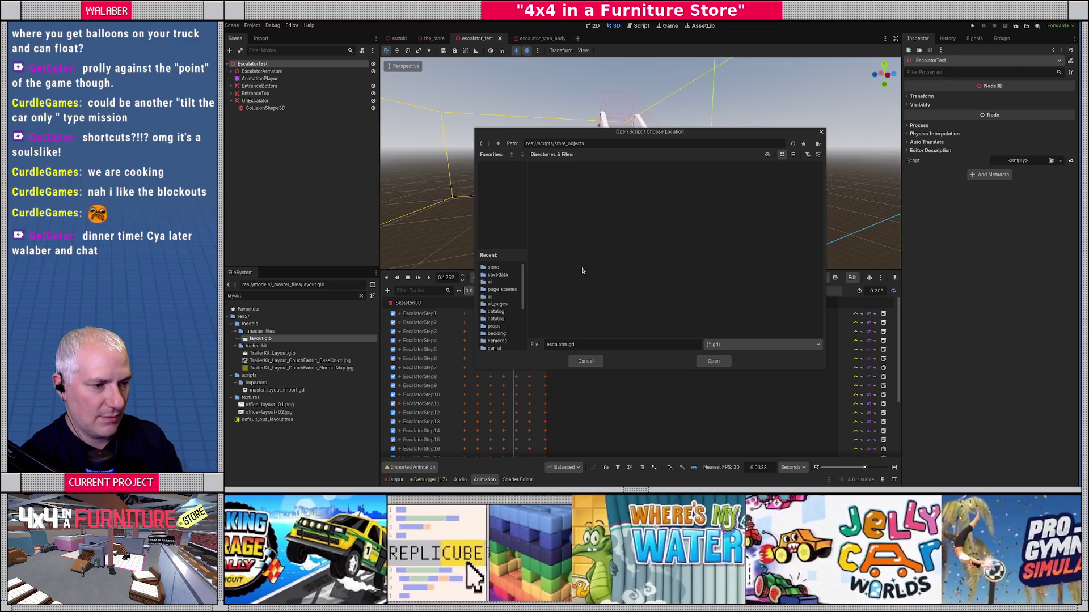
click(713, 362)
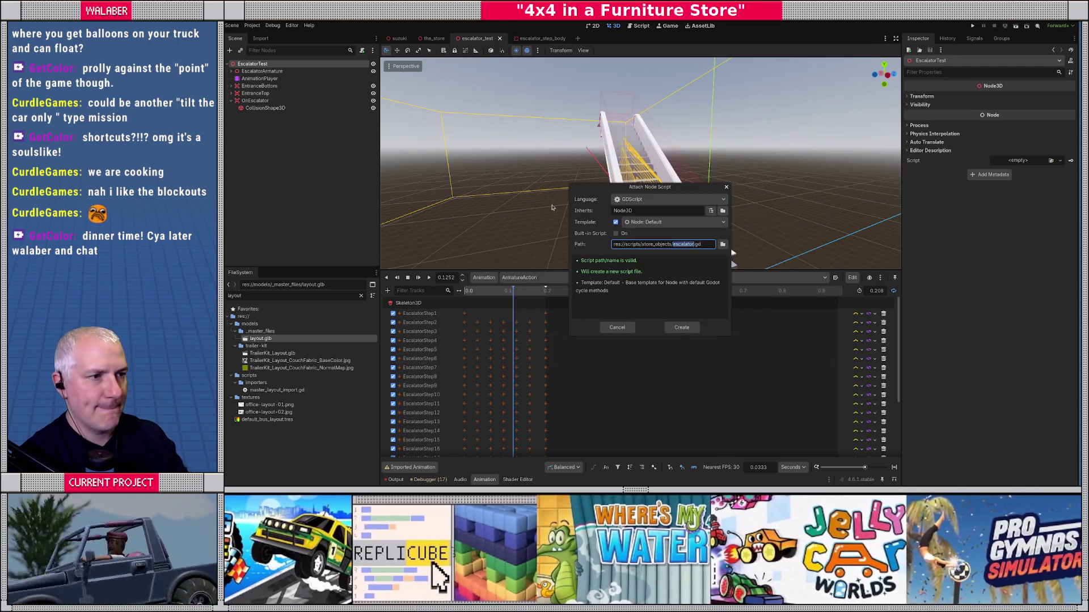
click(683, 328)
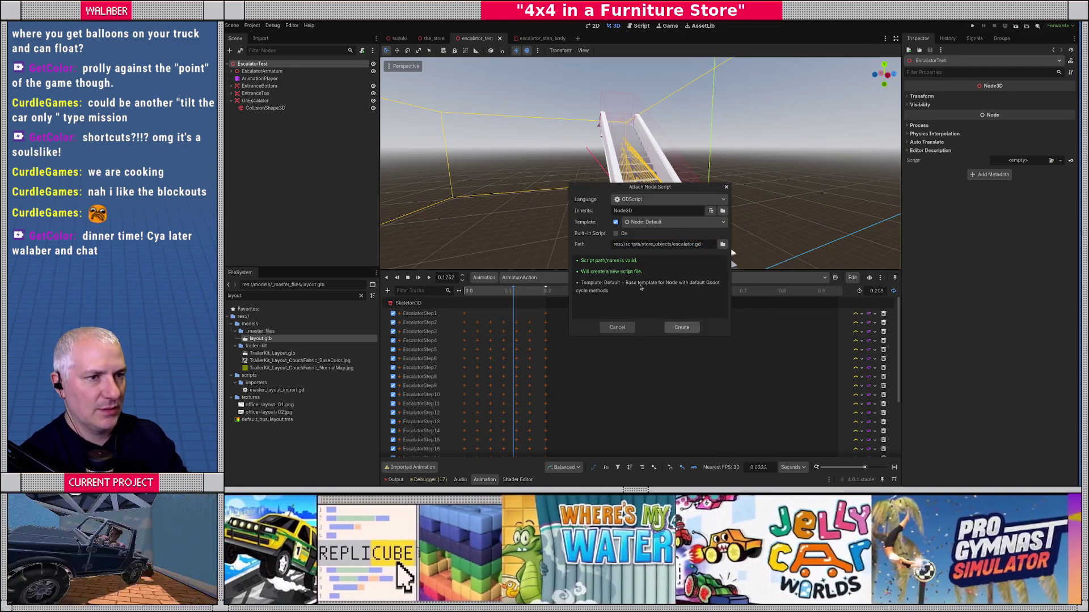
key(Down)
text(class )
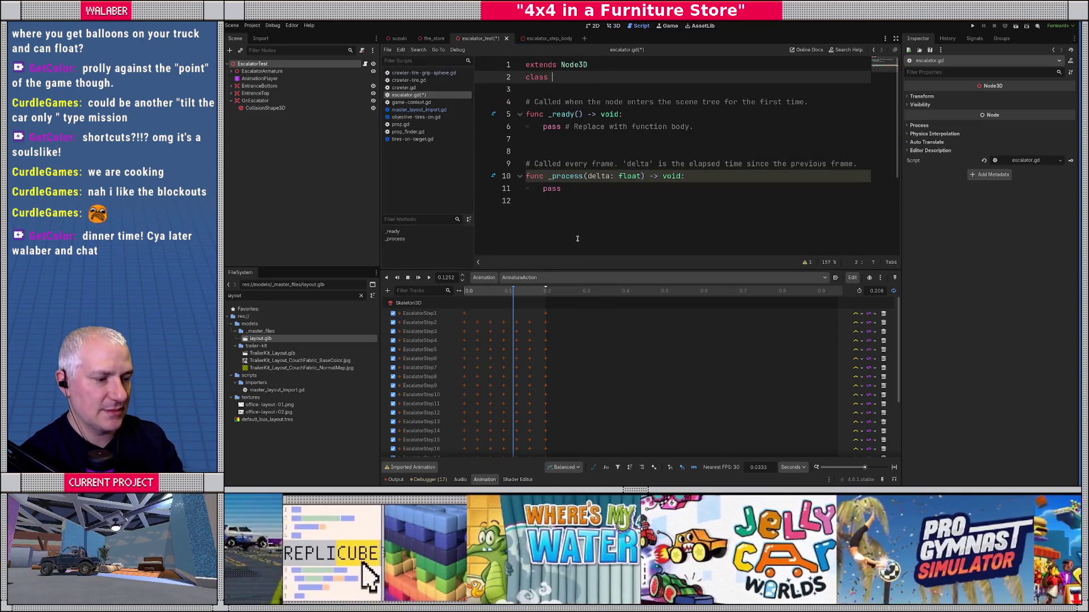
text(_name Escalator)
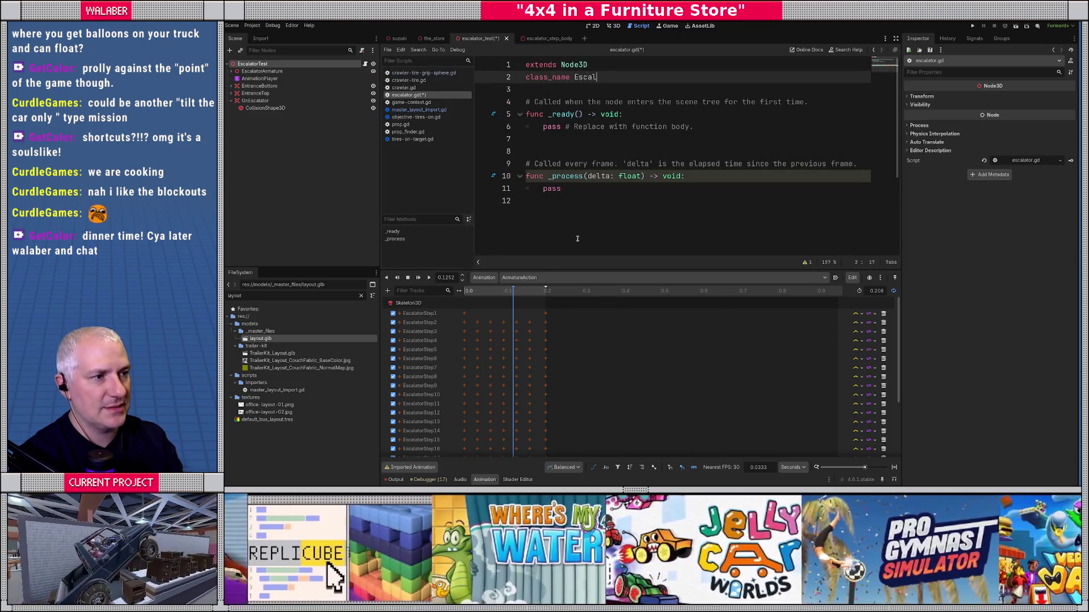
key(Return)
key(Return)
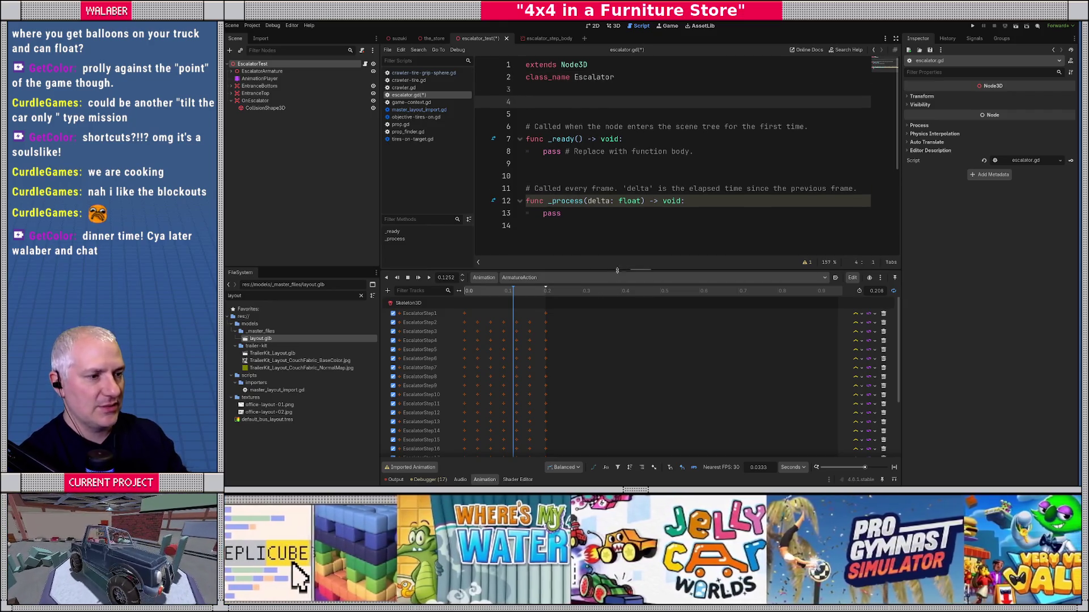
drag(629, 268, 628, 288)
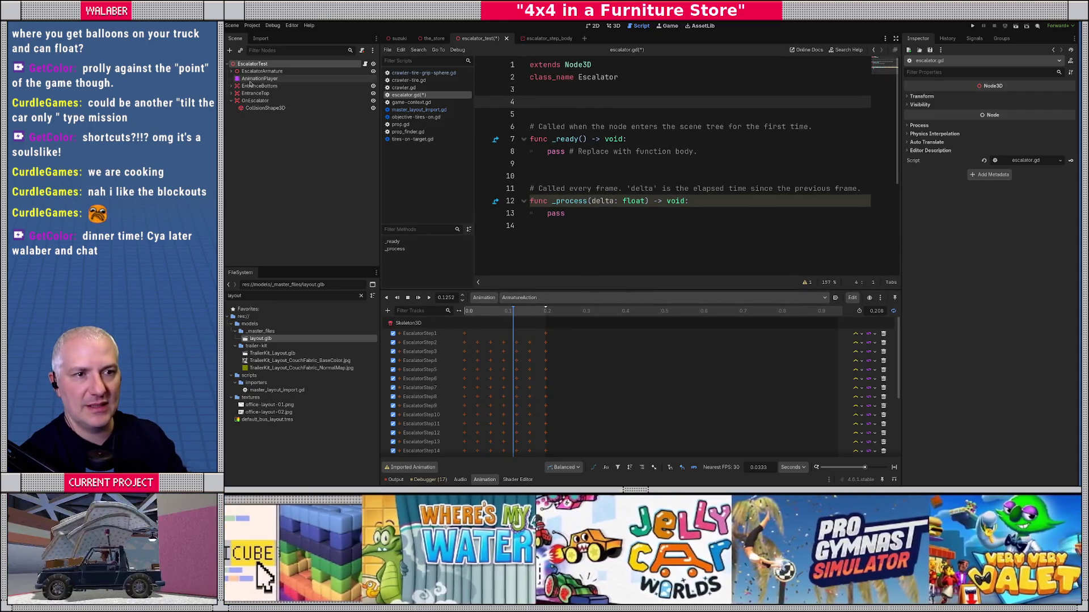
right_click(258, 79)
key(Escape)
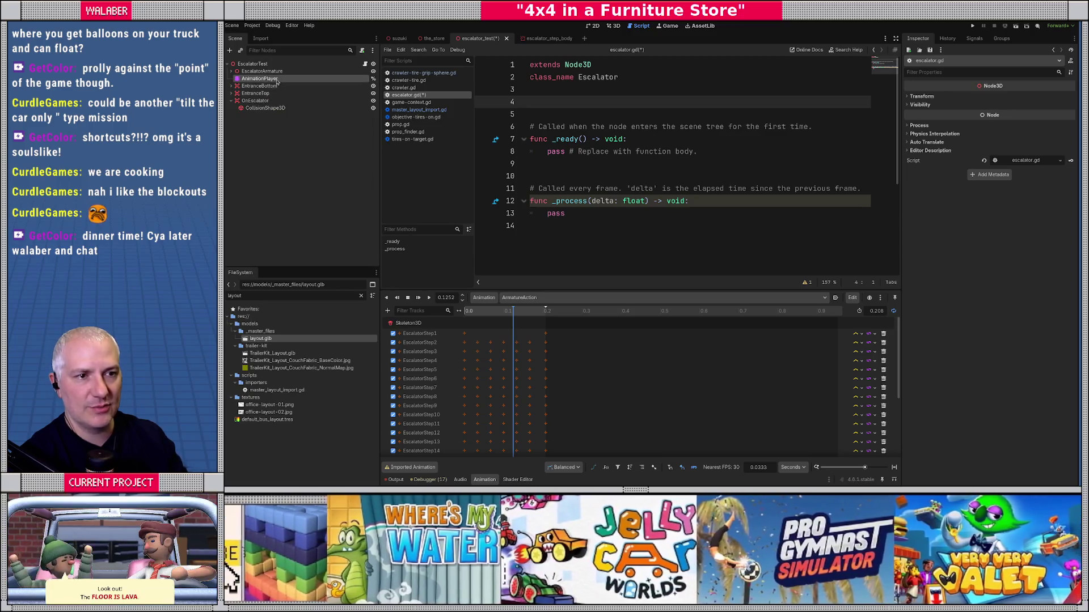
mouse_move(278, 79)
mouse_down()
mouse_move(524, 91)
mouse_move(528, 101)
mouse_up()
key(Return)
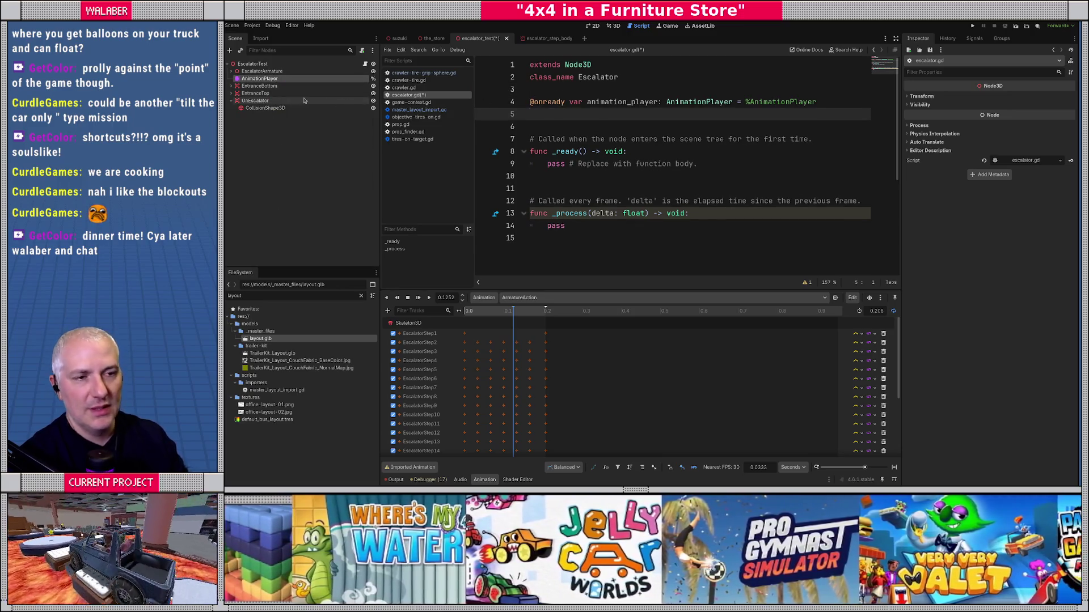
click(231, 101)
click(256, 100)
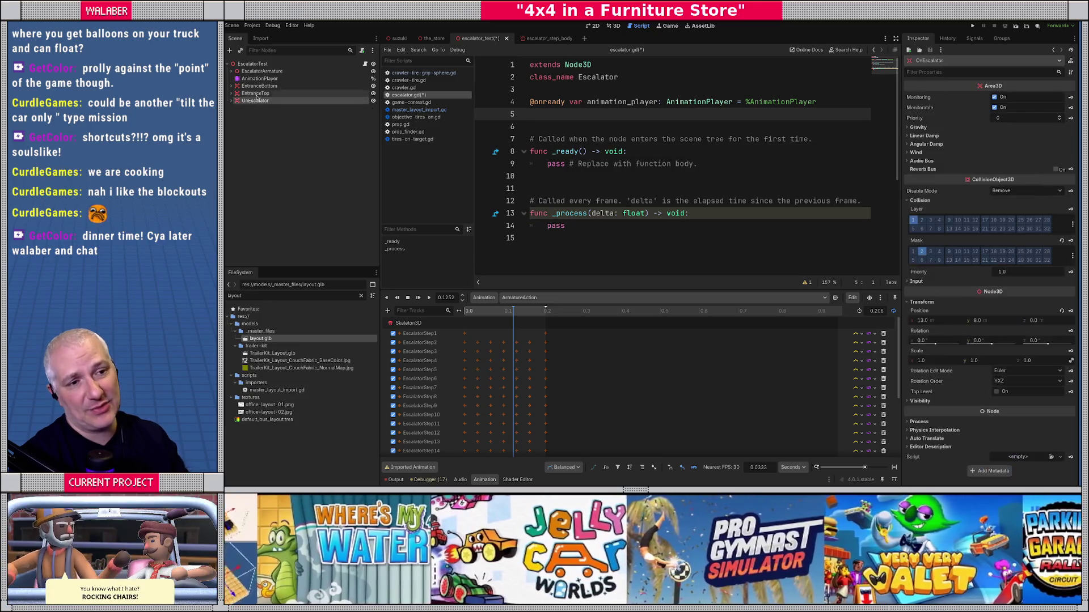
shift+click(256, 86)
right_click(256, 88)
click(267, 175)
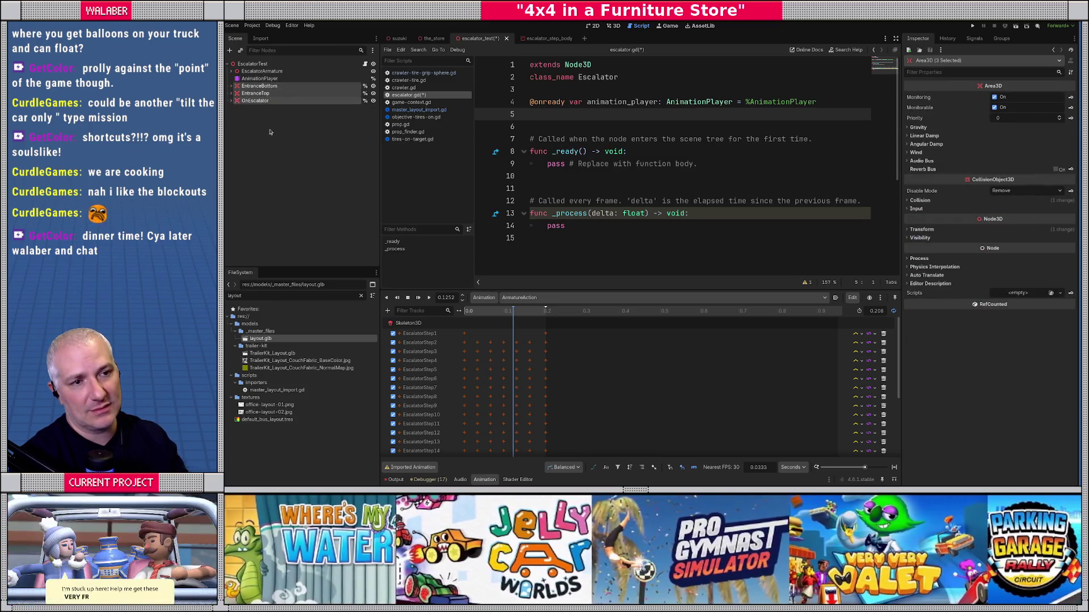
drag(265, 89, 533, 114)
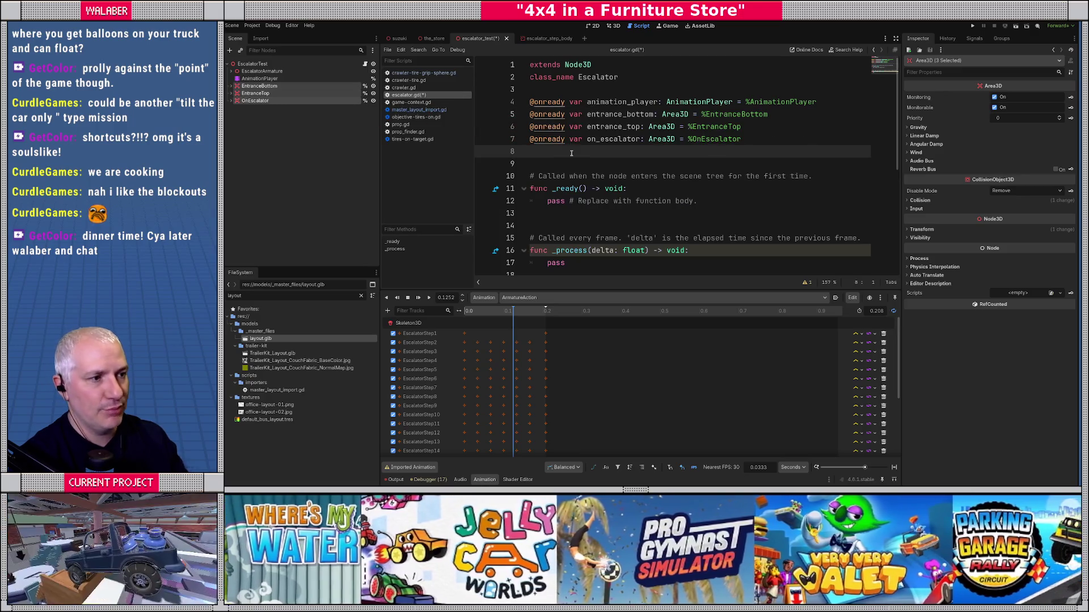
click(896, 38)
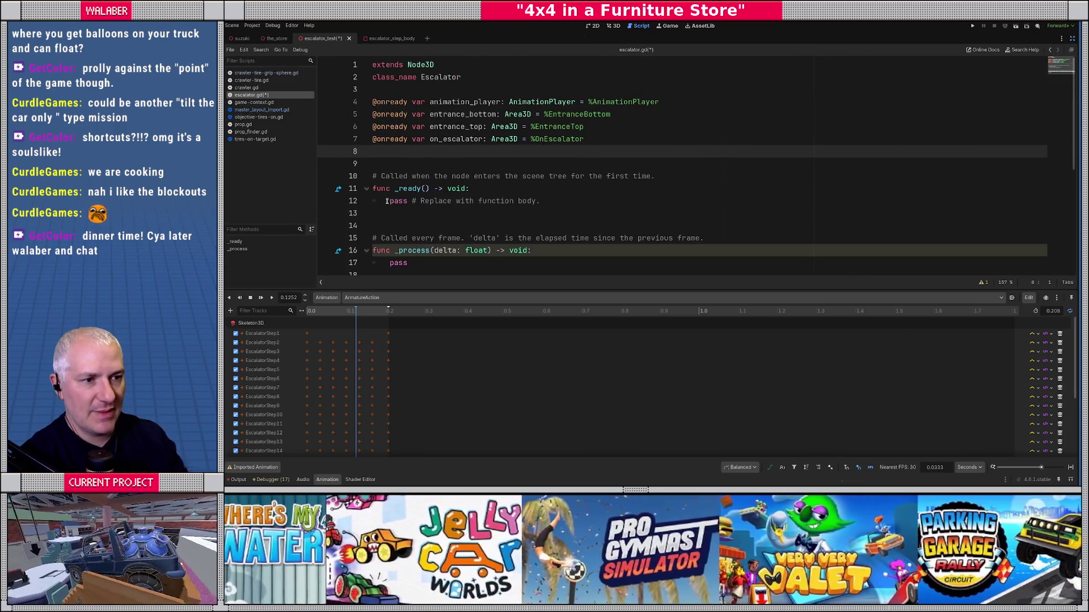
Add a Mode enum with values Stopped, GoingUp and GoingDown.
drag(386, 200, 588, 204)
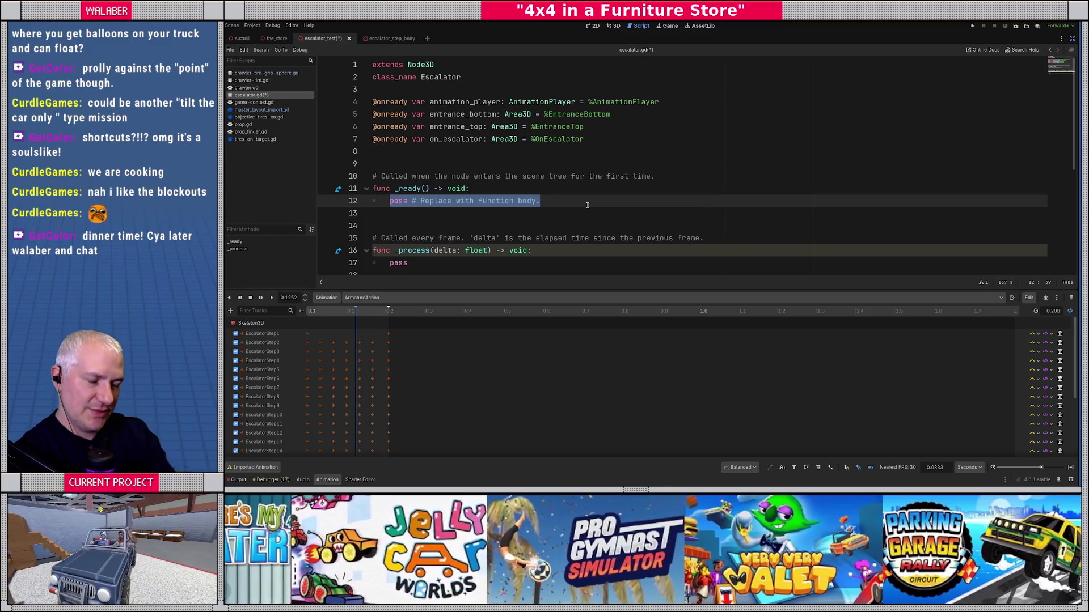
key(Up)
key(Up)
key(Return)
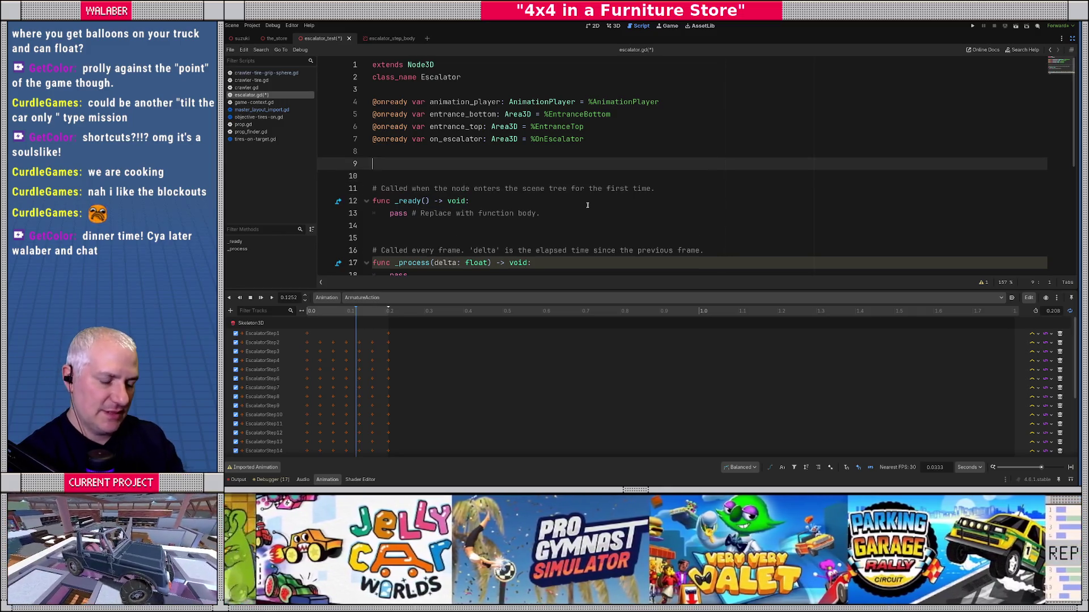
text(enum Mode)
key(Return)
text({)
key(Return)
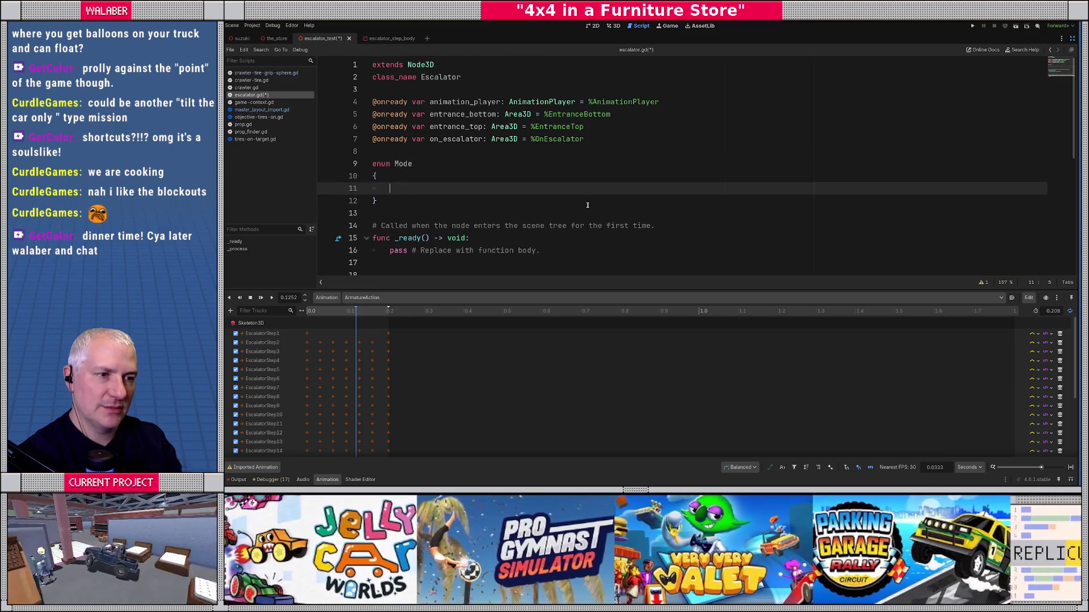
text(Stopped,)
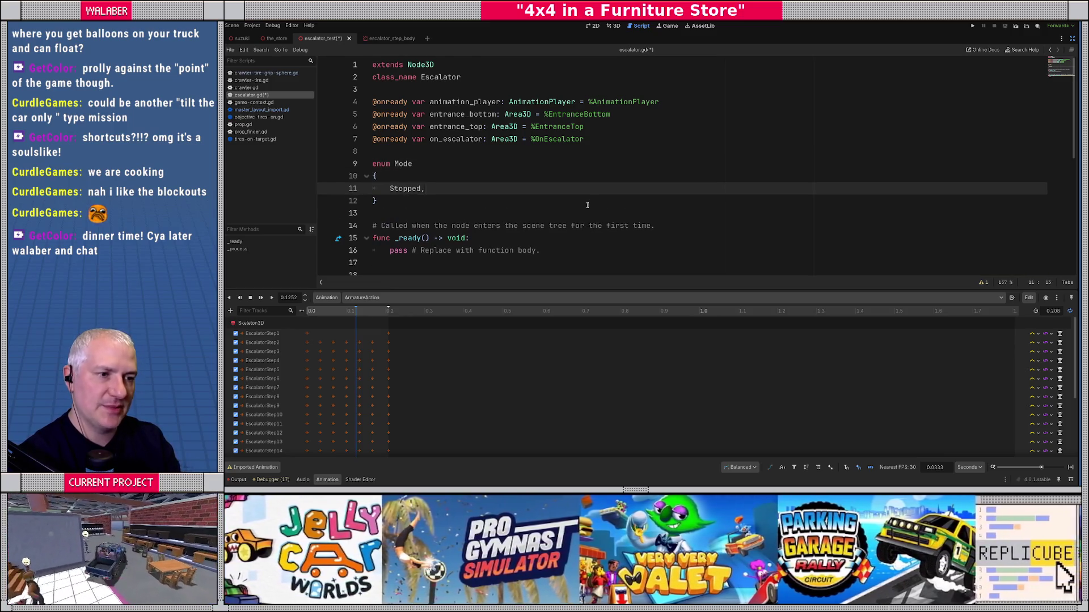
key(Return)
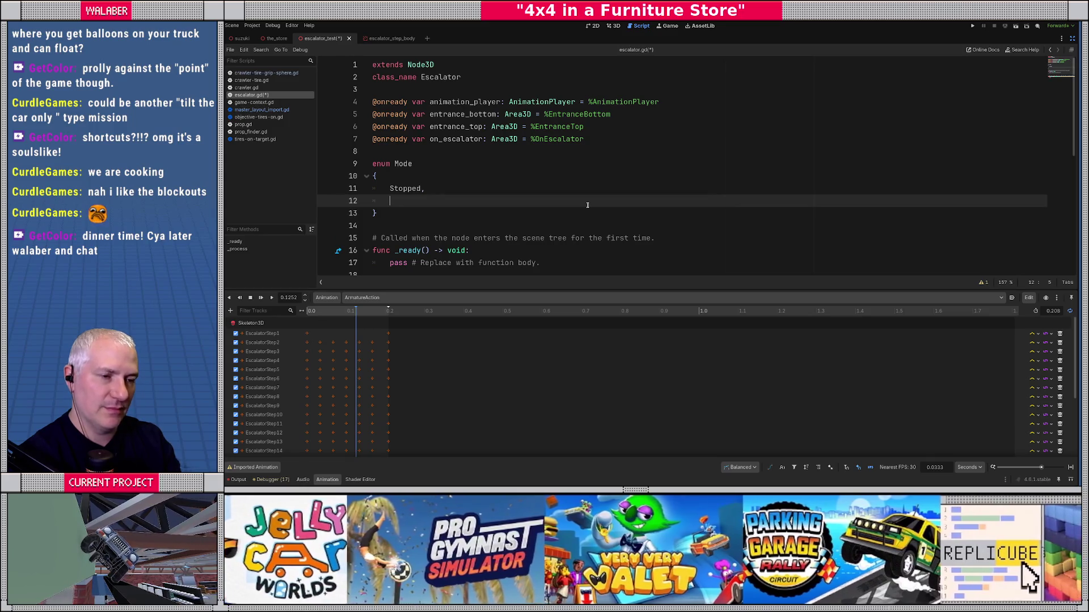
text(GoingUp)
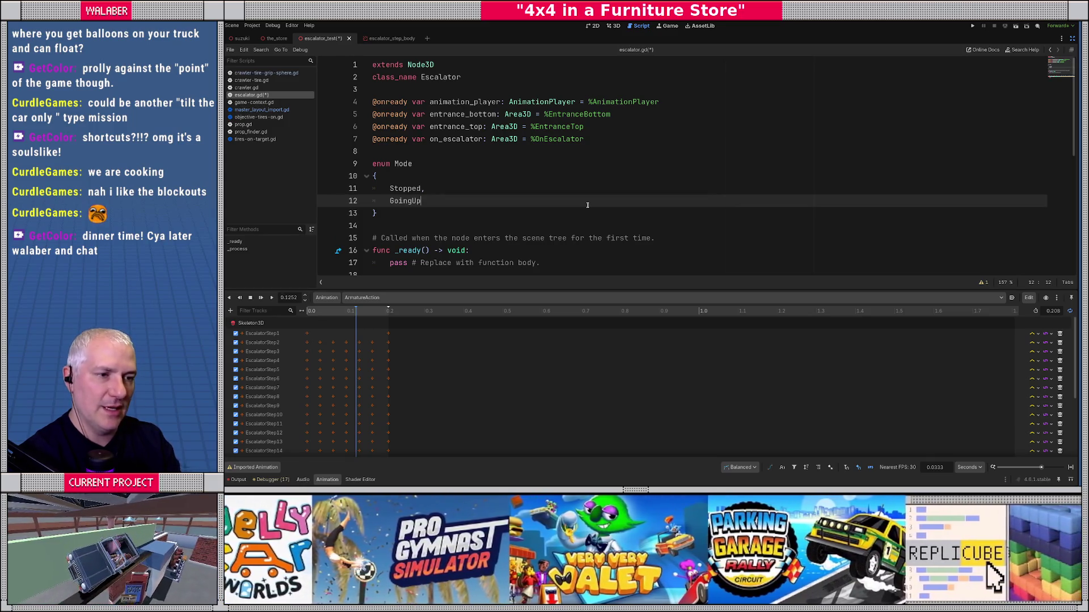
text(,)
key(Return)
text(GoingDown)
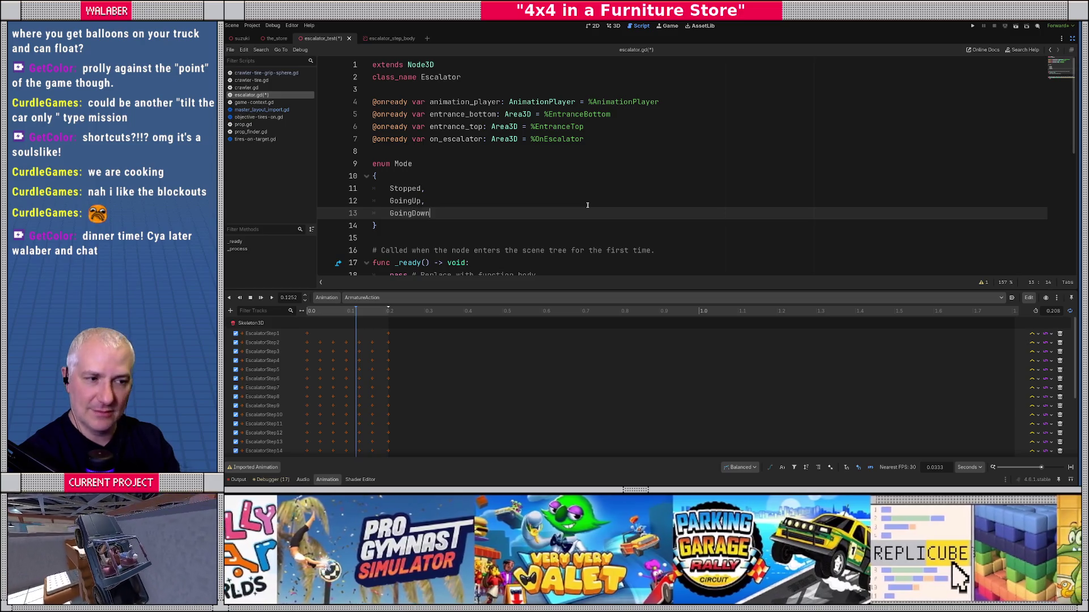
key(Down)
key(Return)
key(Return)
In _ready, connect entrance_bottom.body_entered to _entrance_entered.bind(Mode.GoingUp).
scroll(547, 184, down, 3)
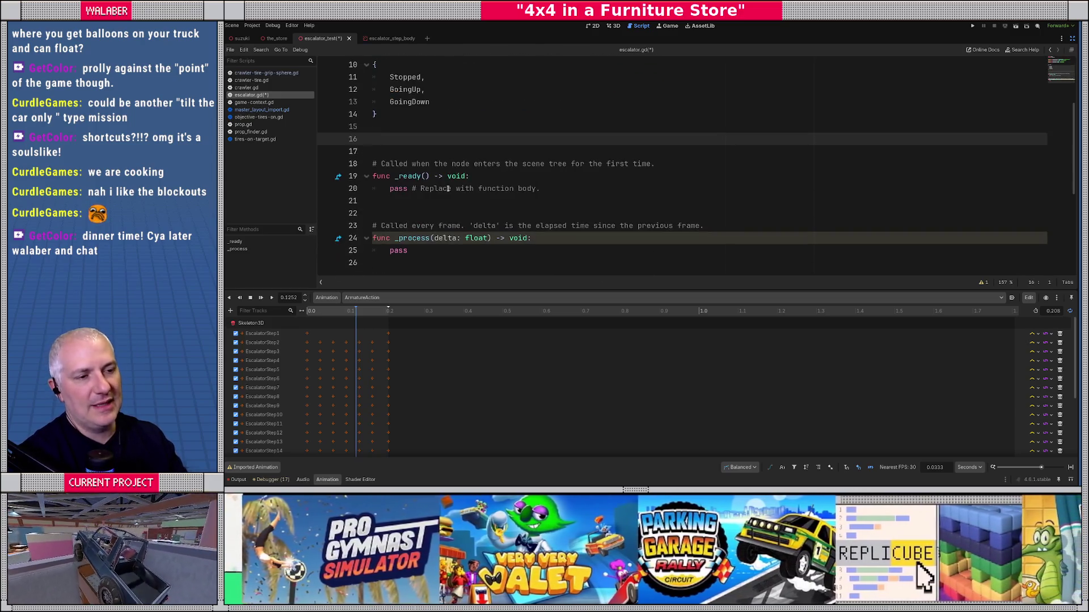
triple_click(630, 191)
scroll(630, 197, up, 2)
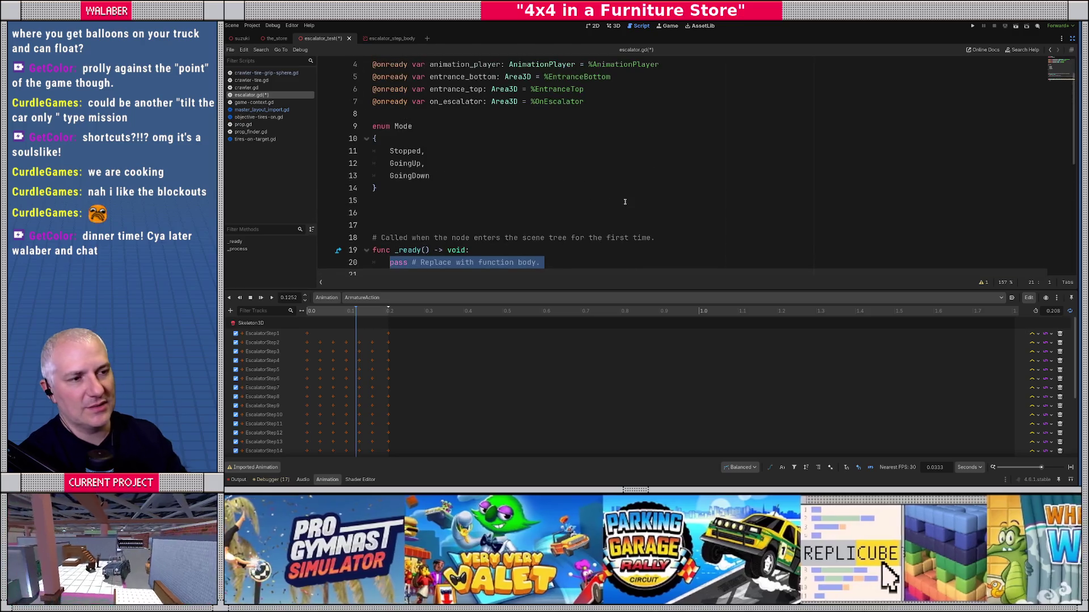
text(entran)
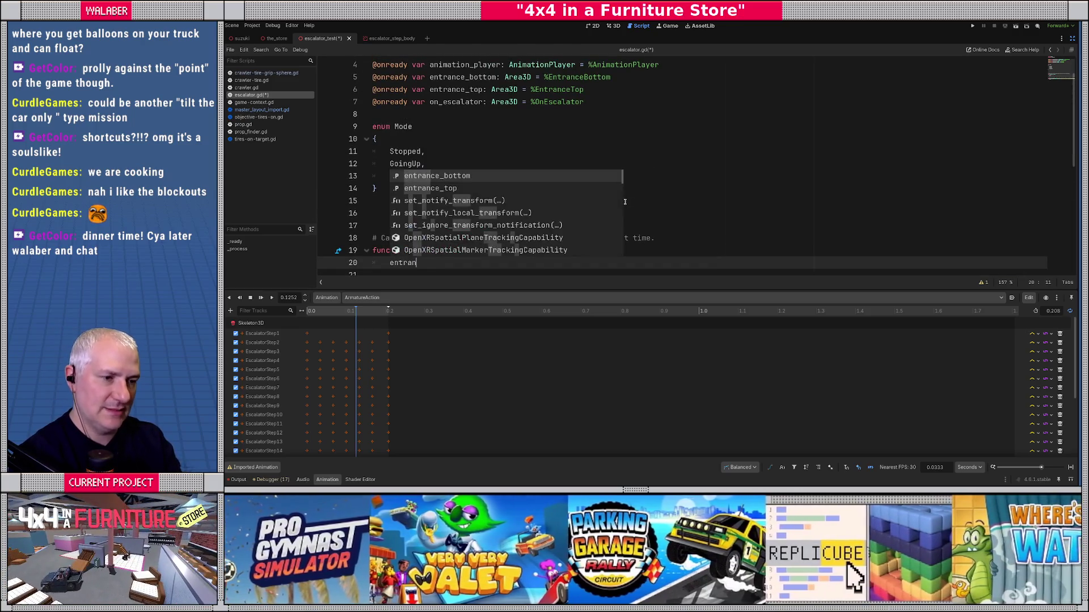
text(ce_bottom.body)
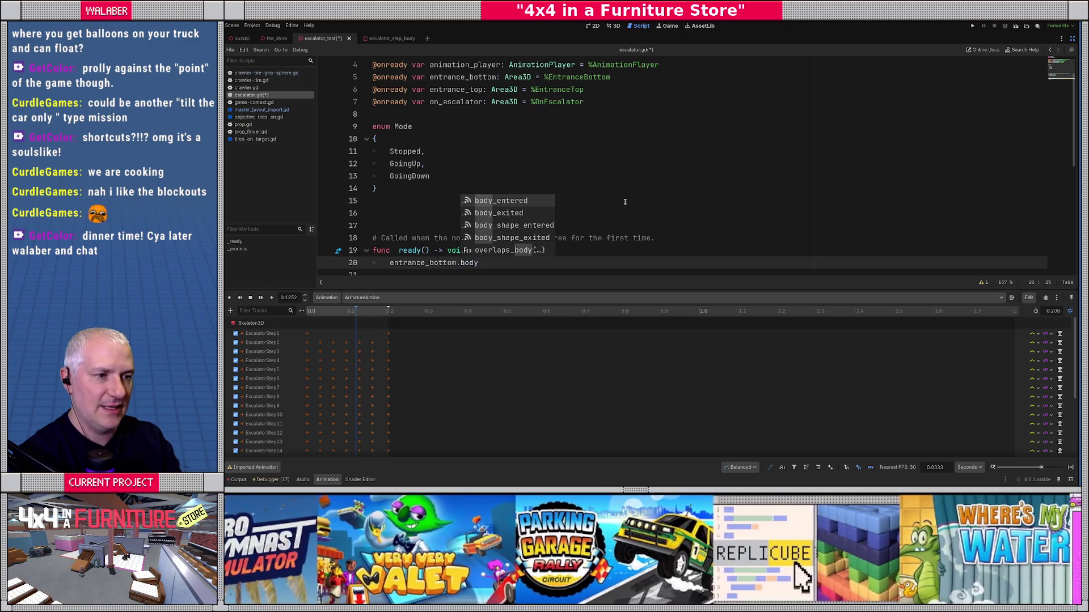
key(Return)
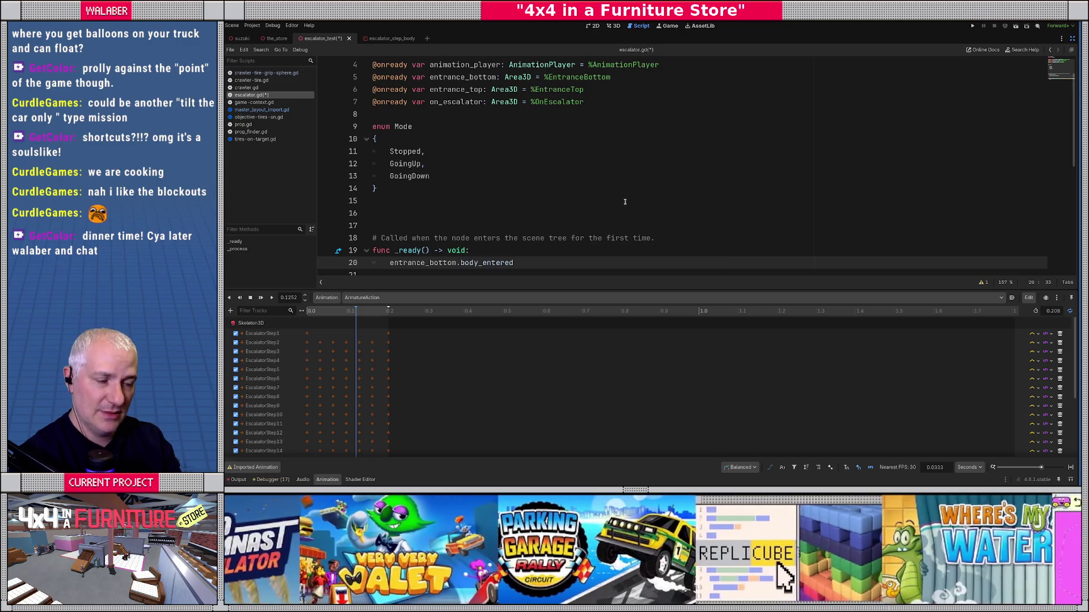
text(.conn)
key(Return)
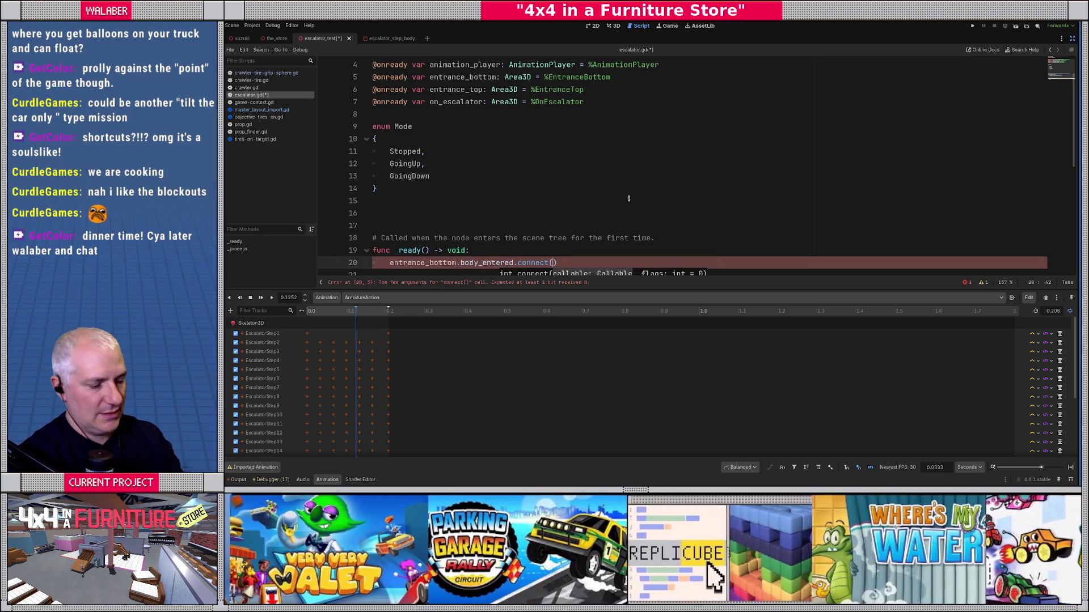
text(_)
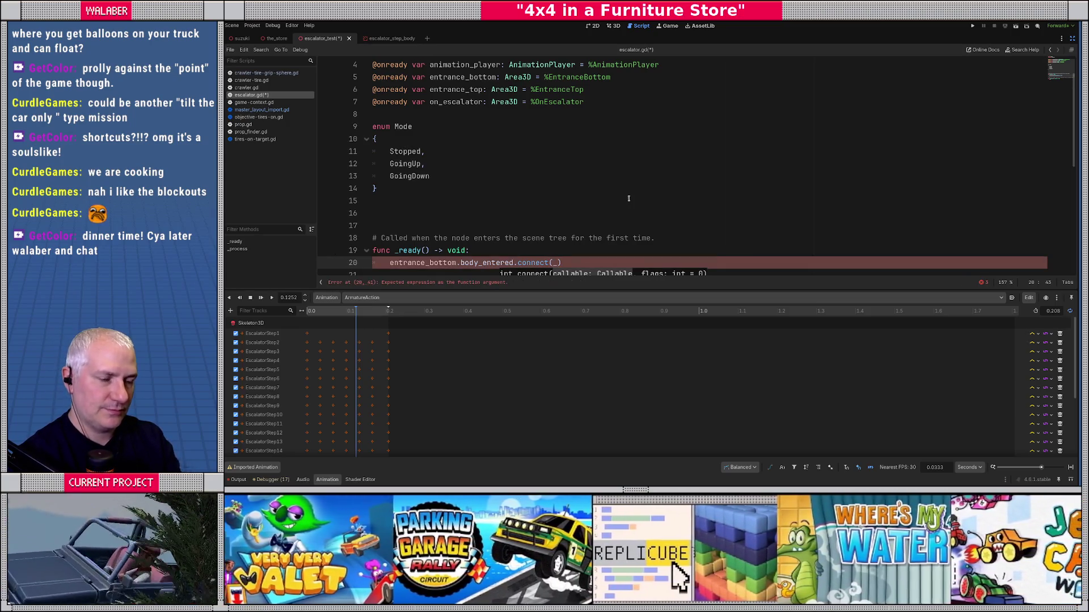
text(start)
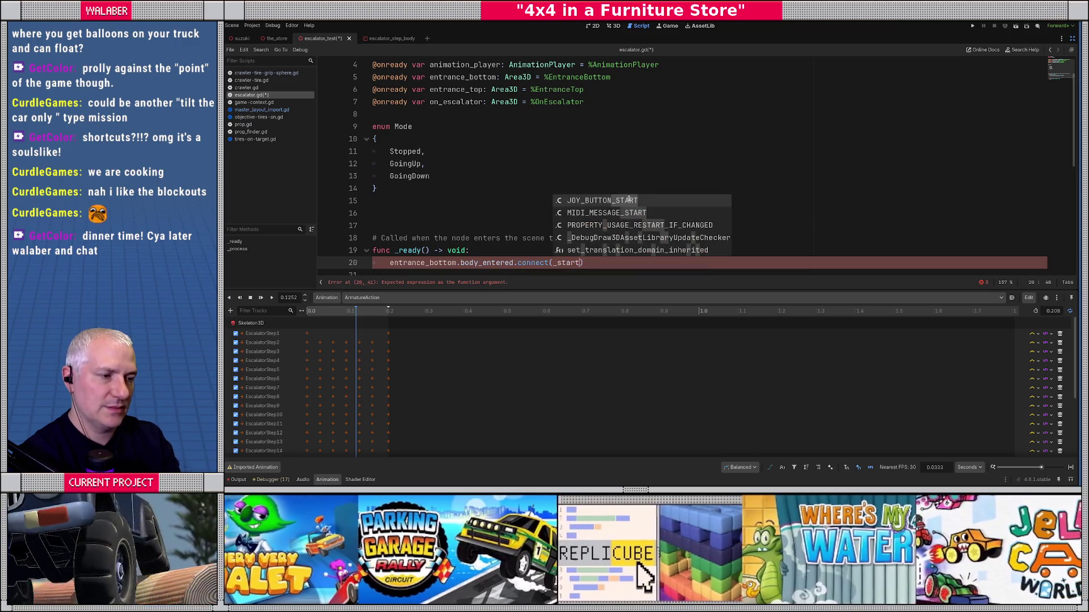
text(_mode()
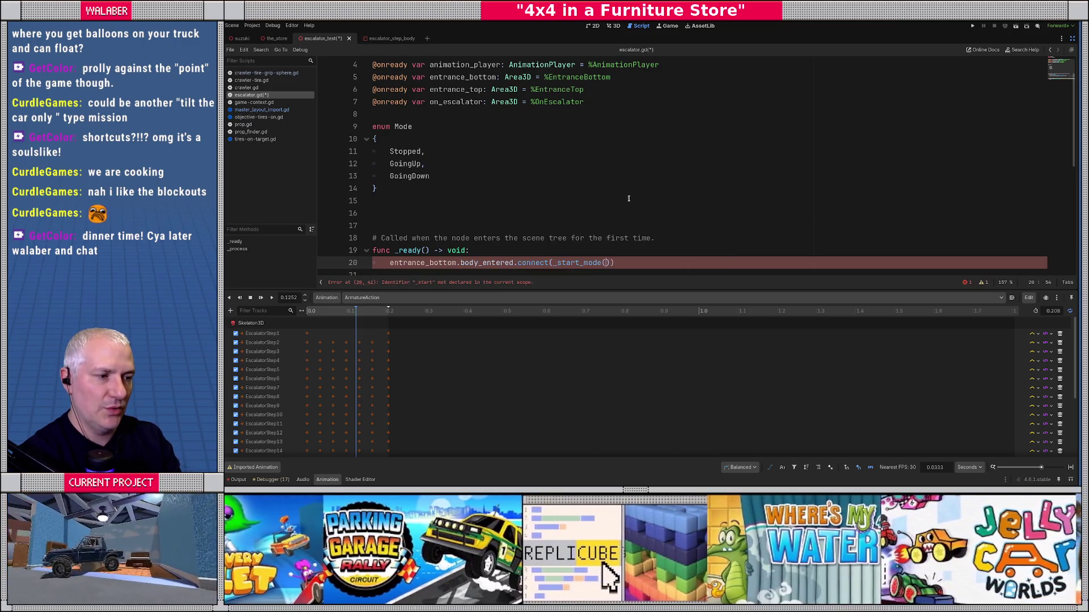
text(Mode)
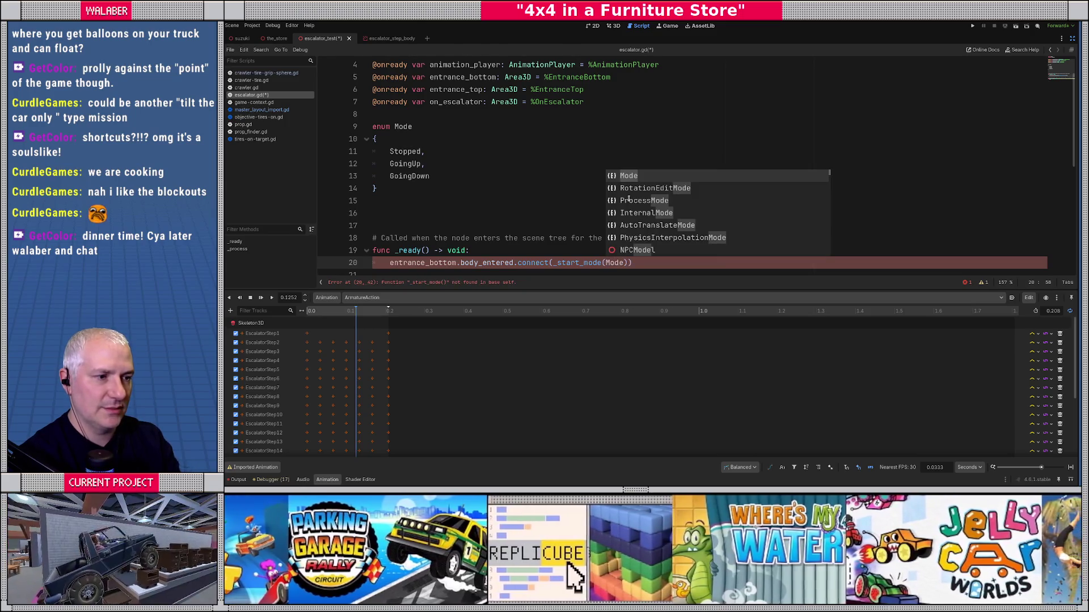
key(BackSpace)
key(BackSpace)
key(BackSpace)
text(.bind)
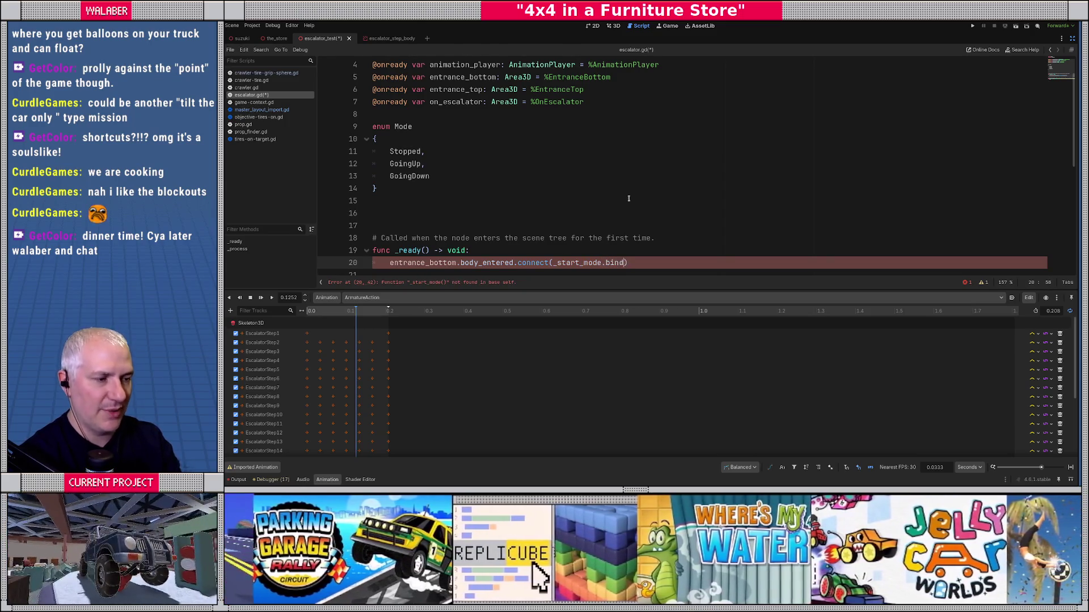
text(()
key(BackSpace)
key(BackSpace)
key(BackSpace)
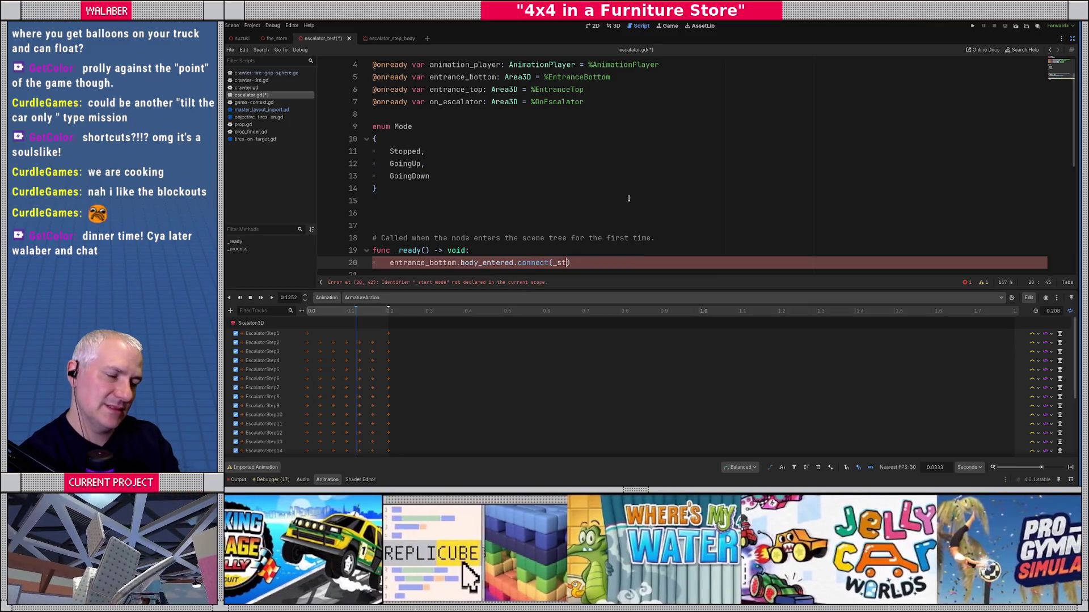
key(BackSpace)
key(BackSpace)
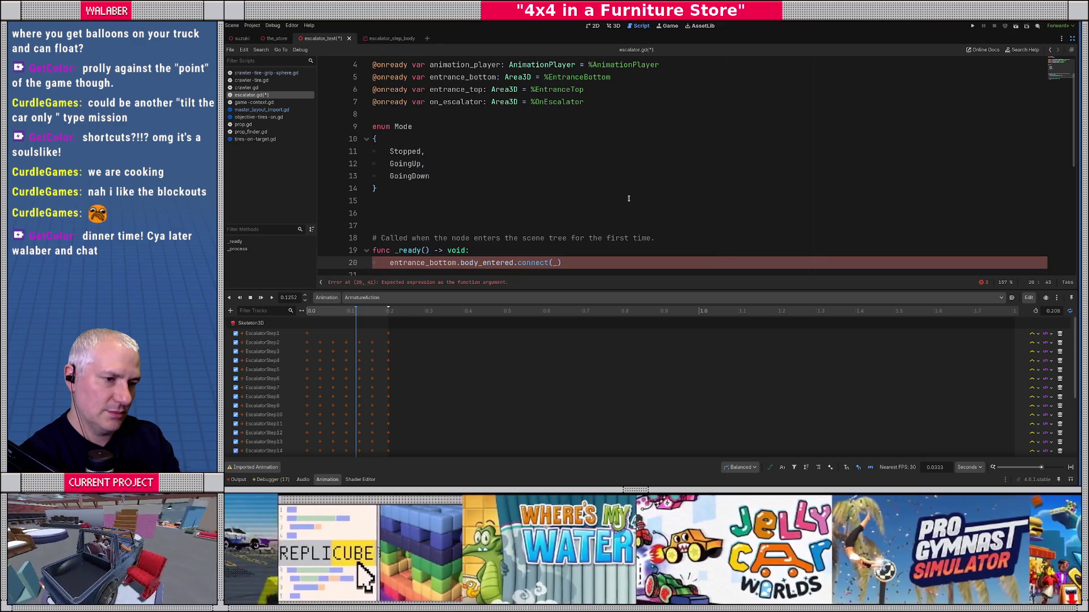
text(enty)
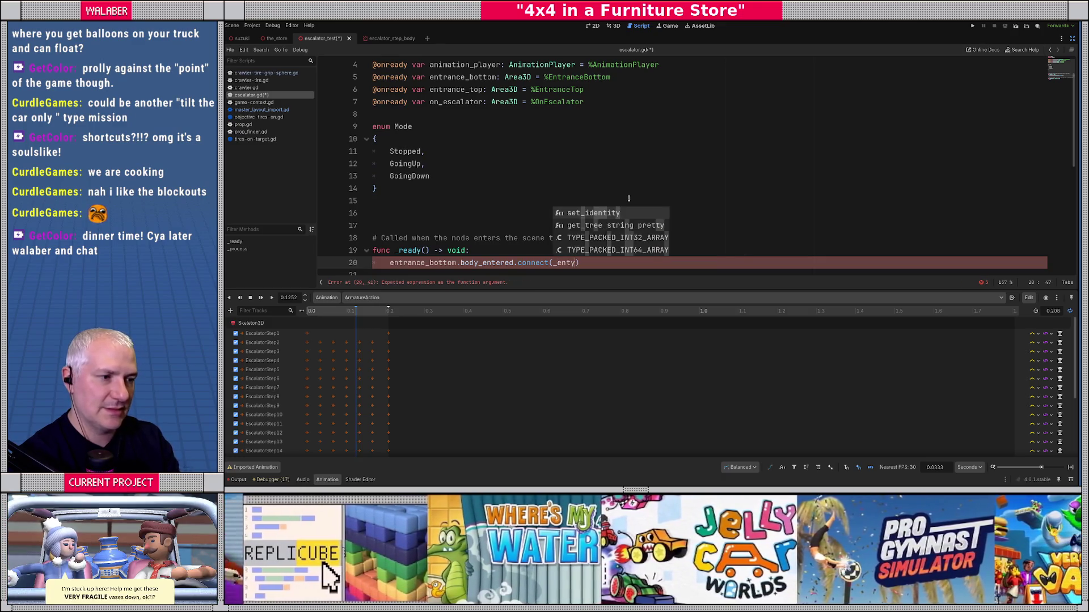
key(BackSpace)
text(rance_entere)
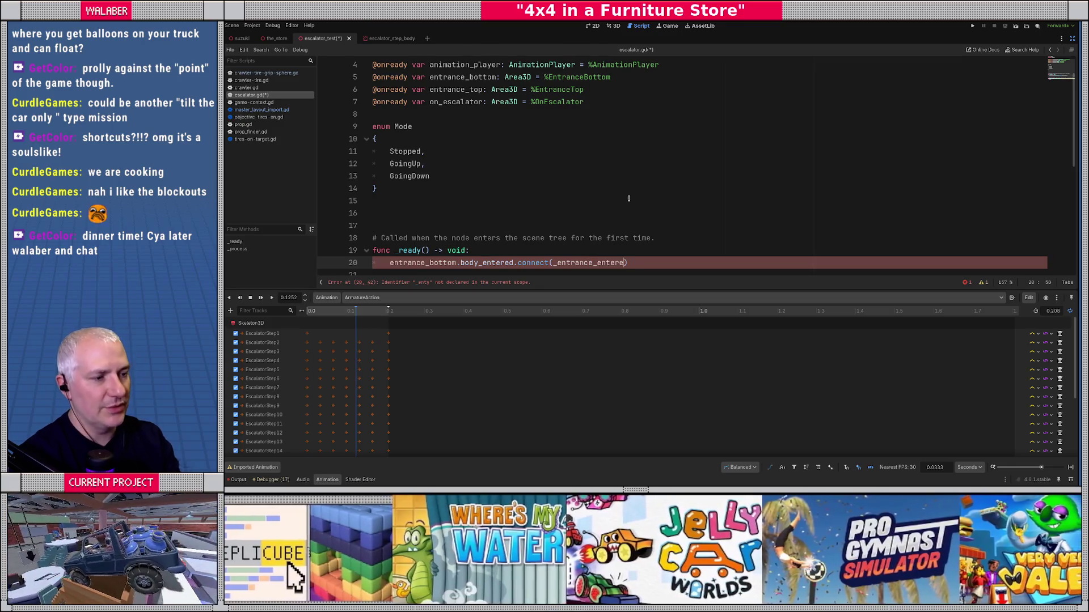
text(d.bind()
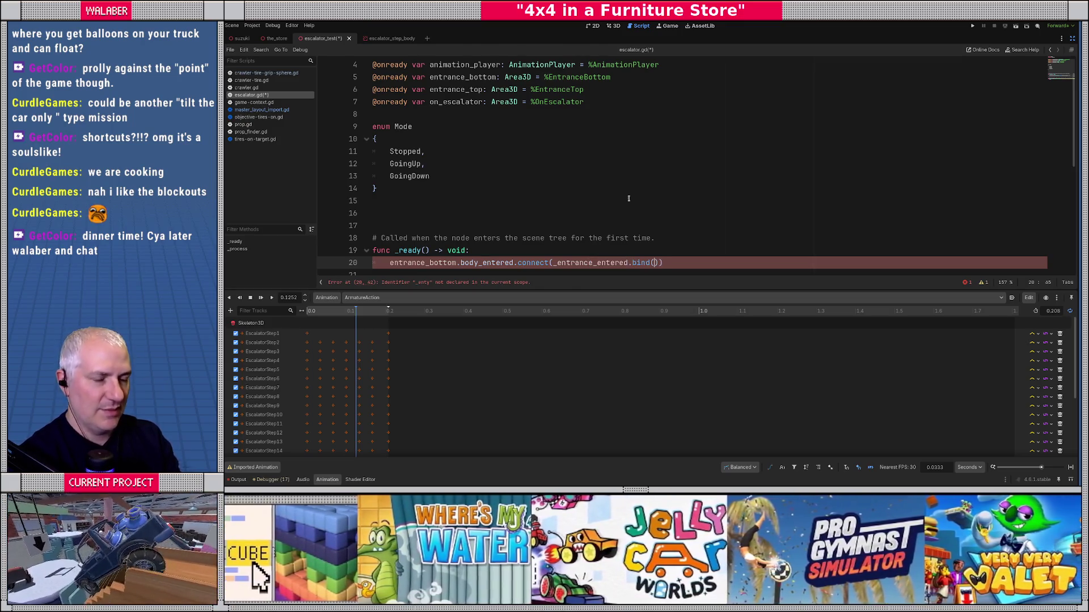
text(Mode.going)
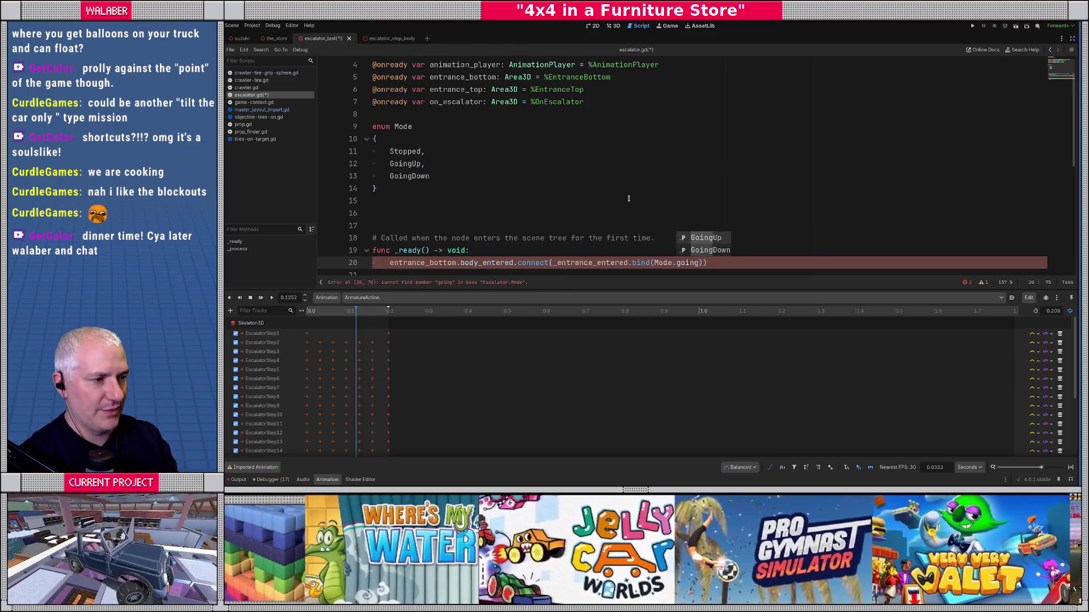
key(Return)
Duplicate the connection for entrance_top, bound to Mode.GoingDown instead.
scroll(557, 179, down, 3)
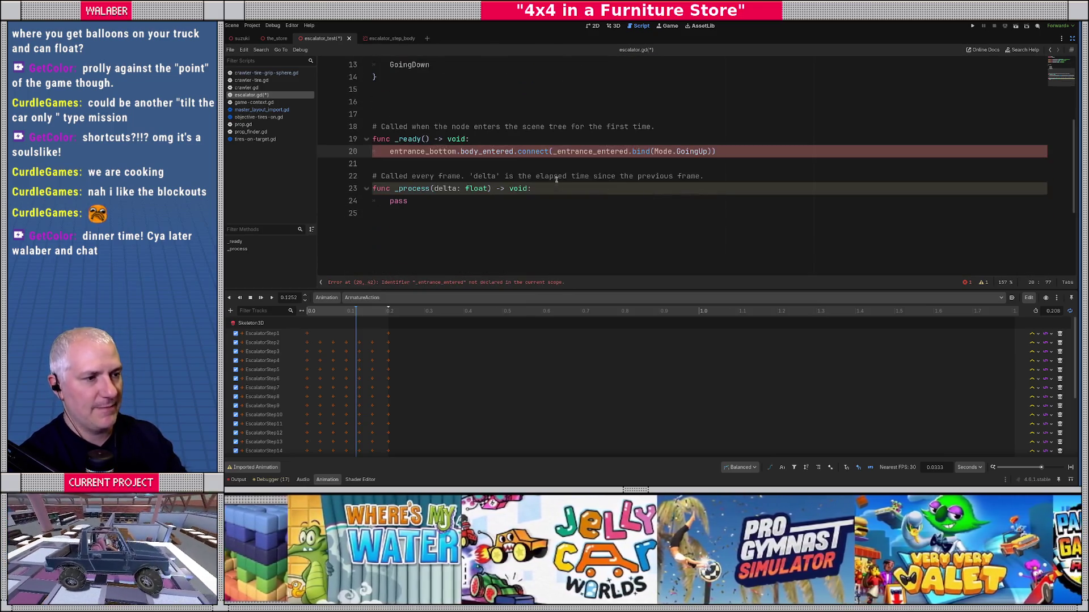
key(Down)
click(752, 152)
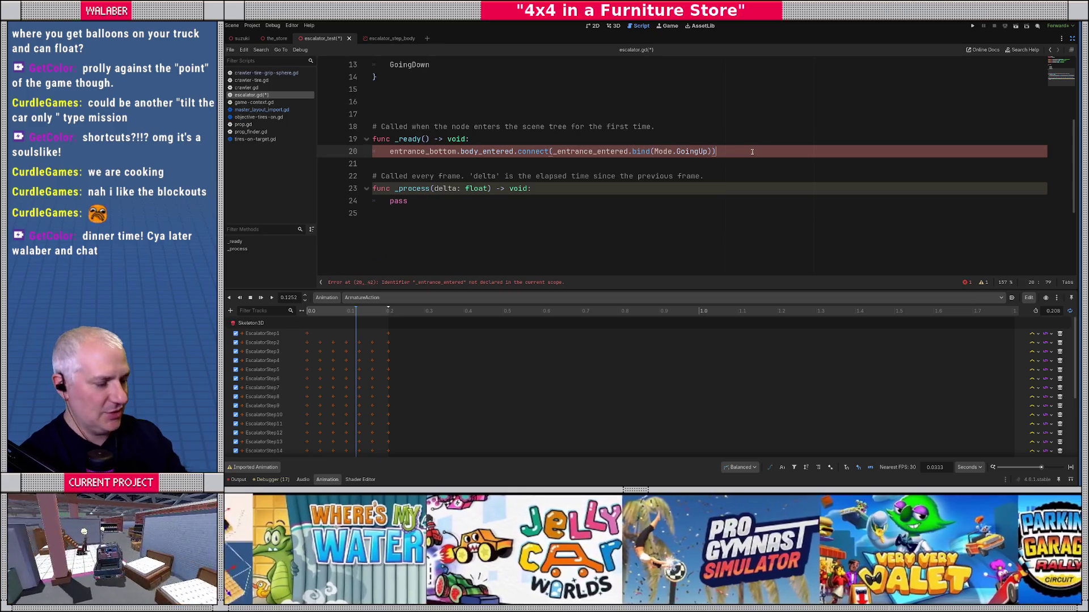
key(shift+Home)
key(ctrl+shift+d)
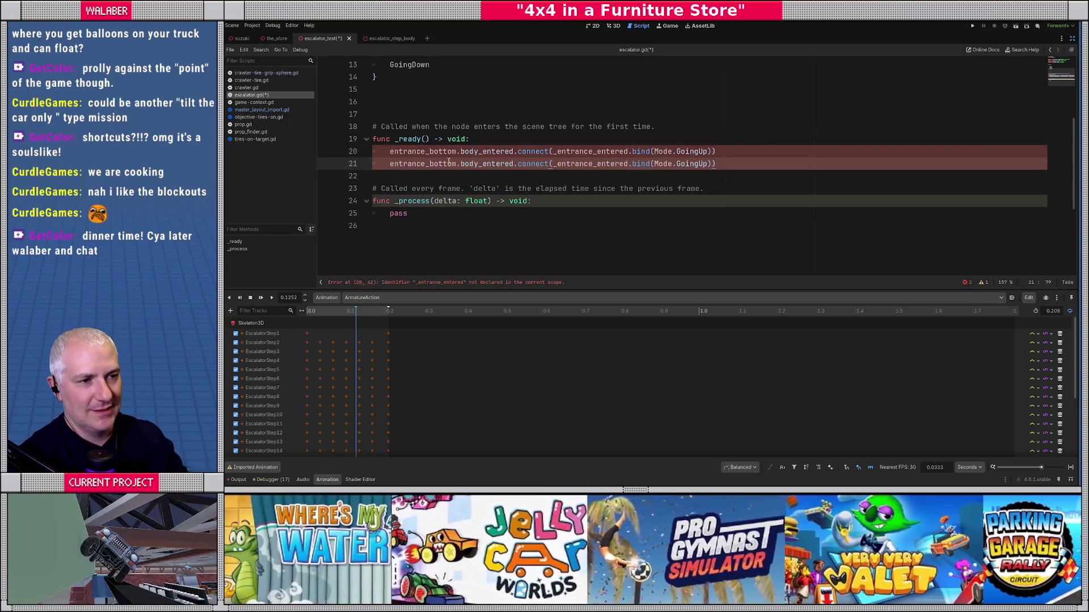
double_click(430, 163)
text(entrance_)
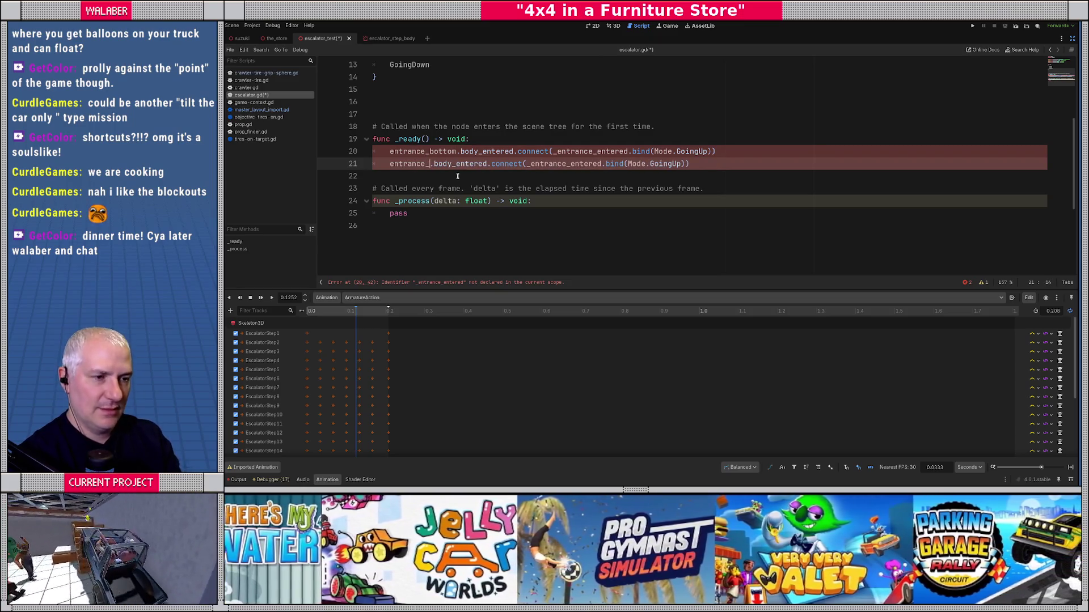
text(top)
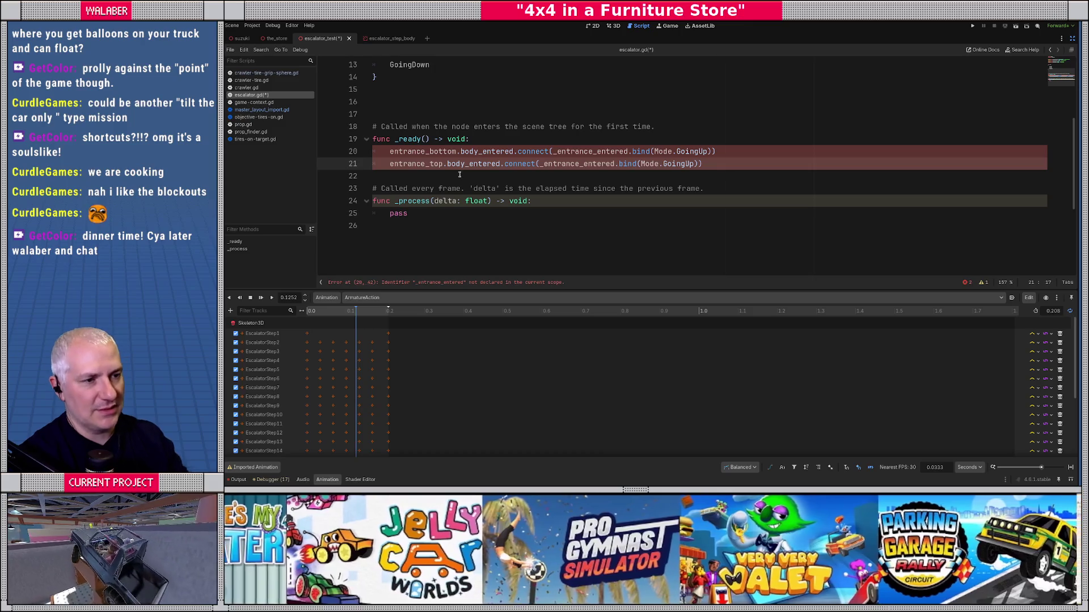
double_click(601, 163)
double_click(666, 164)
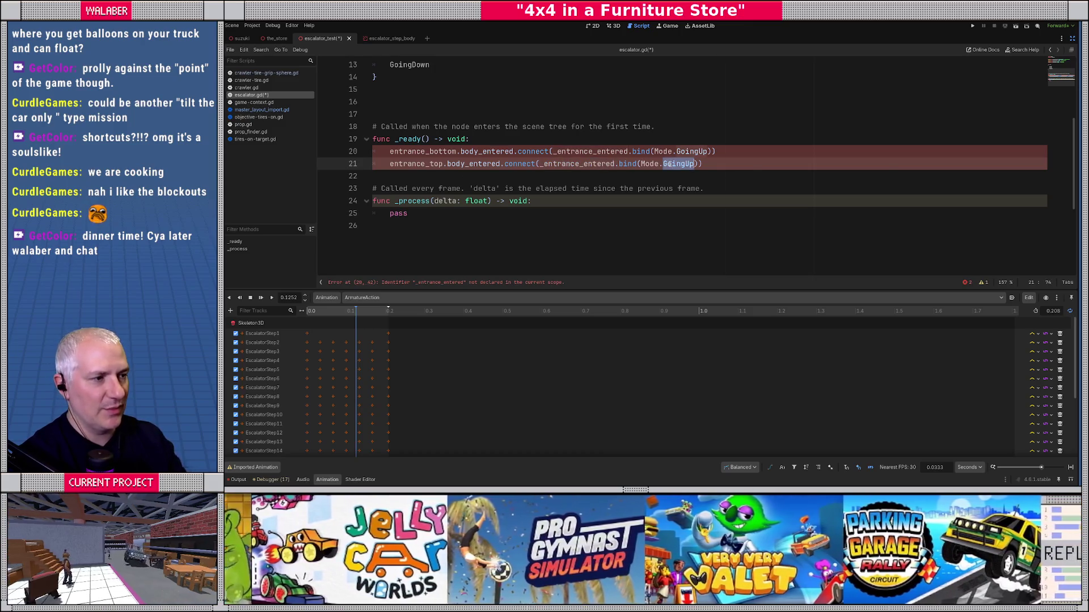
text(Going)
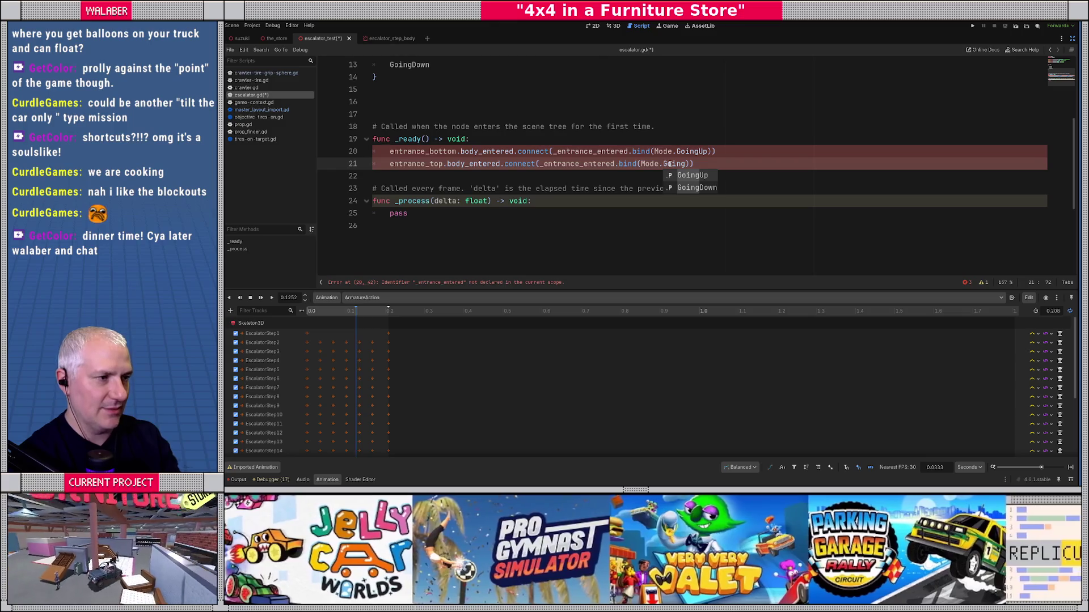
key(Down)
key(Return)
Replace the _process stub with func _entrance_entered(body:Node3D, mode:Mode) -> void:.
drag(430, 242, 350, 179)
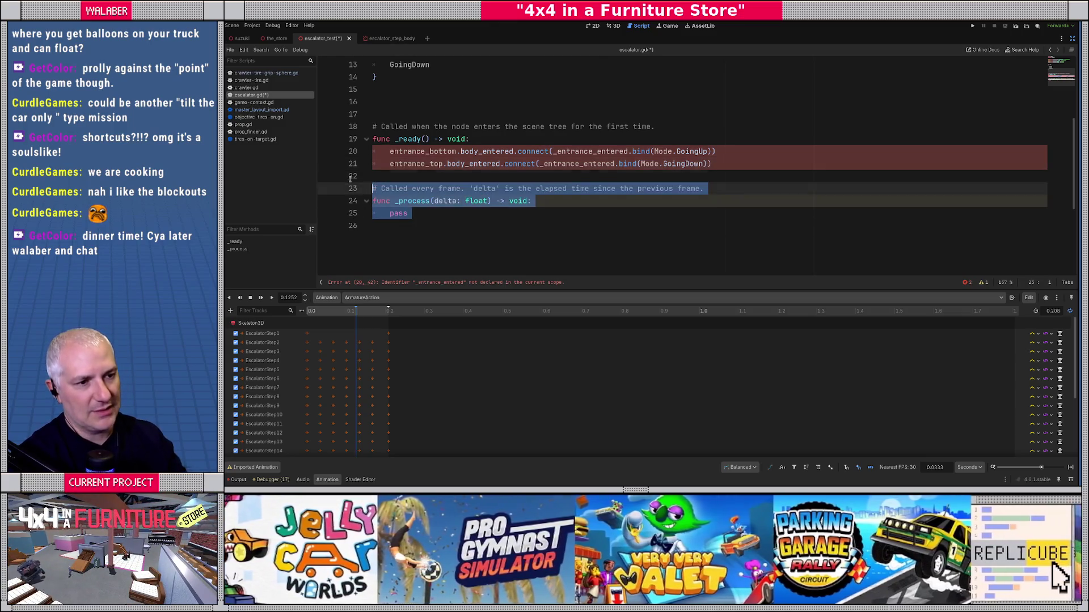
key(BackSpace)
key(Return)
text(func _e)
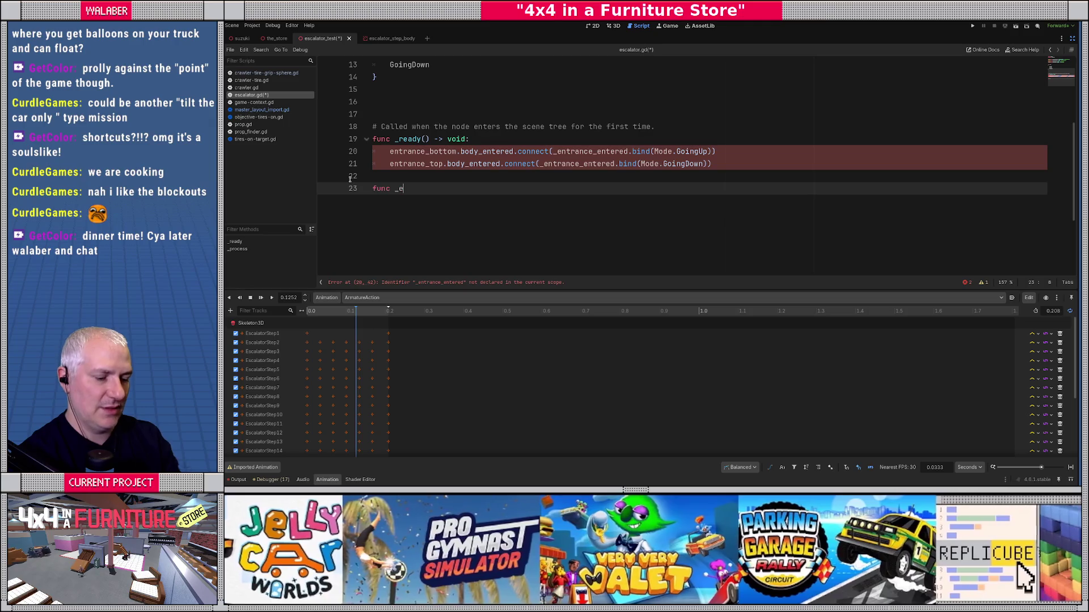
text(ntrance_entered(body:)
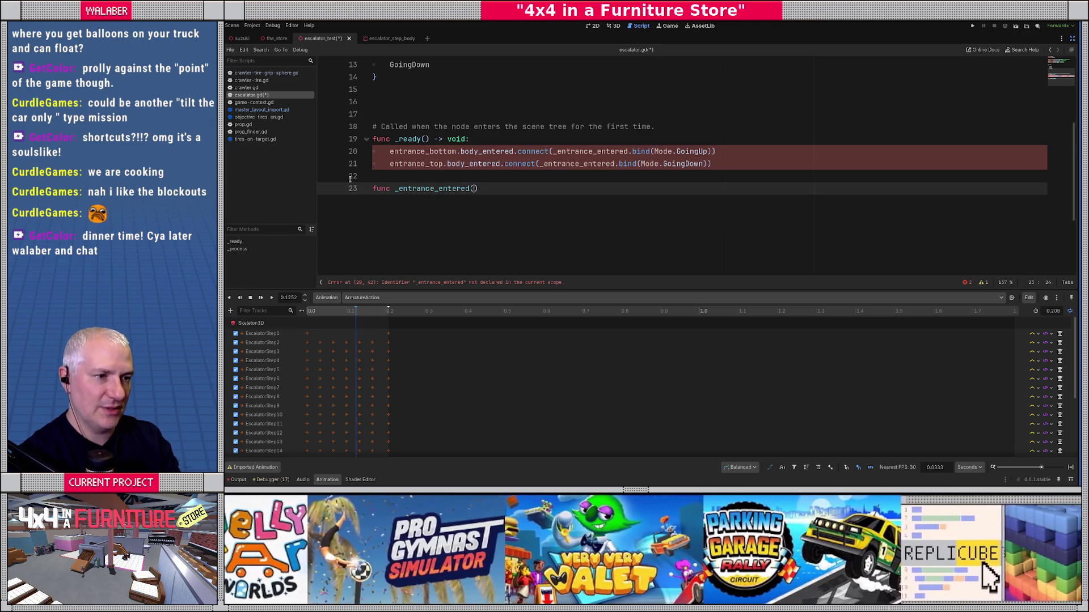
text(Node3D, )
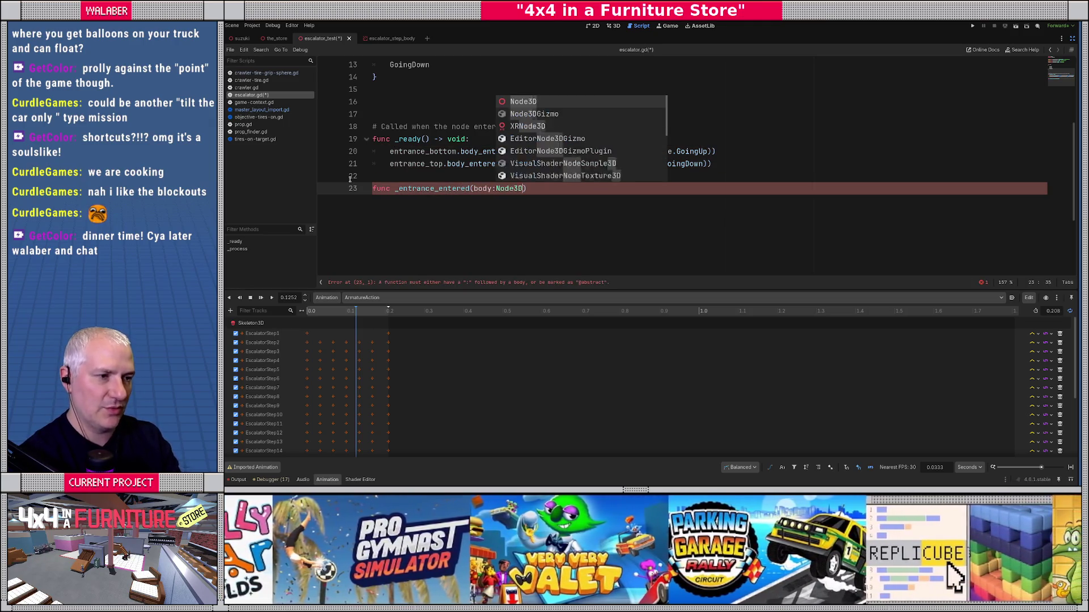
text(mode:)
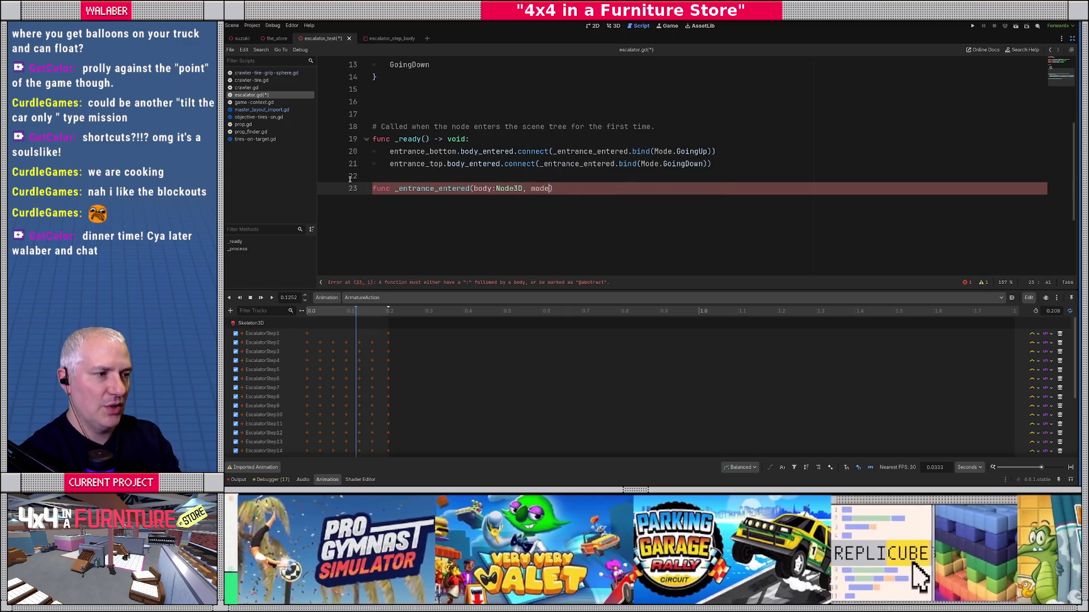
scroll(349, 180, up, 2)
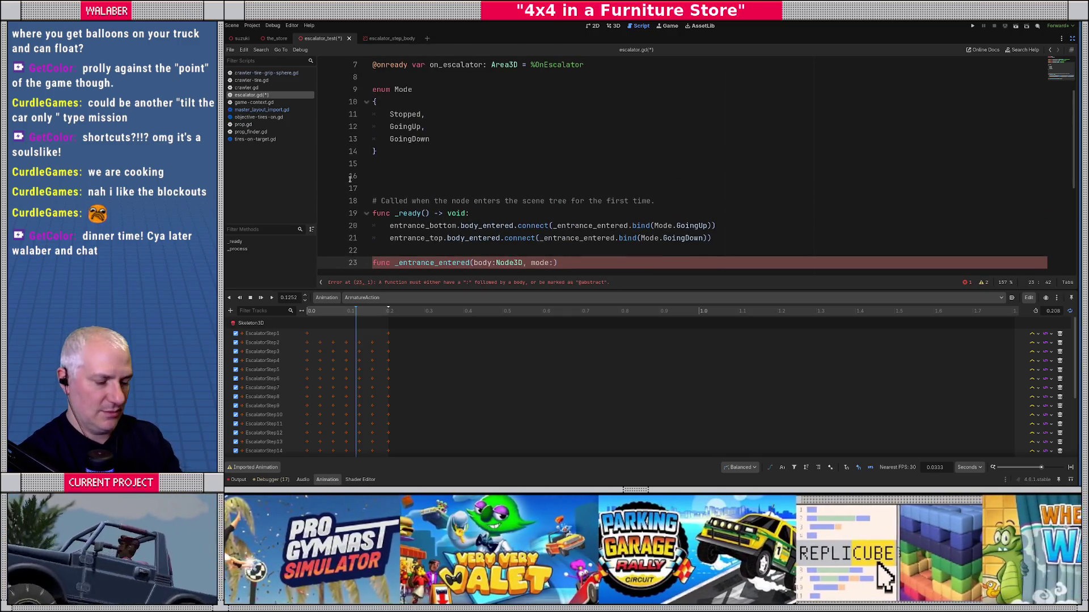
text(Mode) -> void:)
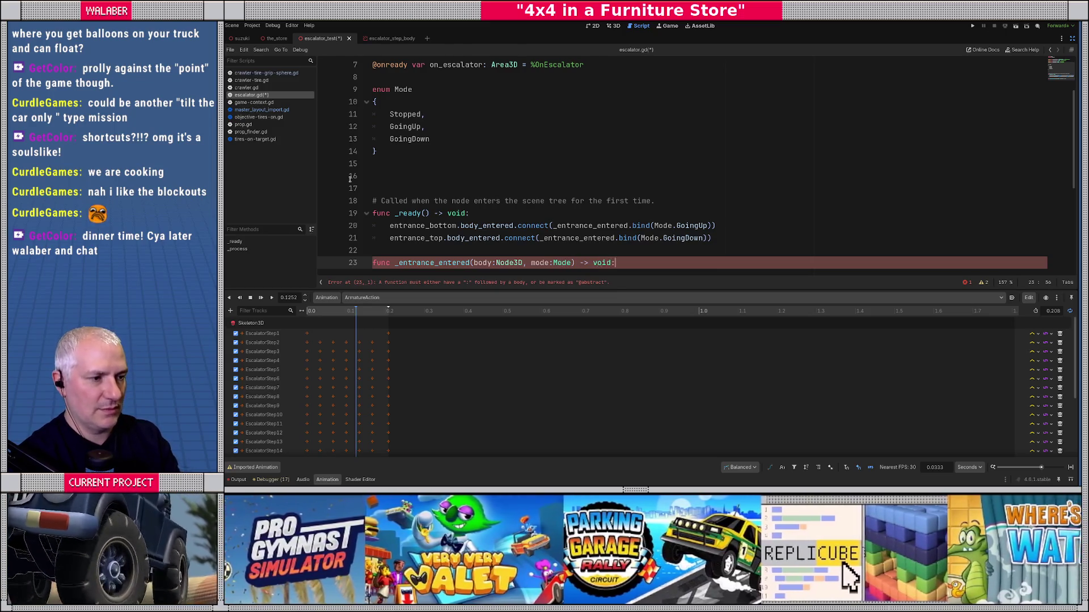
key(Return)
scroll(442, 209, down, 2)
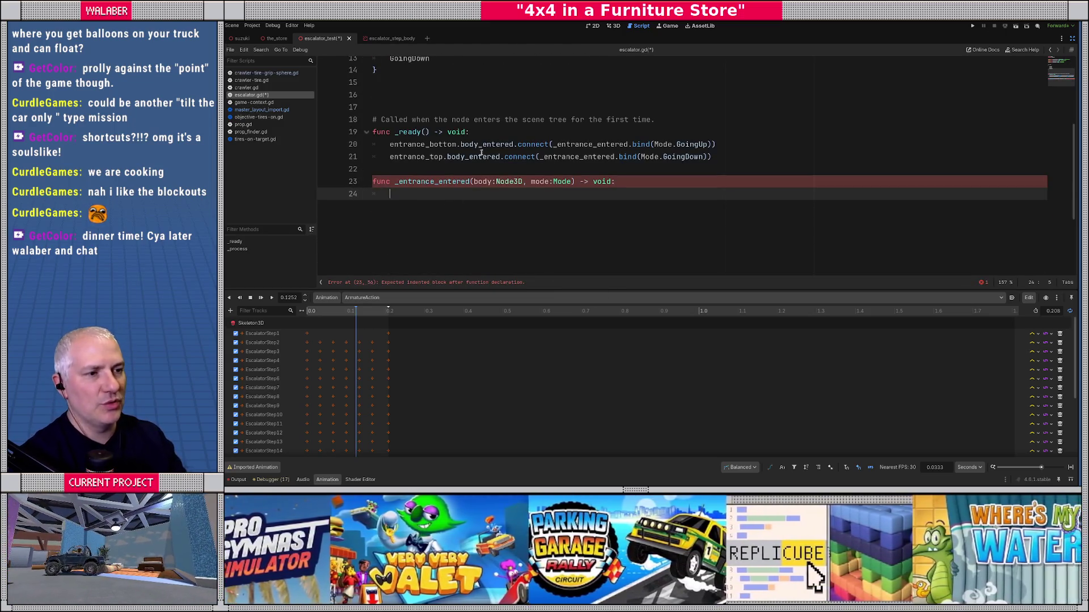
ctrl+click(499, 144)
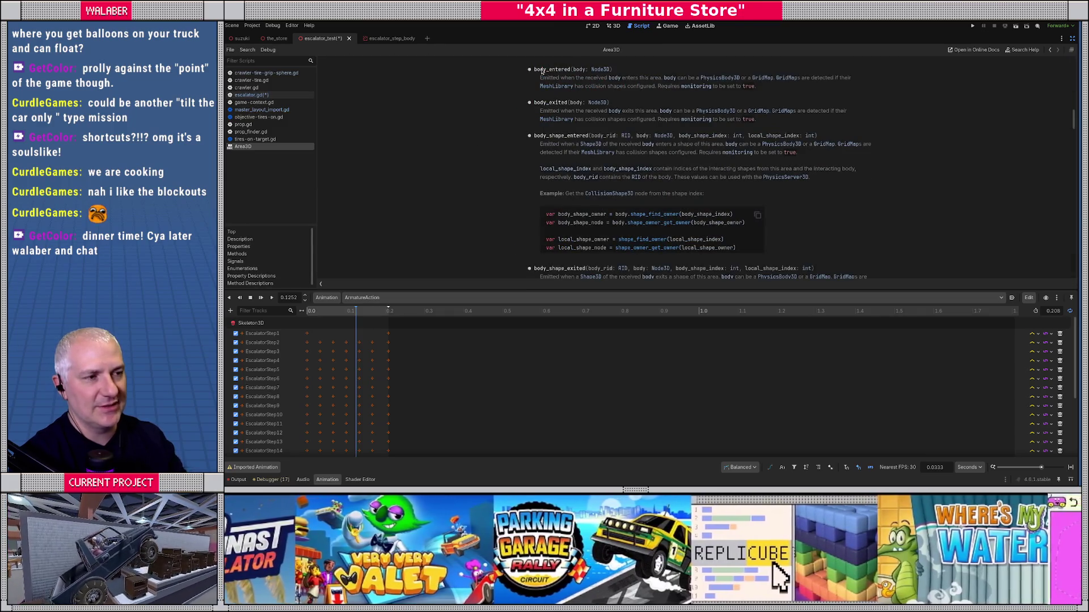
drag(535, 70, 570, 69)
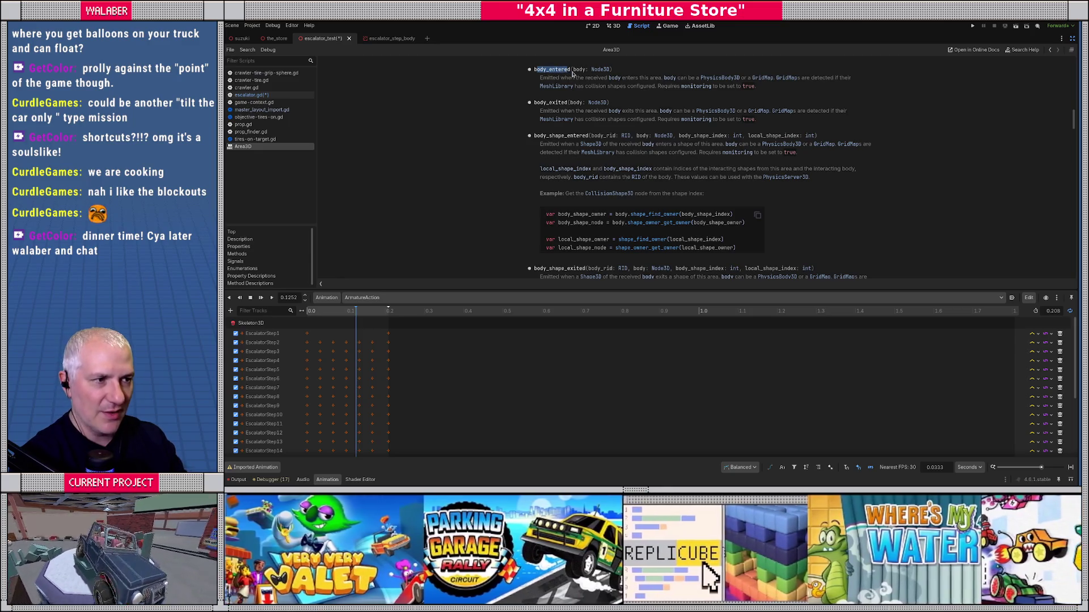
drag(573, 70, 609, 69)
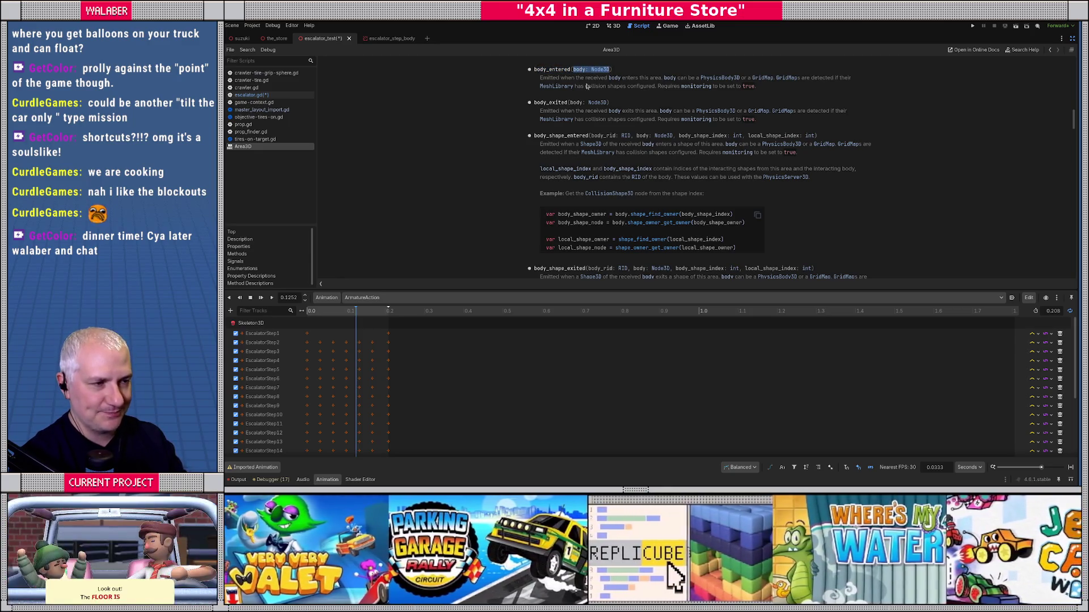
key(alt+Left)
double_click(480, 152)
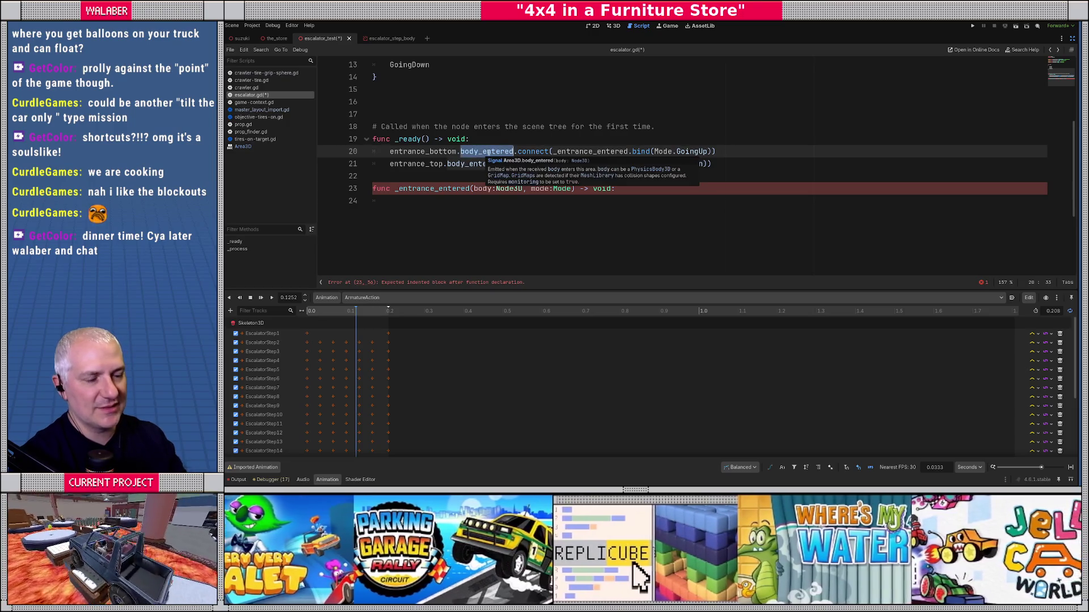
double_click(589, 152)
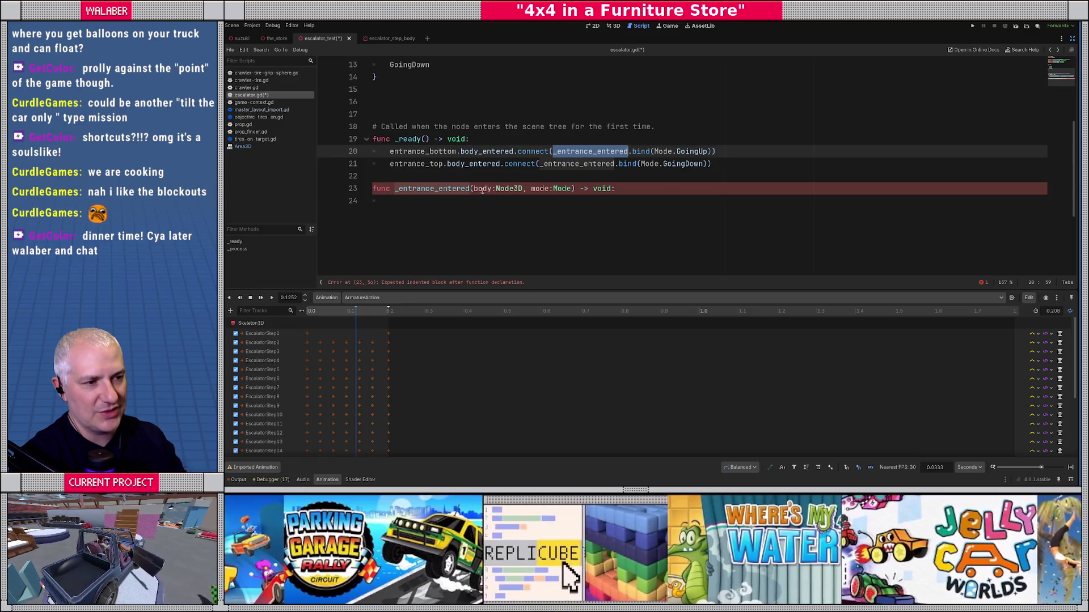
drag(474, 189, 527, 189)
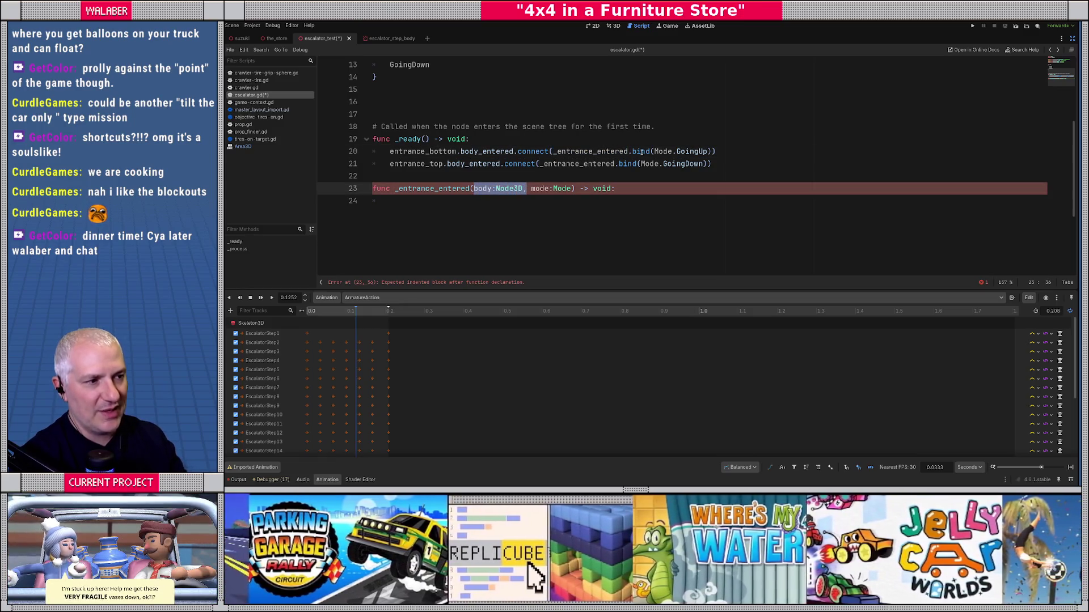
click(641, 152)
drag(654, 152, 709, 152)
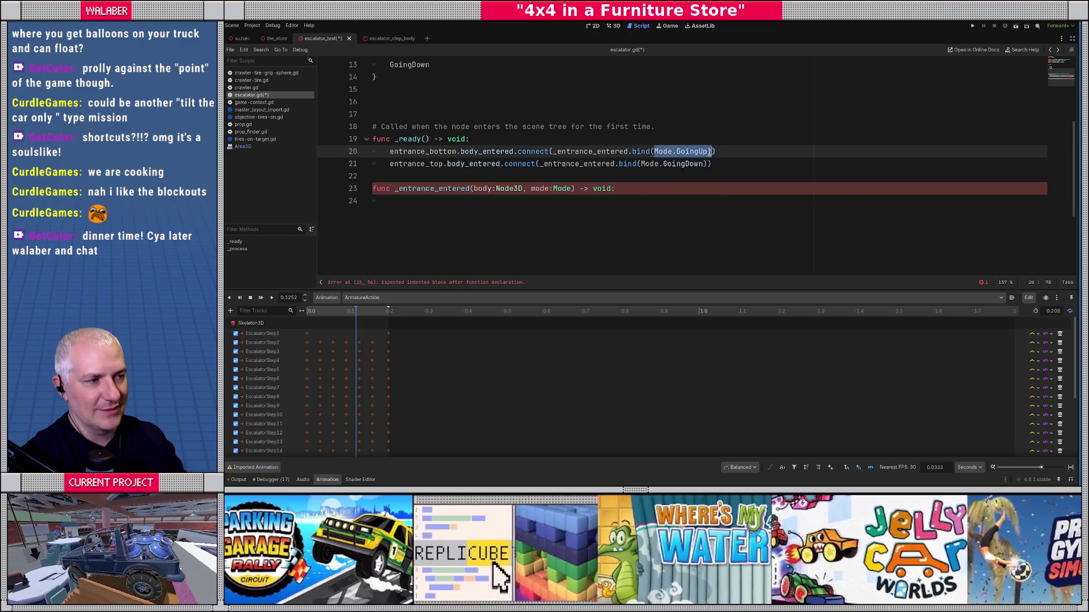
double_click(574, 152)
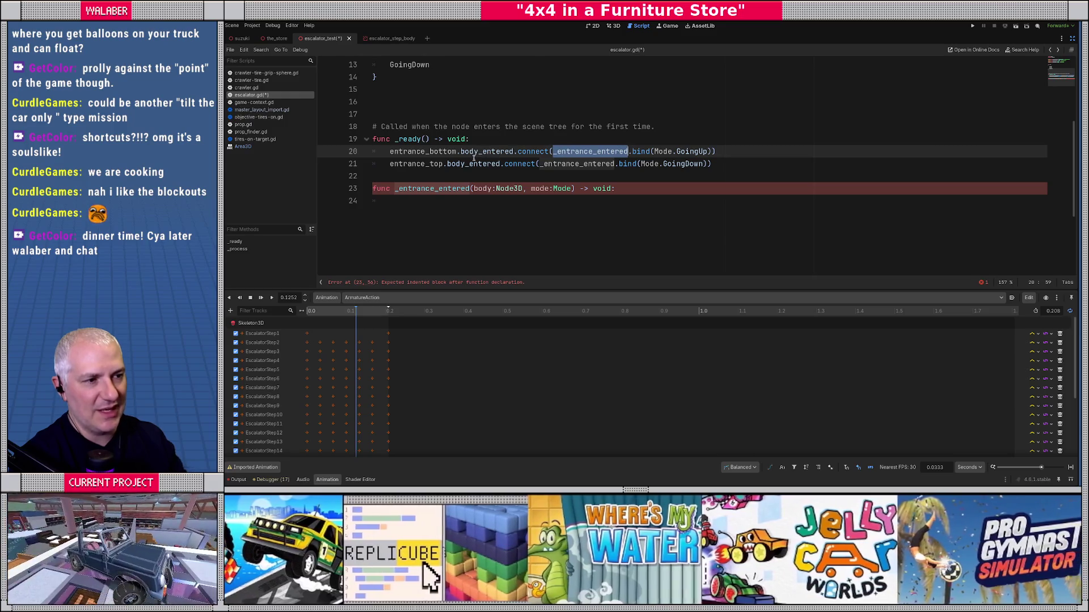
drag(443, 151, 465, 152)
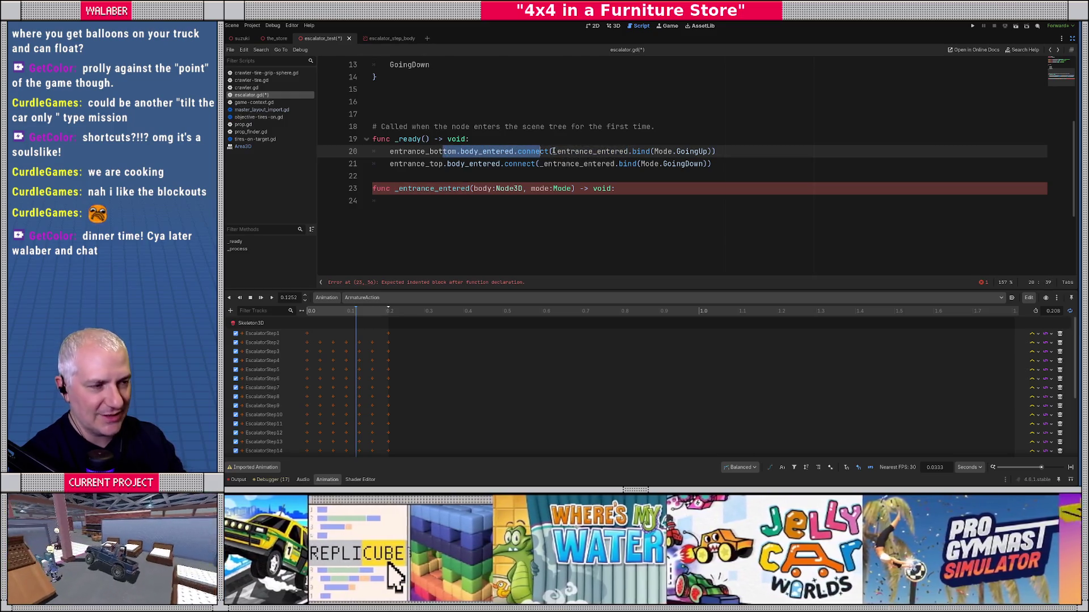
drag(654, 152, 703, 151)
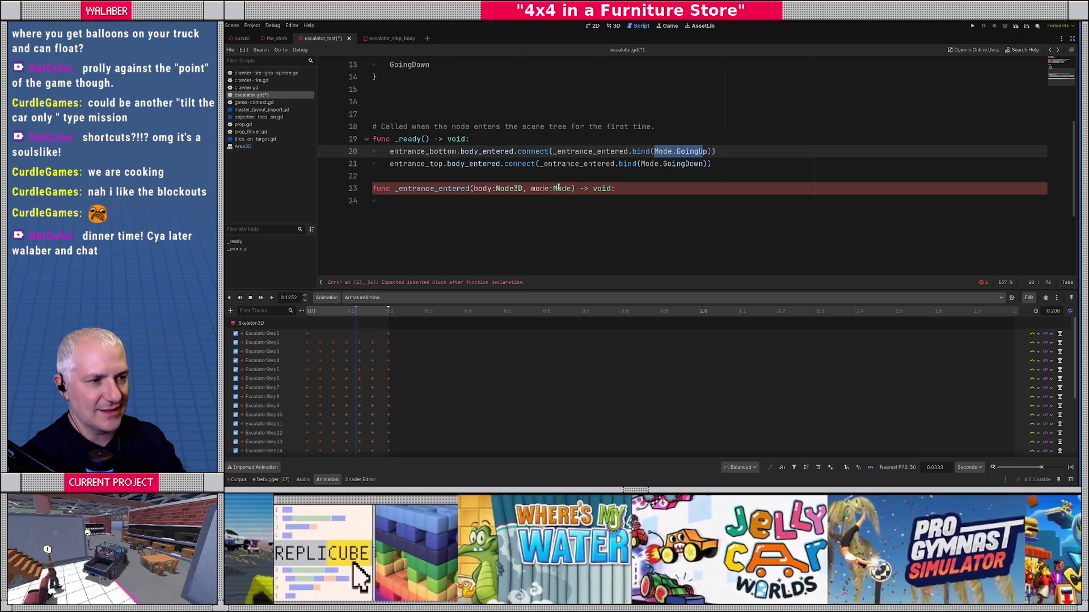
click(562, 188)
double_click(561, 164)
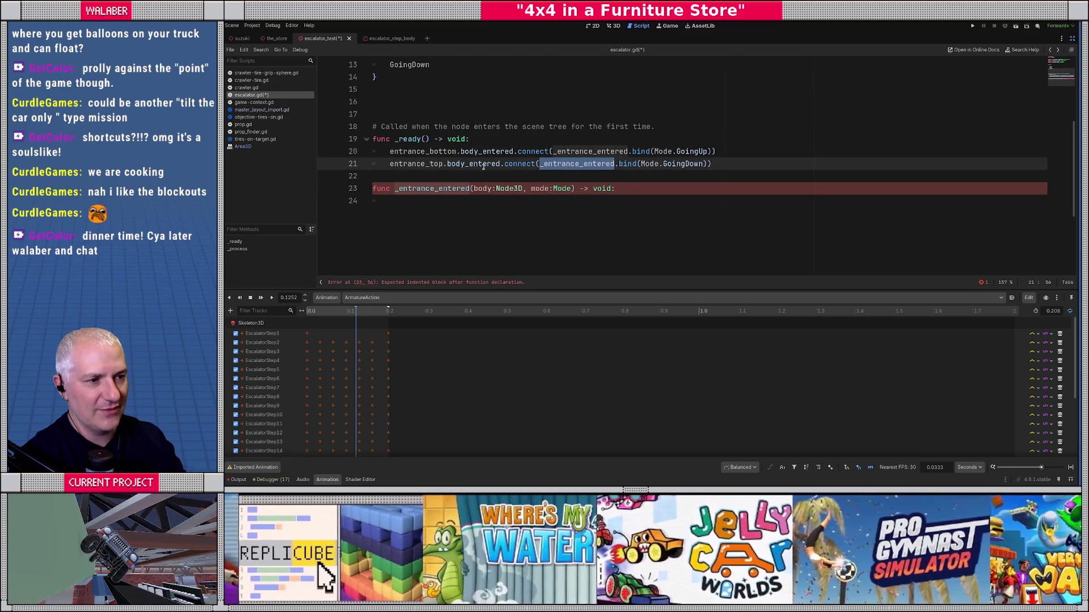
drag(443, 164, 492, 165)
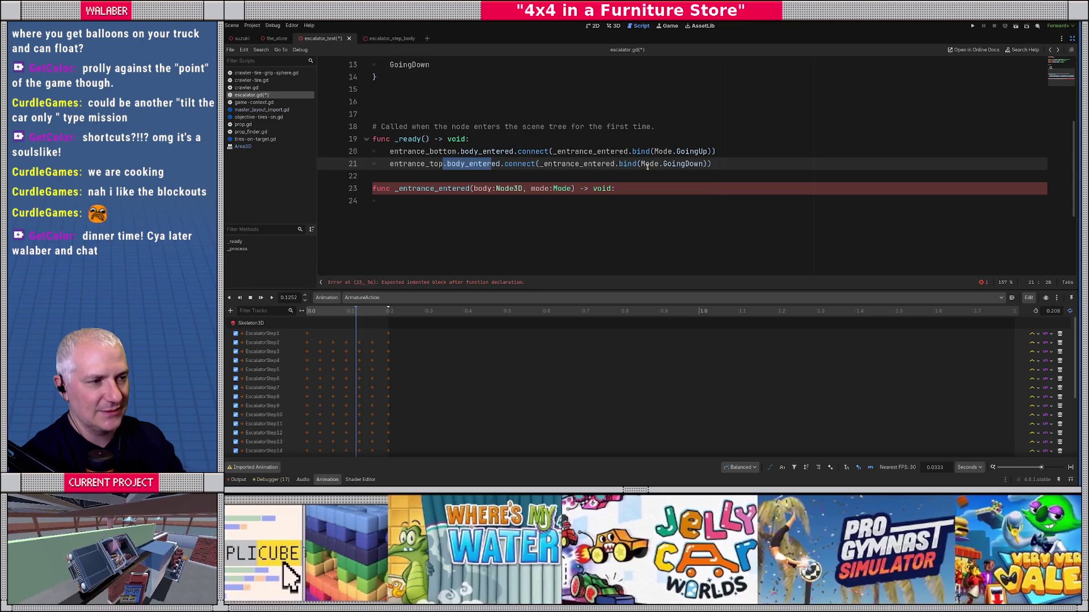
drag(648, 163, 686, 165)
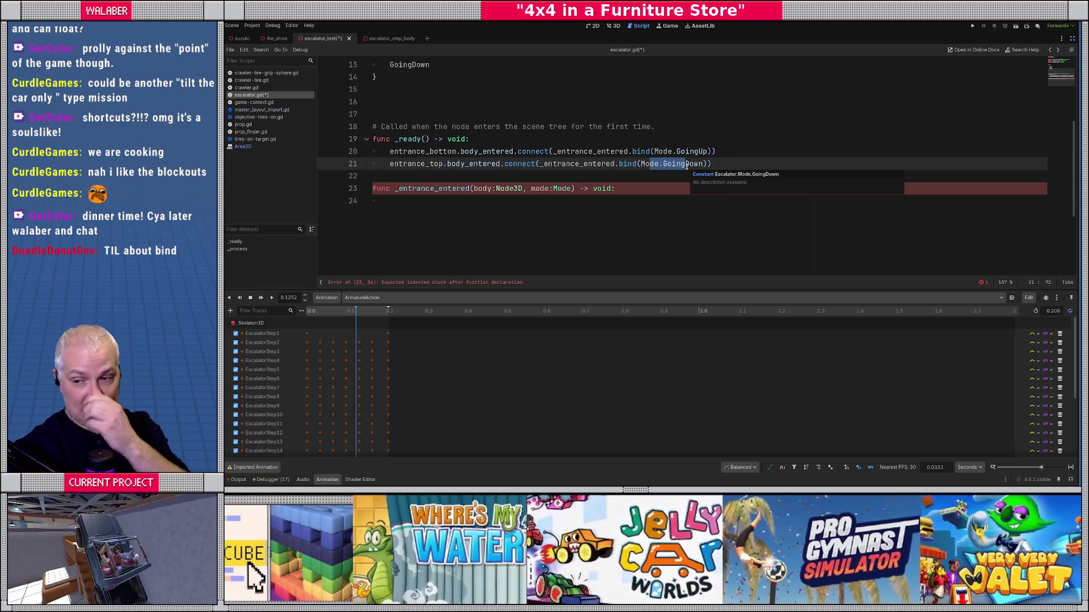
click(621, 190)
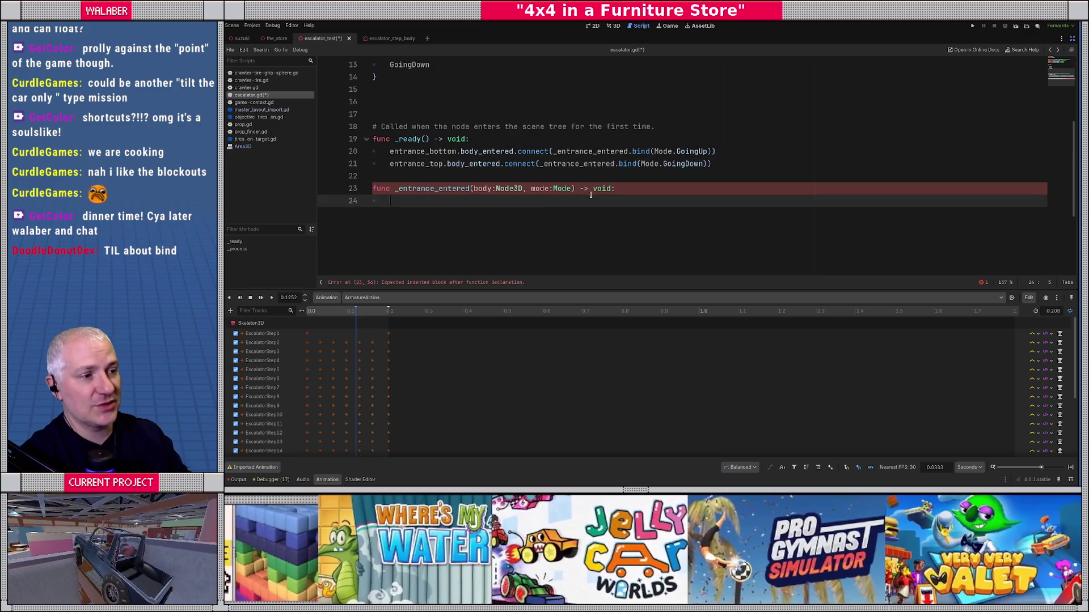
ctrl+scroll(545, 204, up, 1)
click(546, 206)
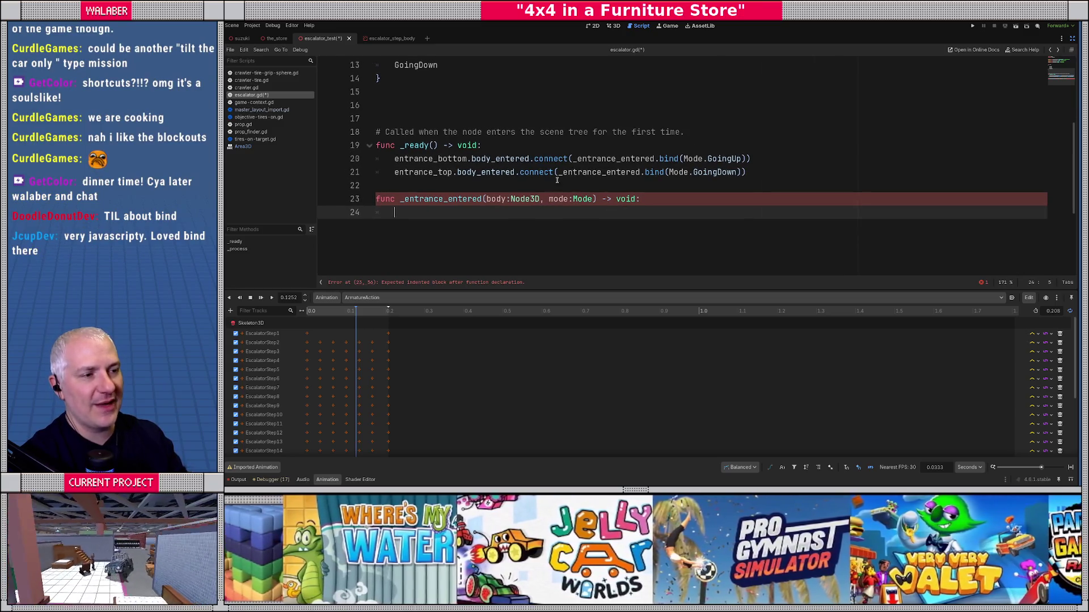
double_click(590, 159)
double_click(587, 172)
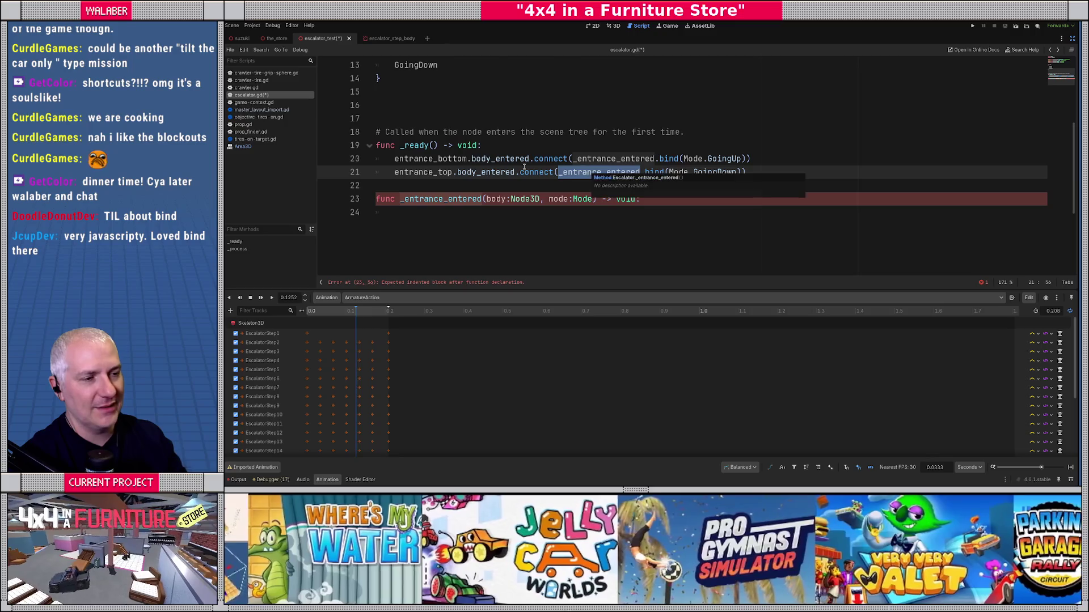
drag(441, 159, 456, 172)
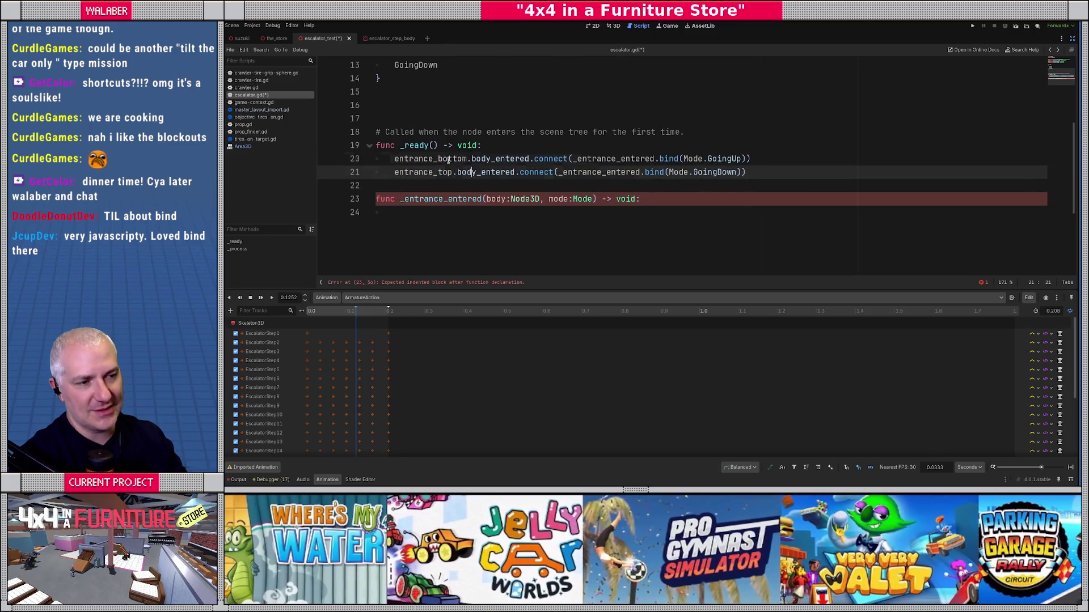
double_click(422, 172)
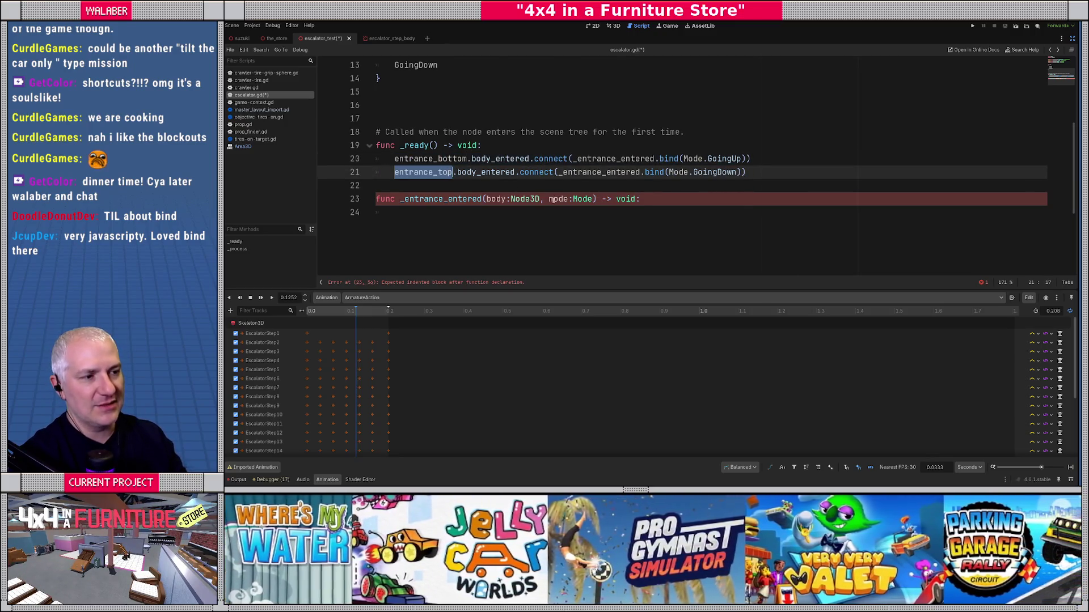
drag(550, 199, 592, 199)
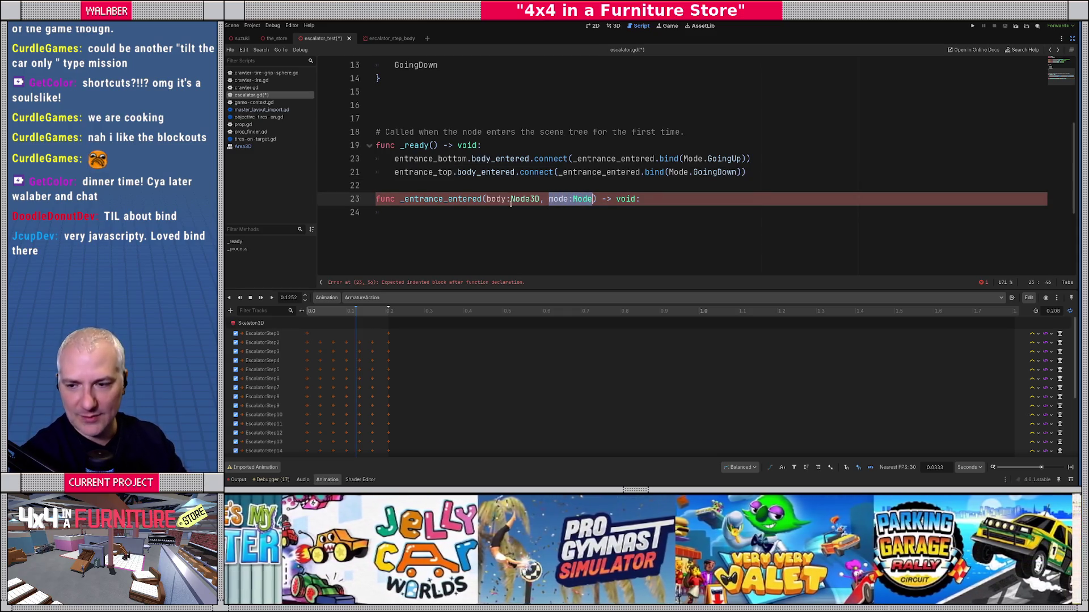
click(456, 182)
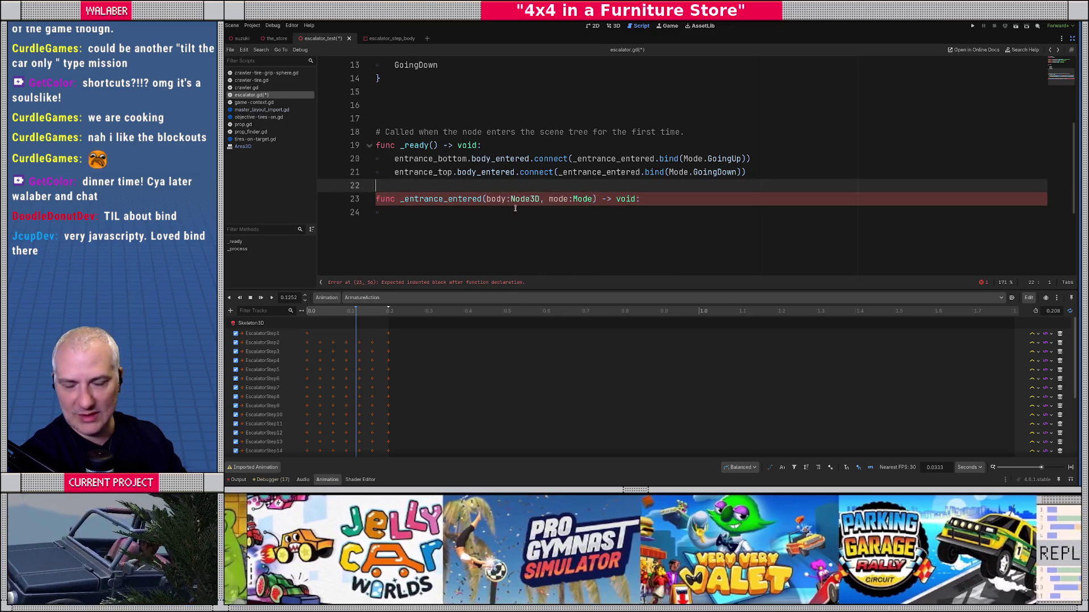
scroll(515, 208, down, 1)
click(635, 159)
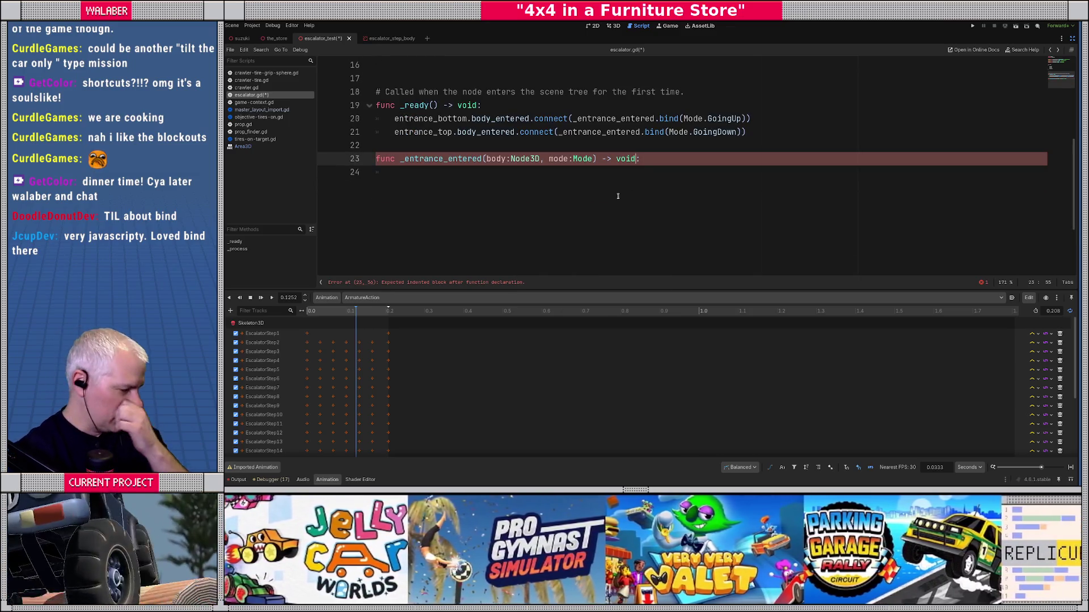
key(Down)
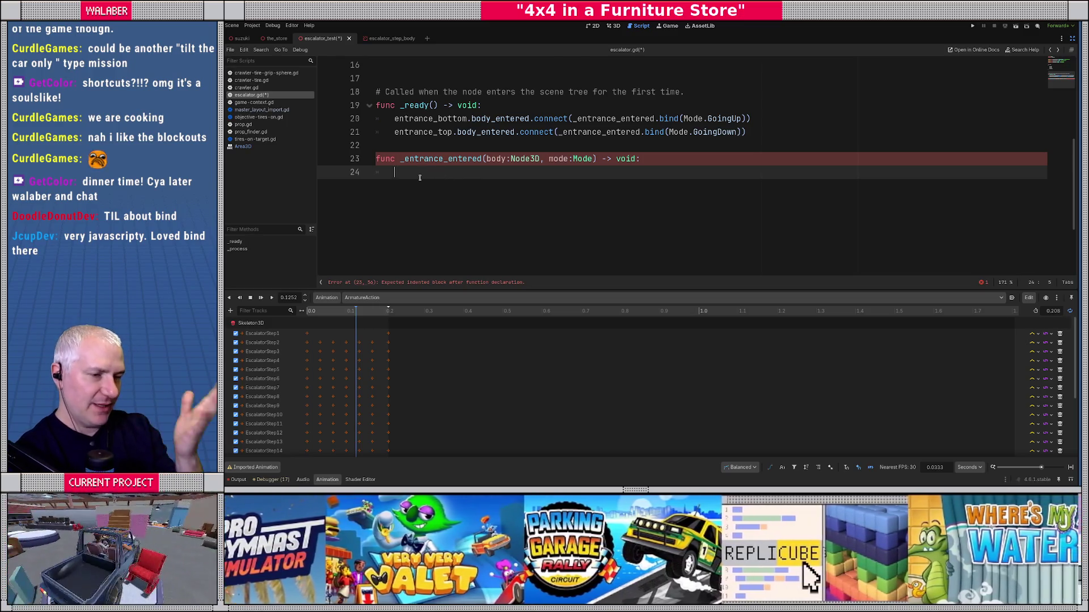
scroll(420, 177, up, 2)
scroll(520, 214, down, 1)
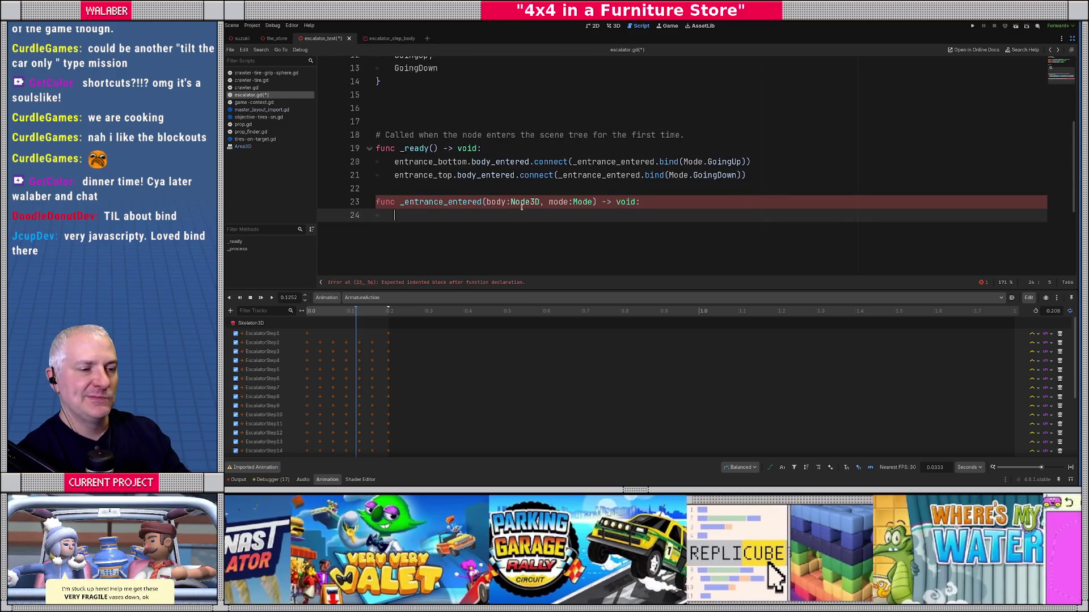
Declare var _mode := Mode.Stopped and start the condition if _mode != mode.
text(if)
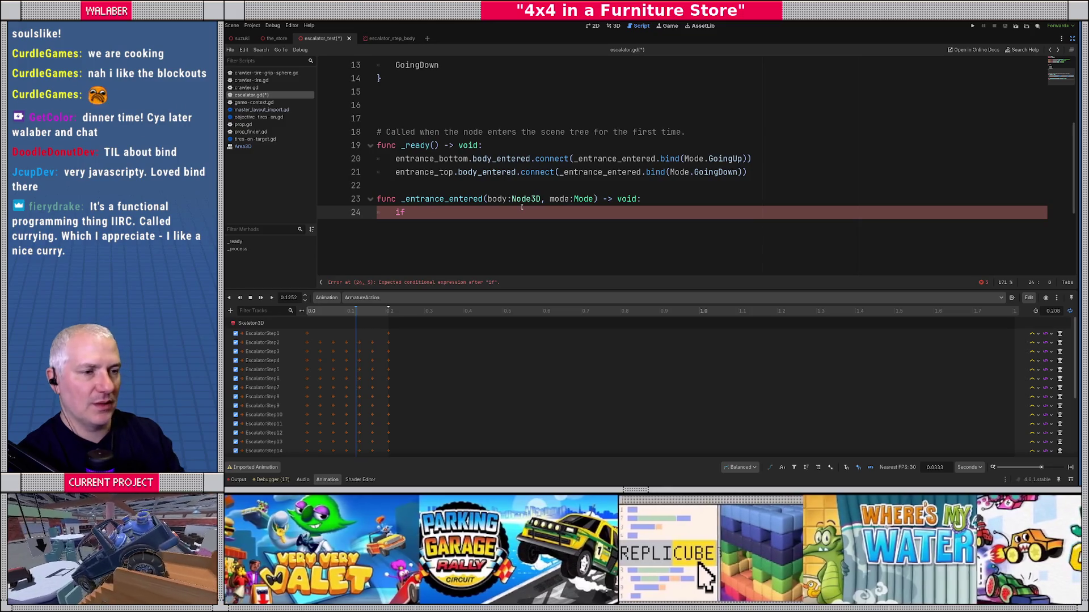
click(441, 104)
text(var _mode := )
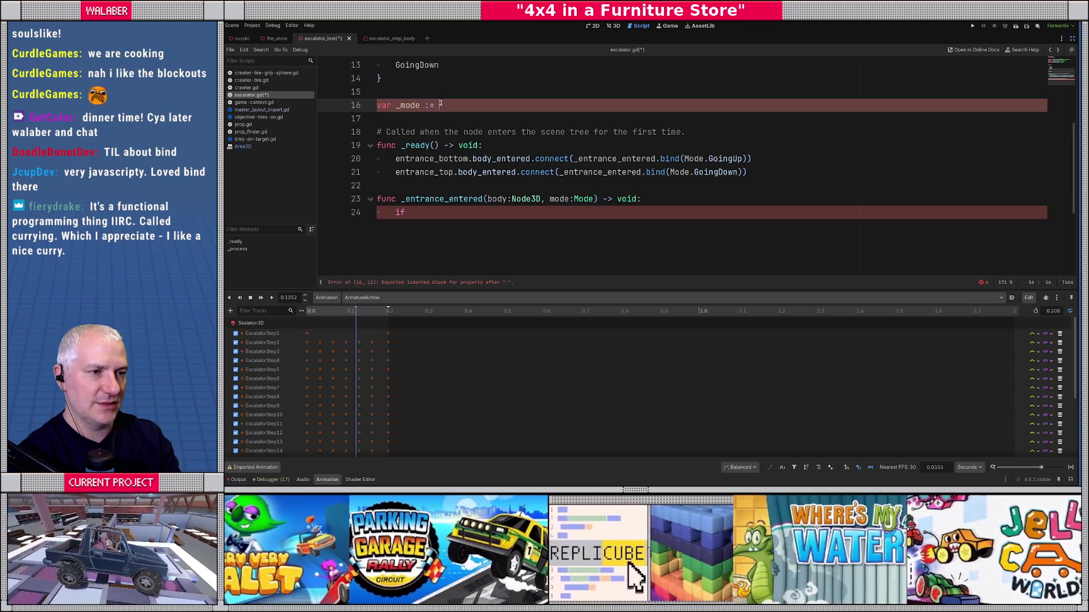
text(Mode.)
key(Return)
key(Return)
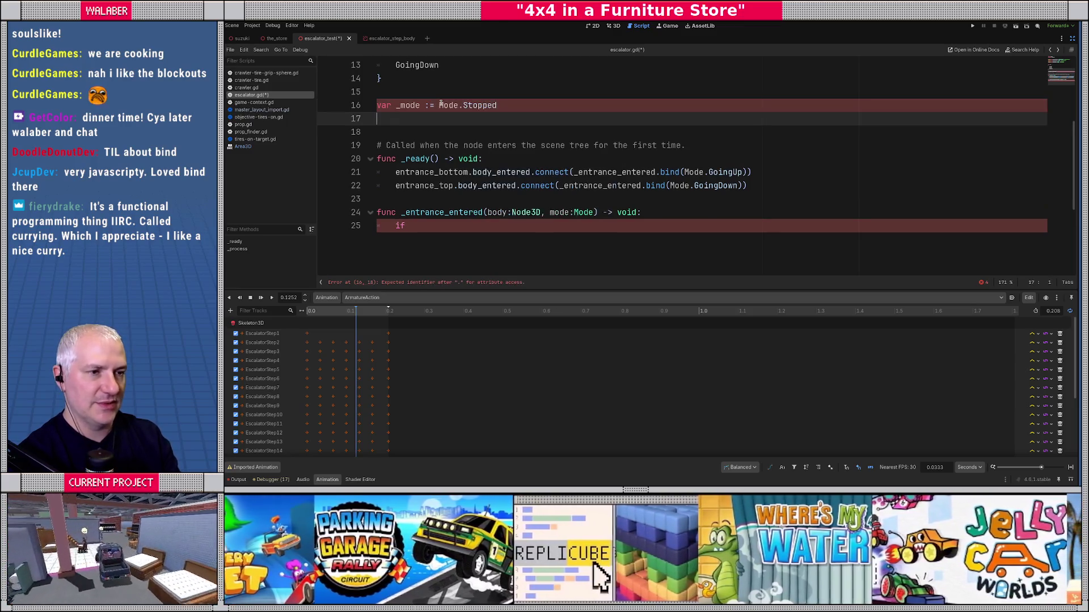
click(460, 223)
text(_m)
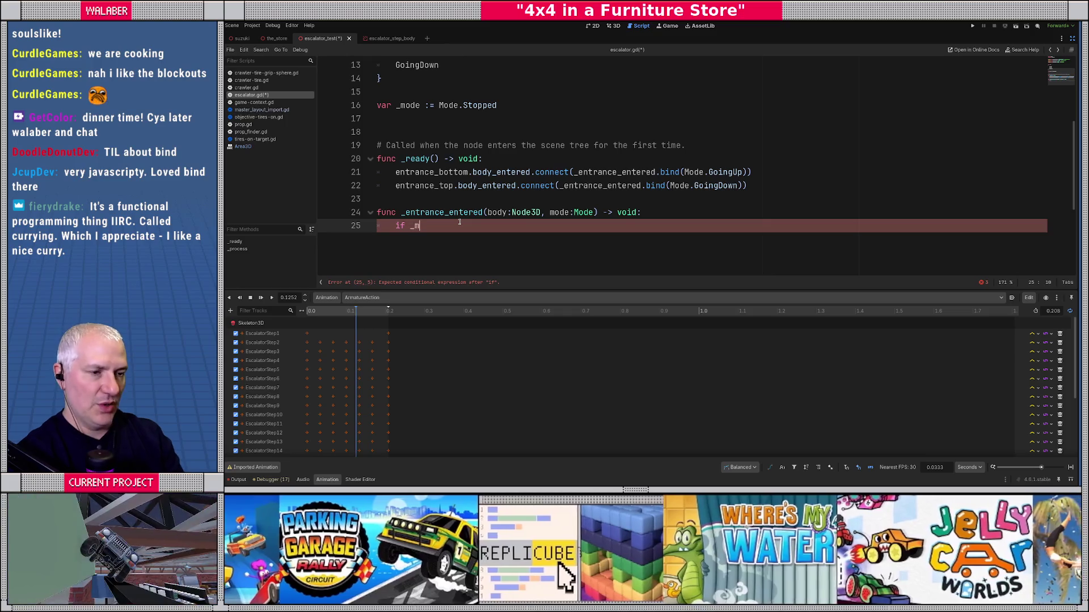
text(ode != mode)
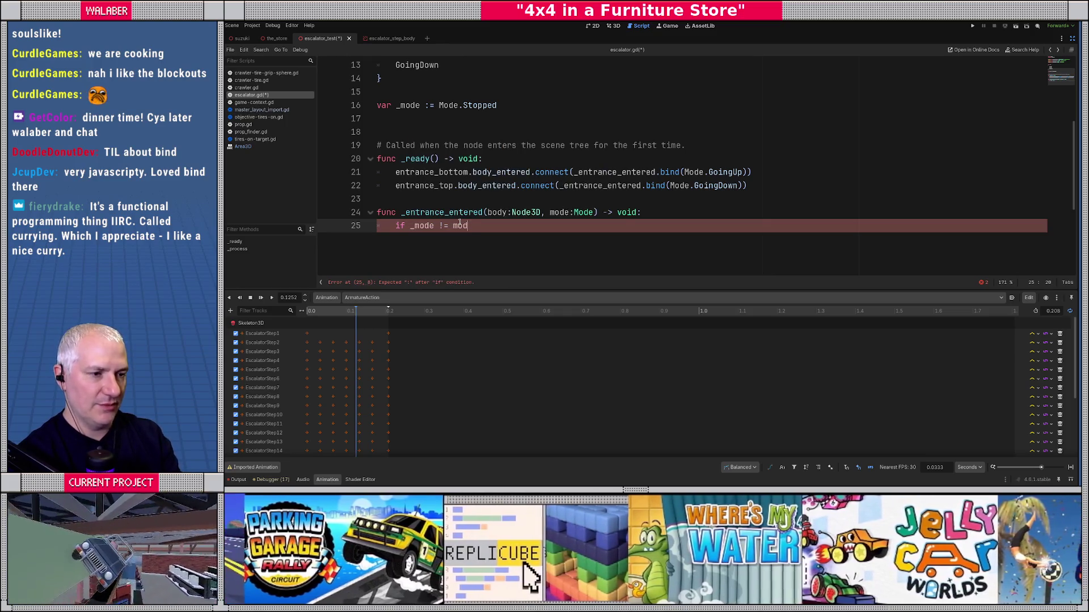
Rename the parameter to desired_mode and call _set_mode(desired_mode) inside the if block.
click(436, 187)
click(550, 212)
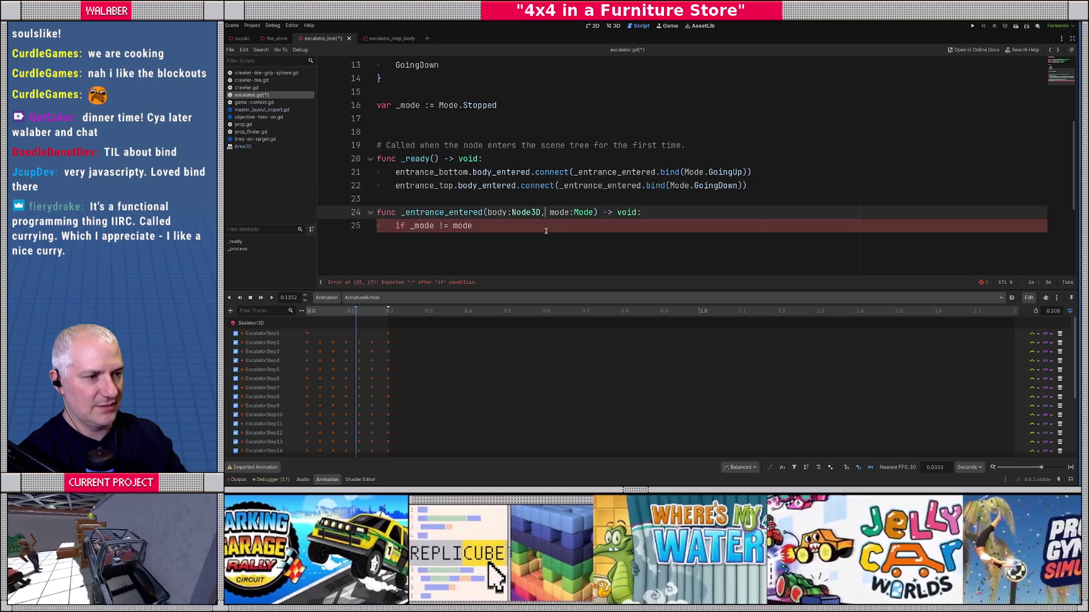
text(desired_)
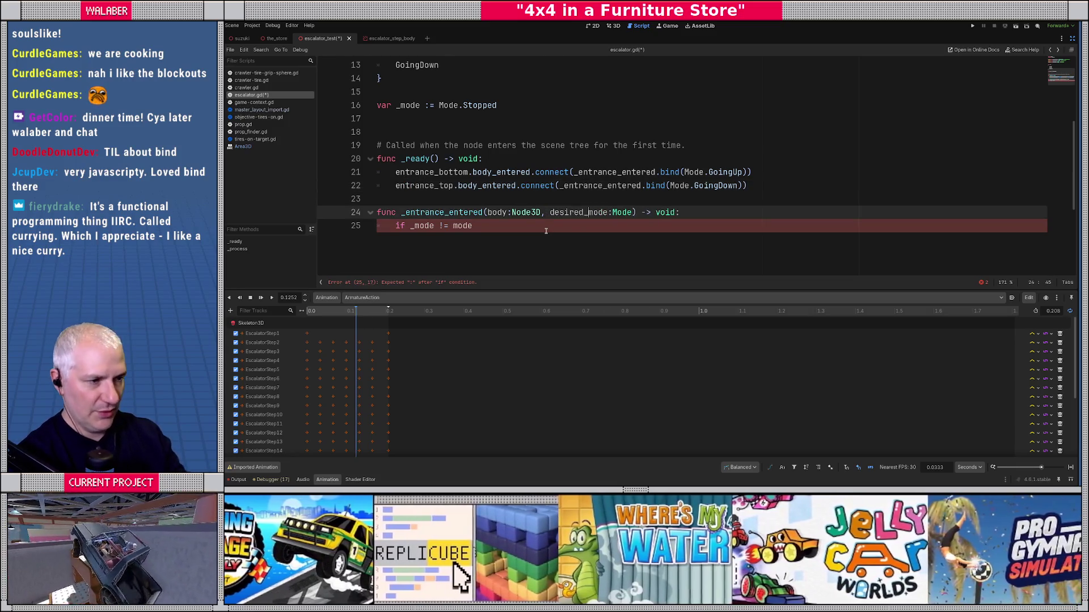
click(452, 227)
text(desired_mode)
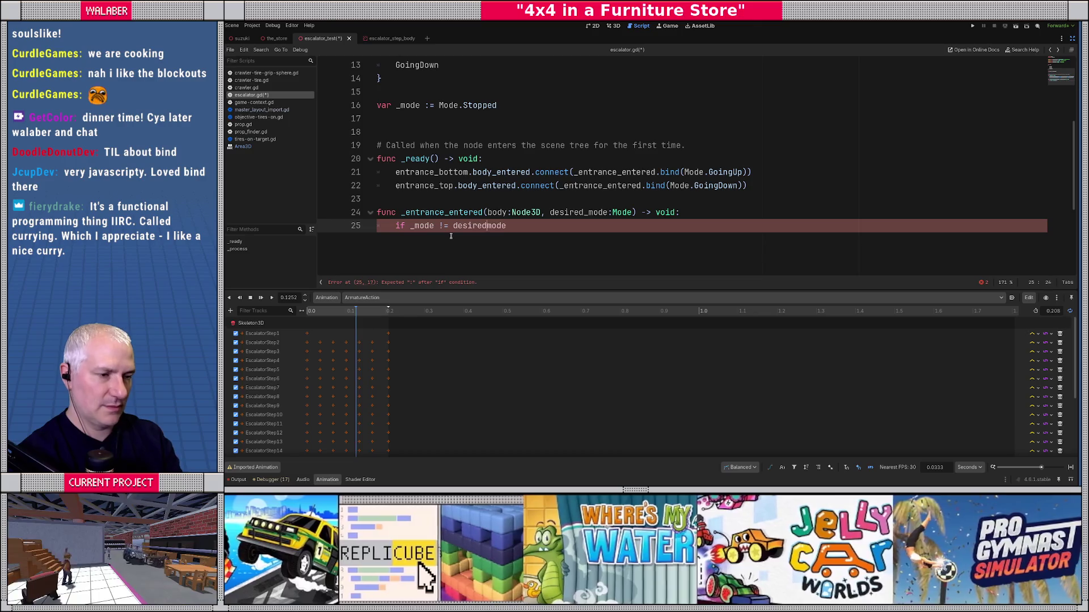
text(:)
key(Return)
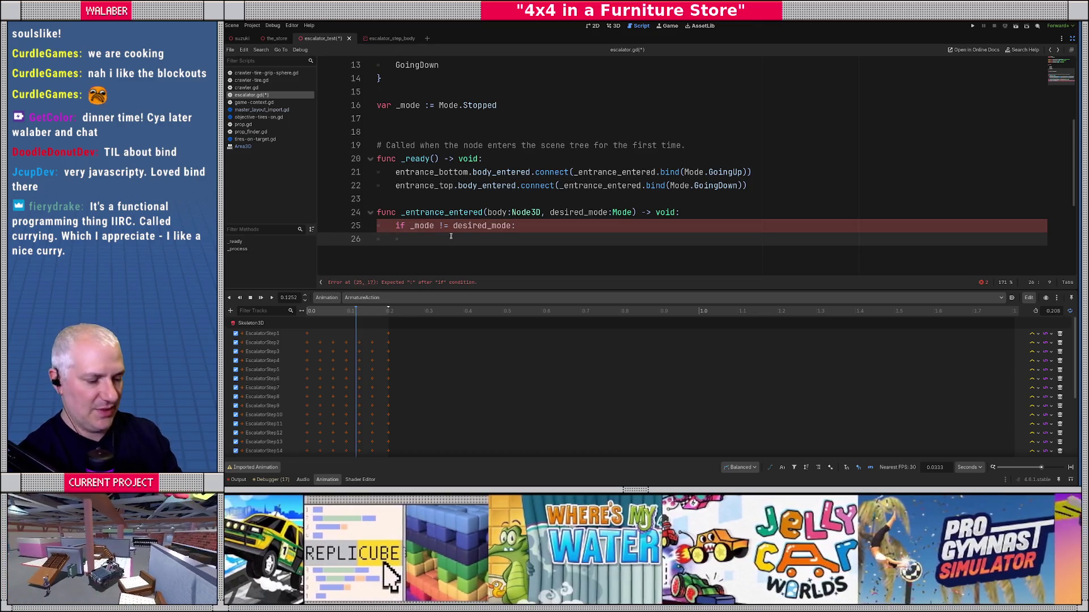
text(_)
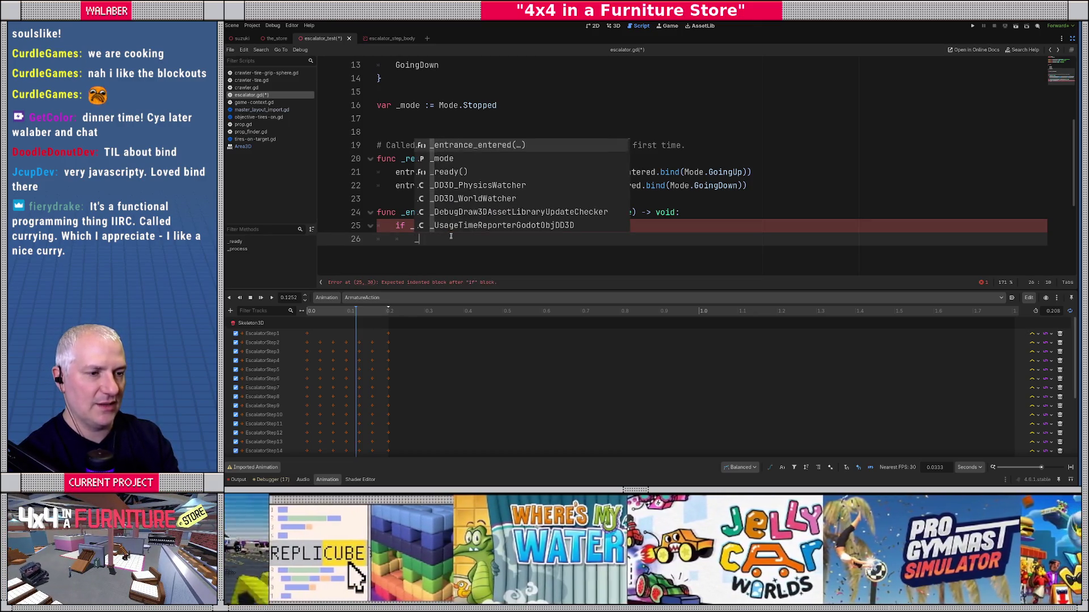
text(set_mod)
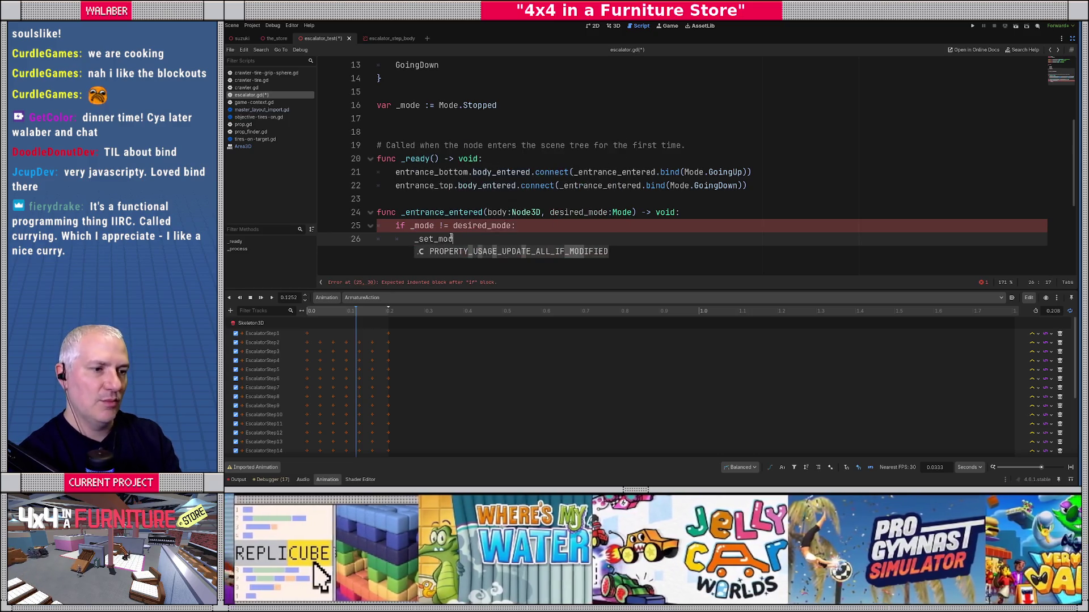
text(e(desired_mode)
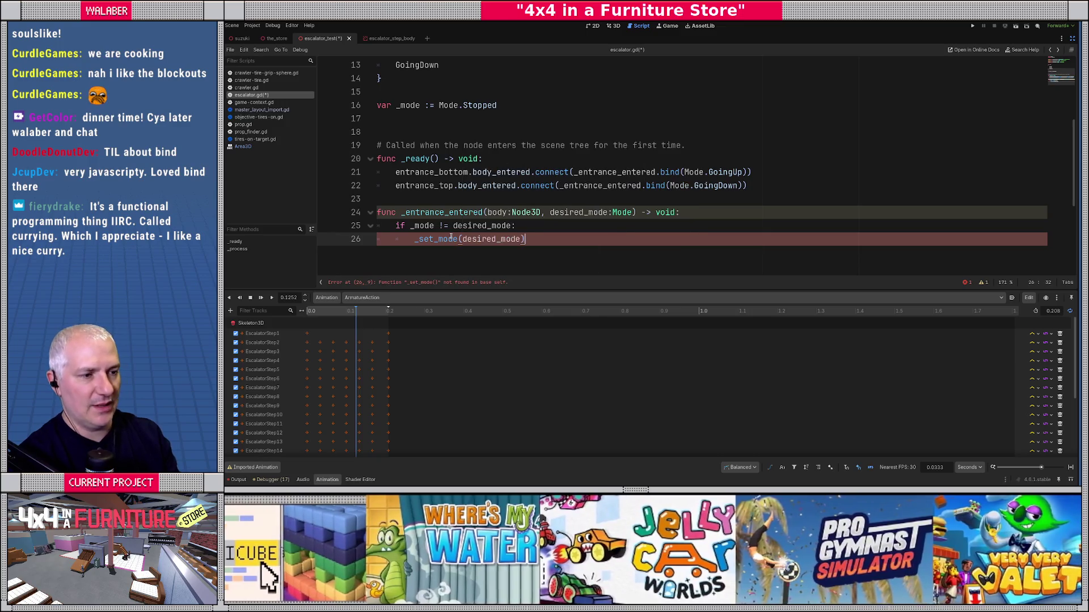
key(Return)
key(End)
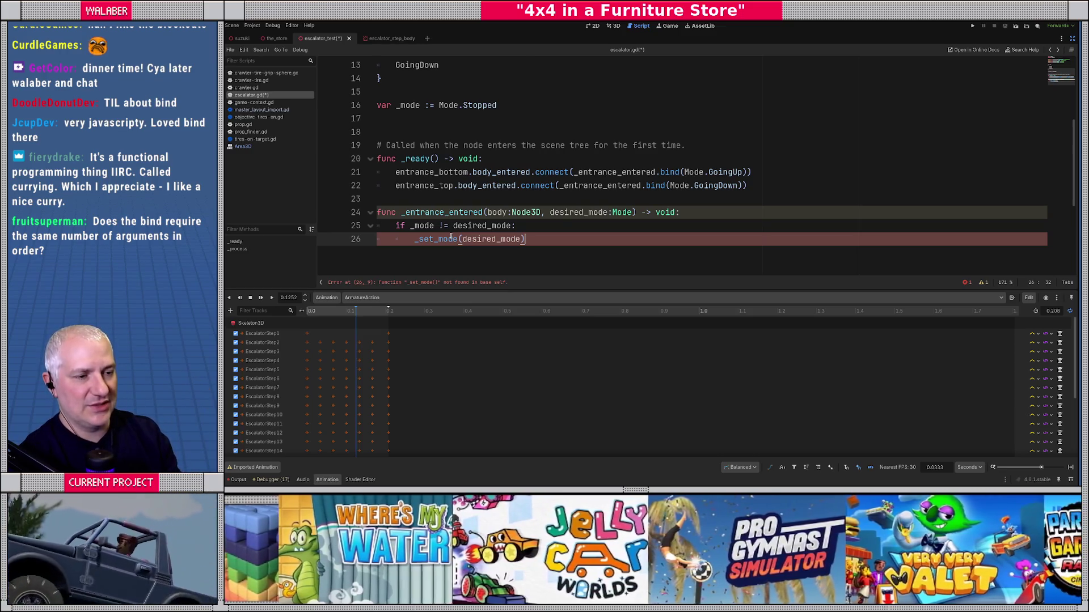
Rename body to _body and begin func _set_mode(m:Mode) -> void: below.
scroll(451, 238, down, 1)
click(486, 172)
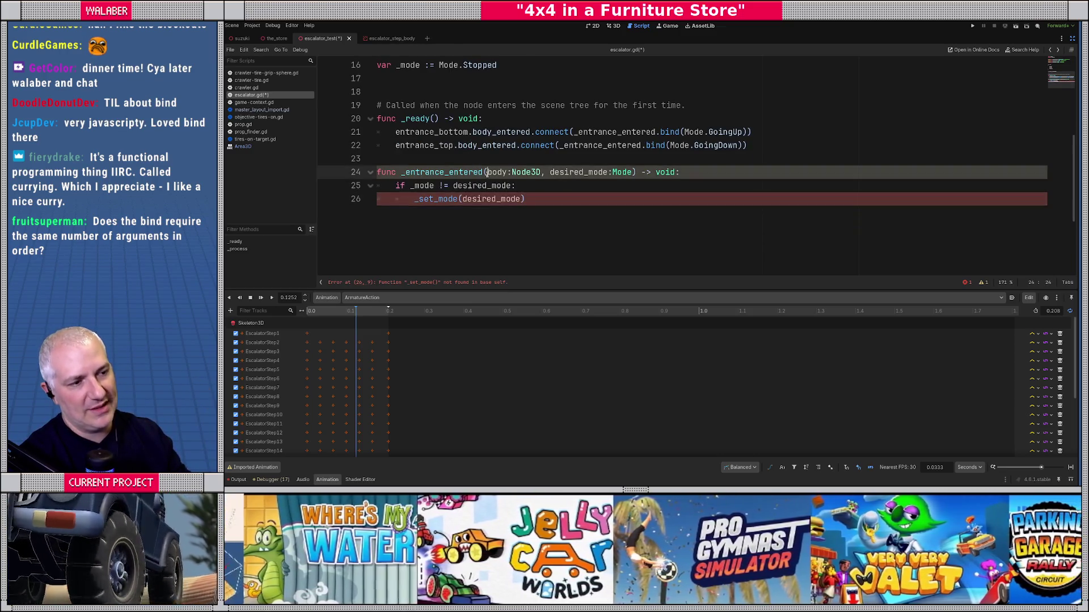
text(_)
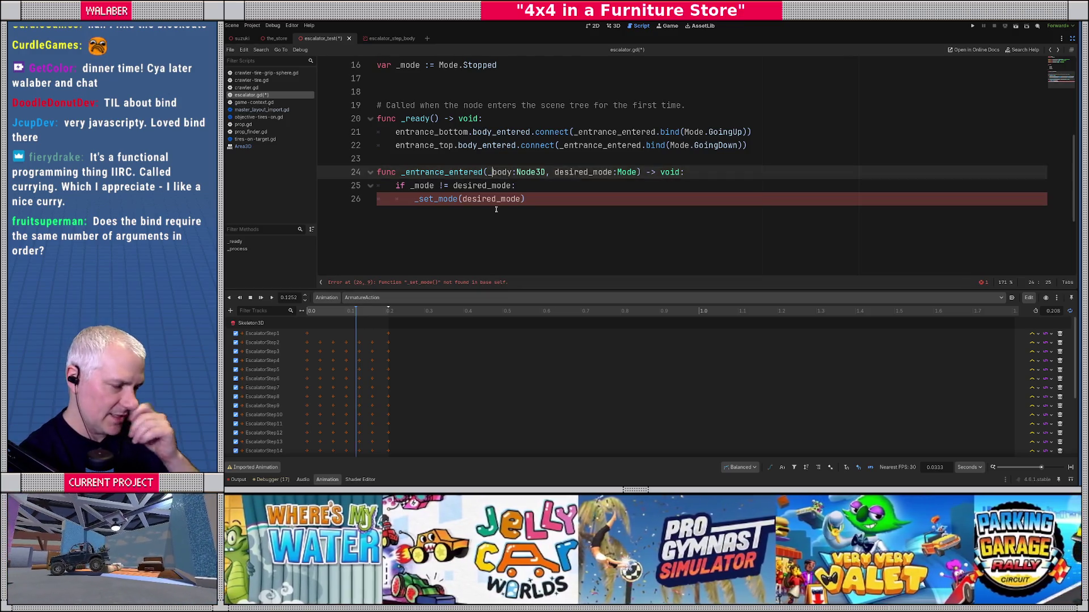
click(527, 208)
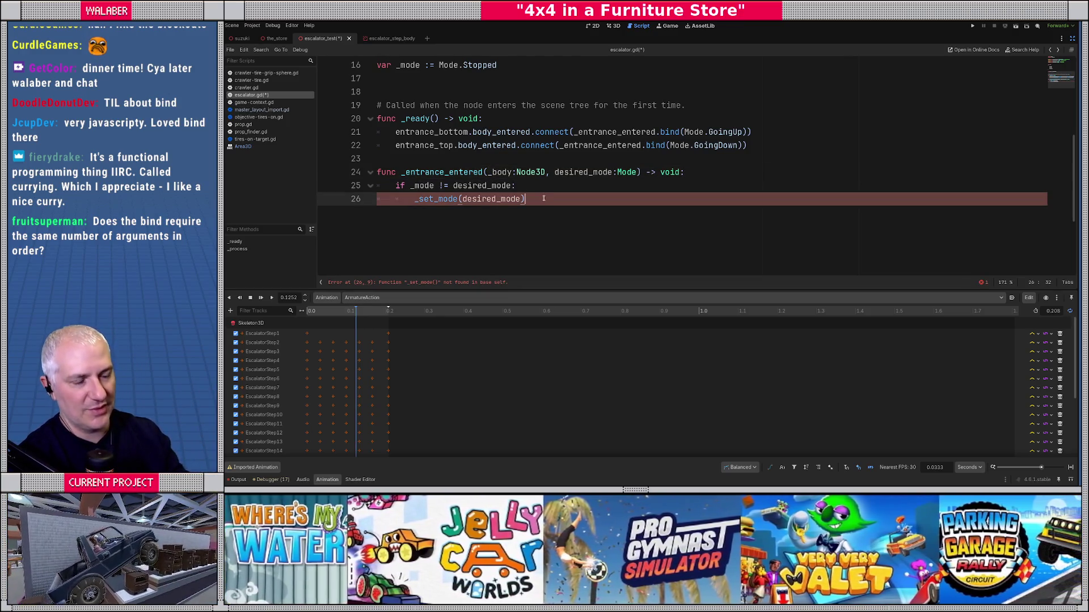
key(Return)
key(Return)
key(BackSpace)
key(BackSpace)
text(func _s)
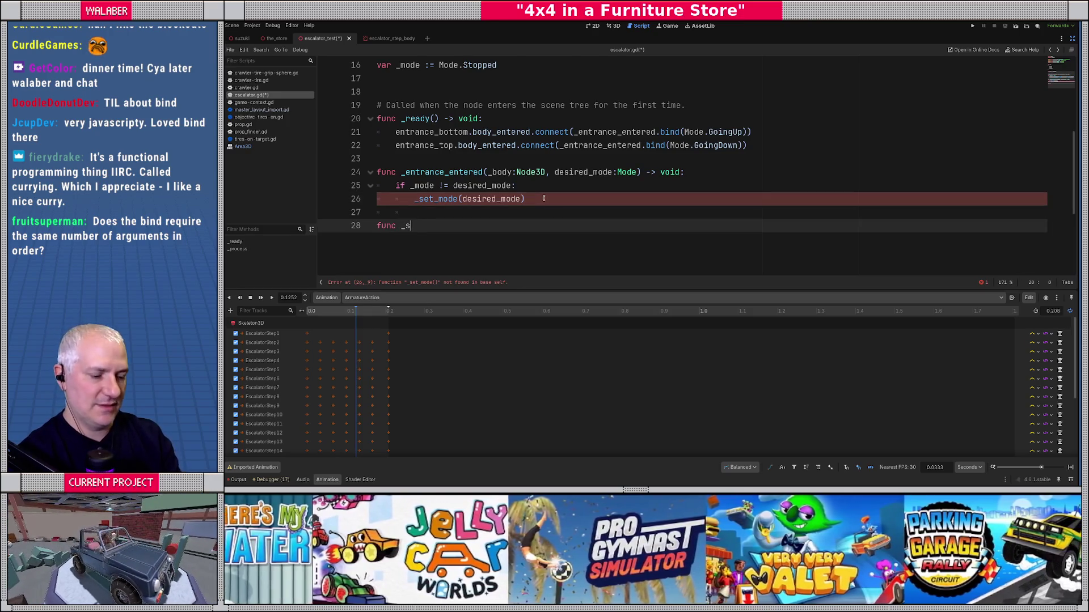
text(et_mode(m:Mode) -> void:)
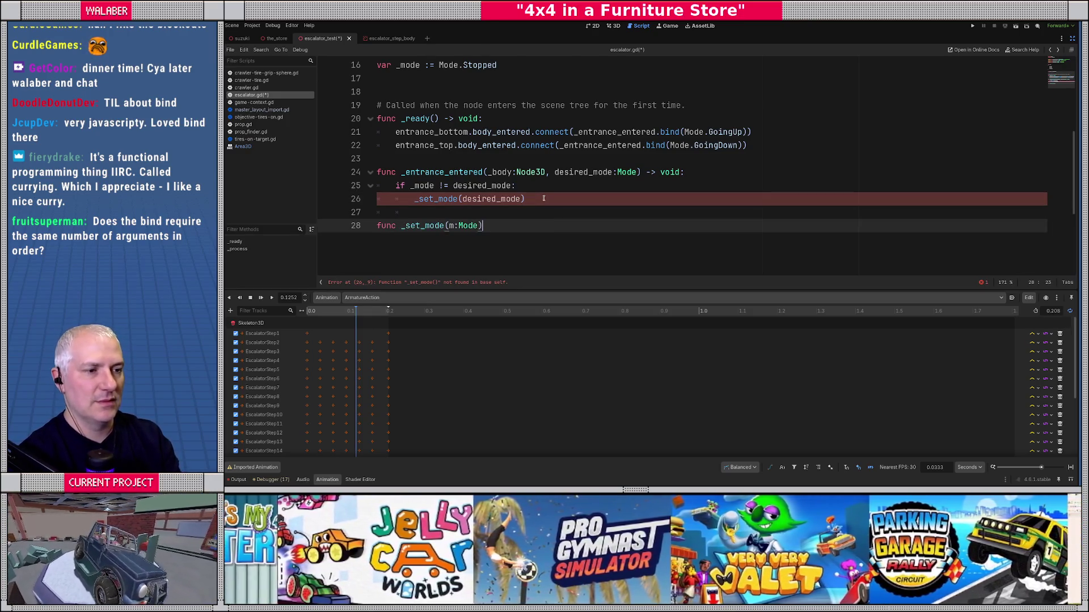
Store _mode = m and start a match _mode block whose Mode.Stopped case calls animation_player.stop().
key(Return)
text(_mode = )
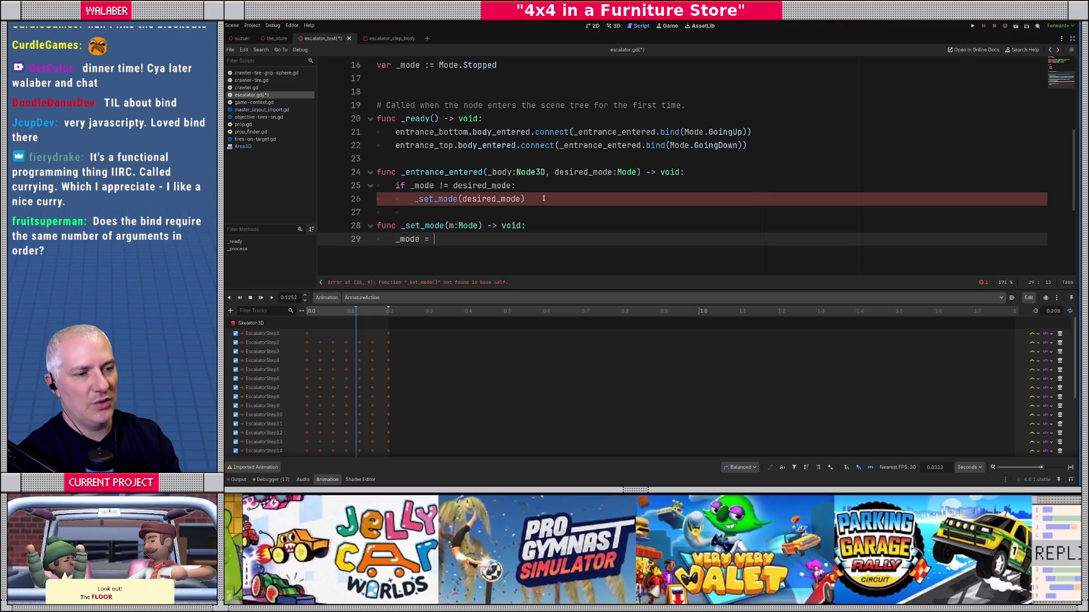
text(m)
key(Return)
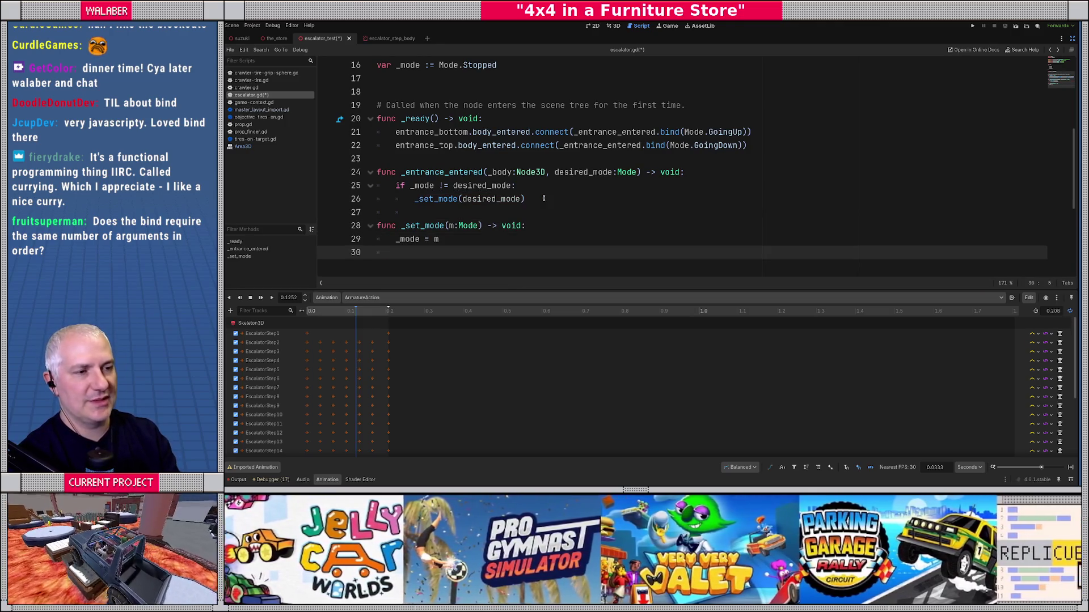
key(Return)
text(m)
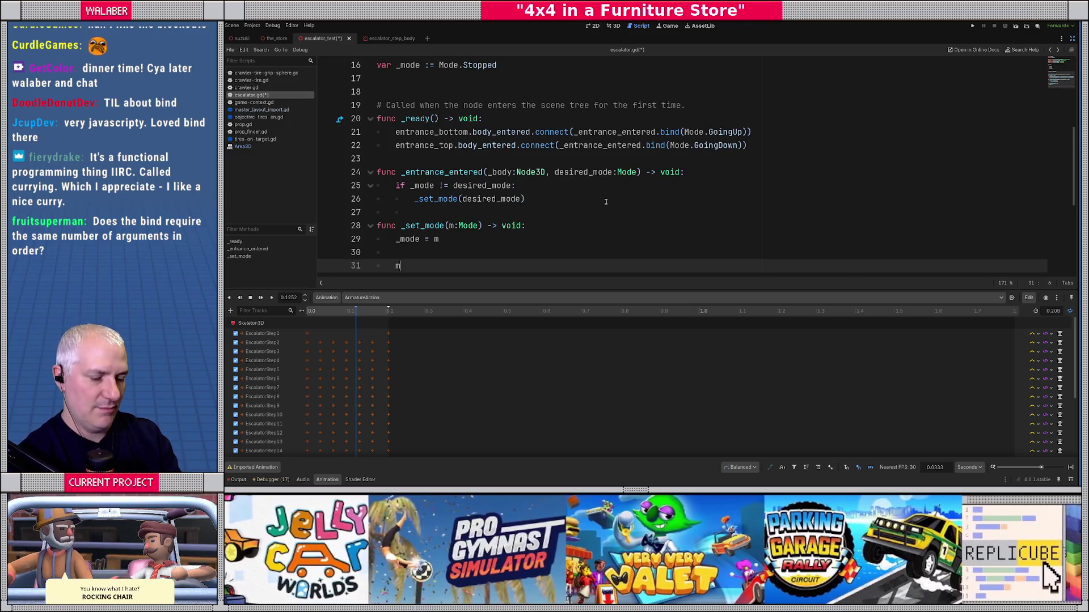
text(atch)
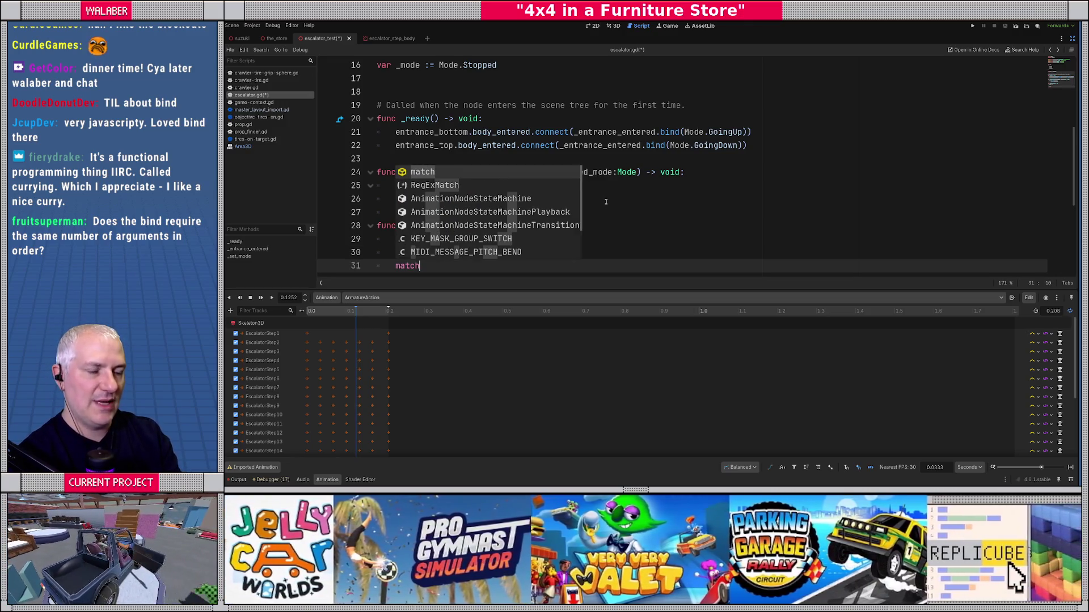
text( _mode:)
key(Return)
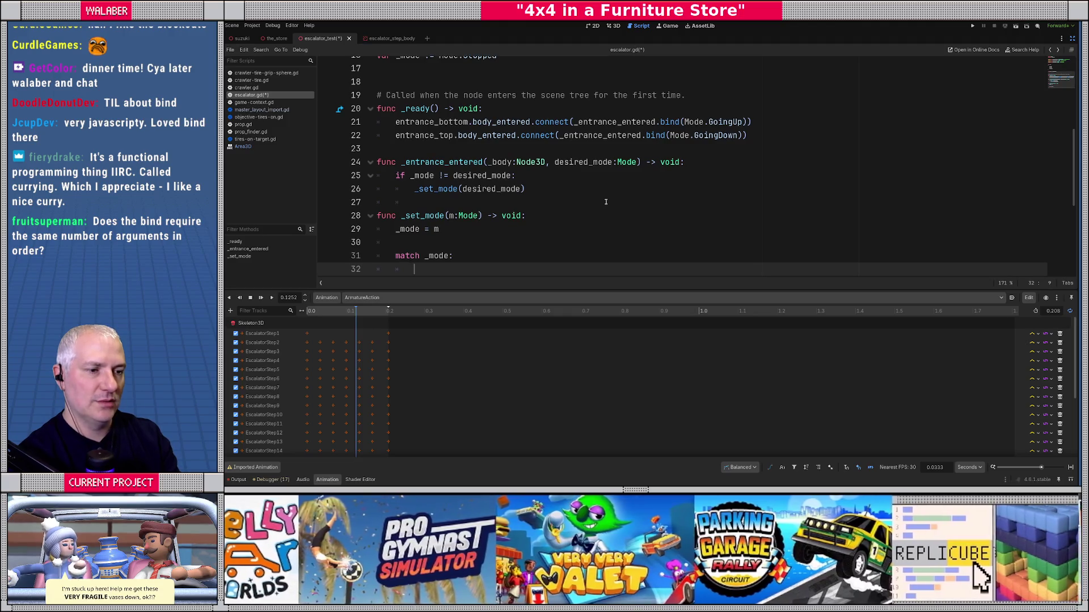
text(Mode.)
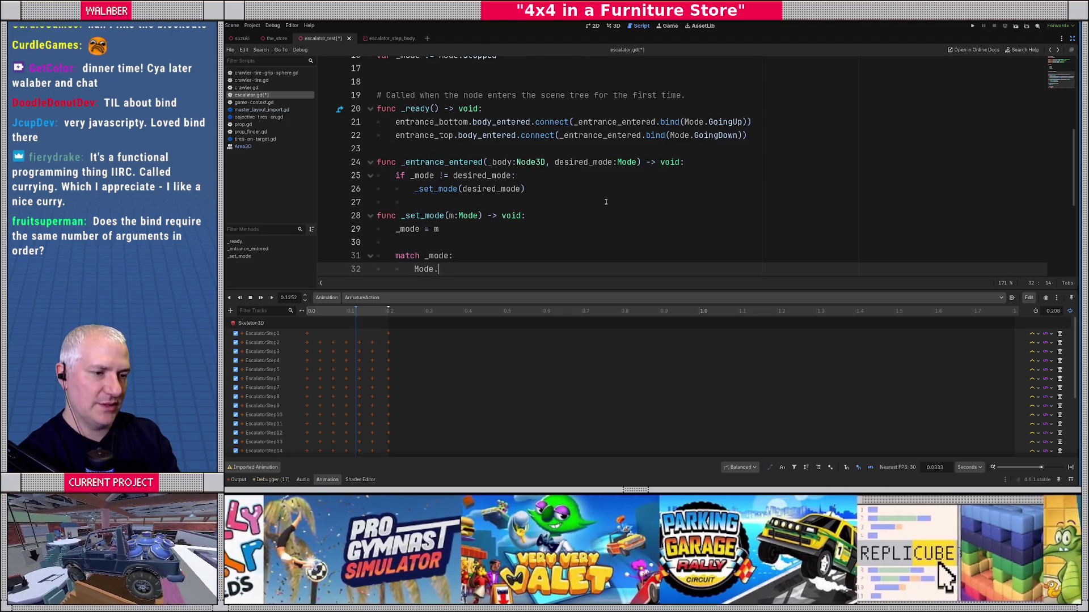
key(Return)
text(:)
key(Return)
text(animat)
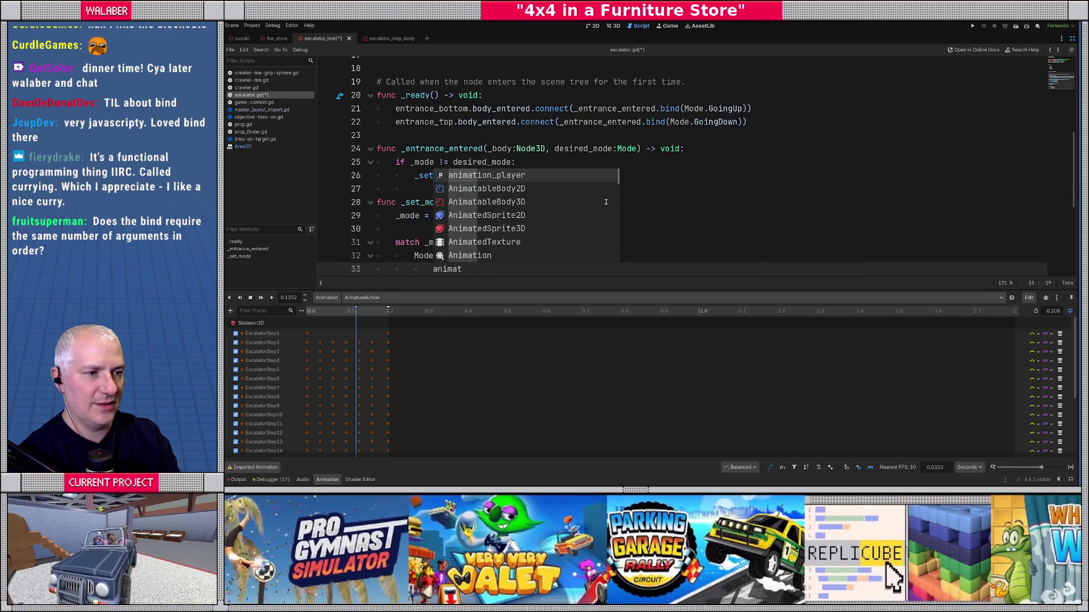
key(Return)
text(.)
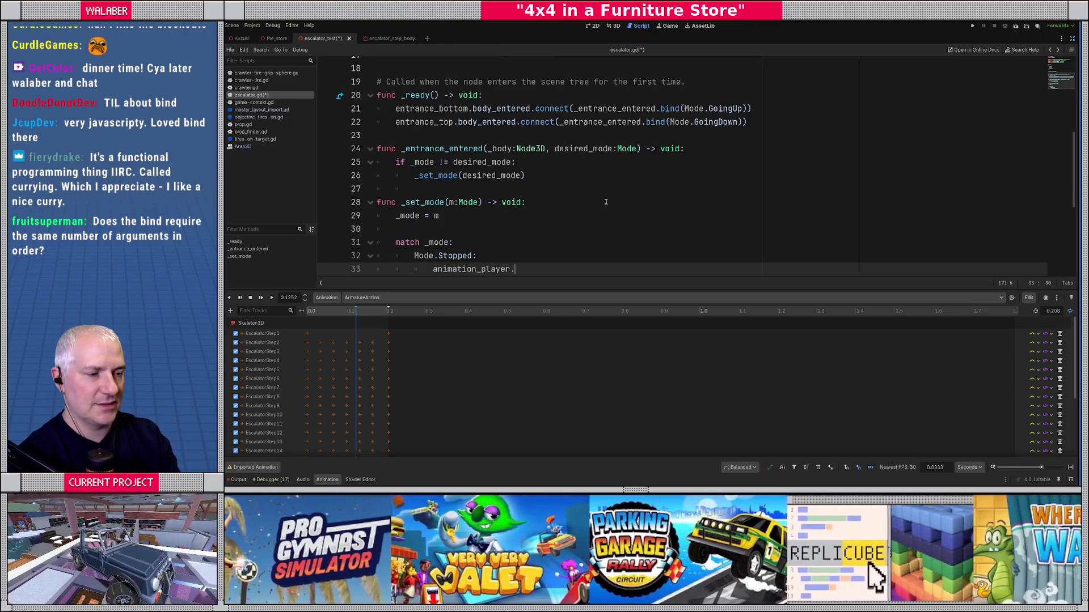
text(sto)
key(Return)
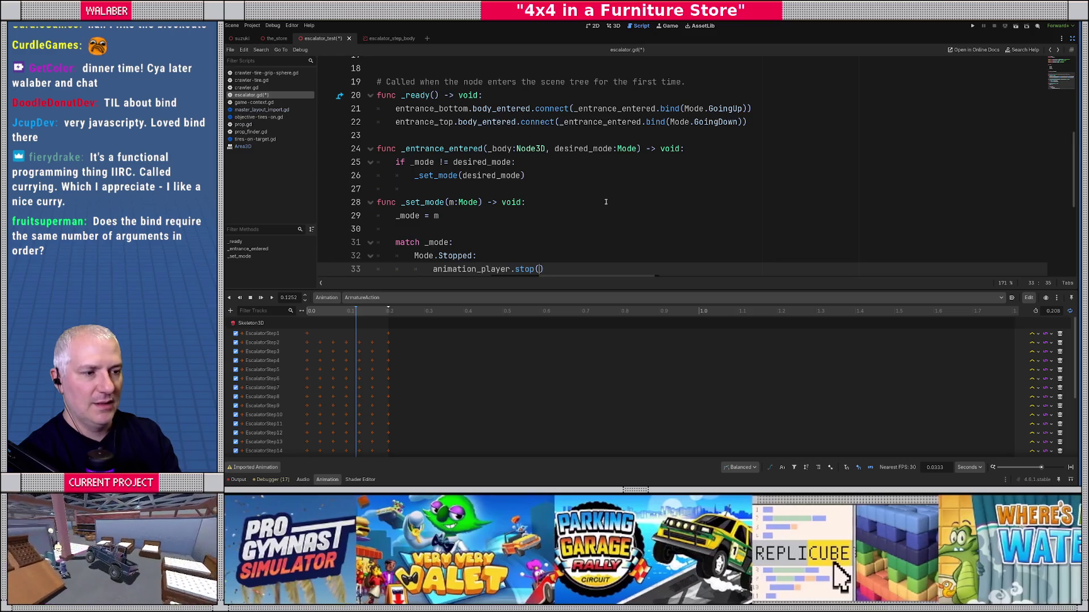
key(End)
Add a Mode.GoingUp case calling animation_player.play("ArmatureAction").
key(Return)
key(Return)
key(BackSpace)
text(Mode)
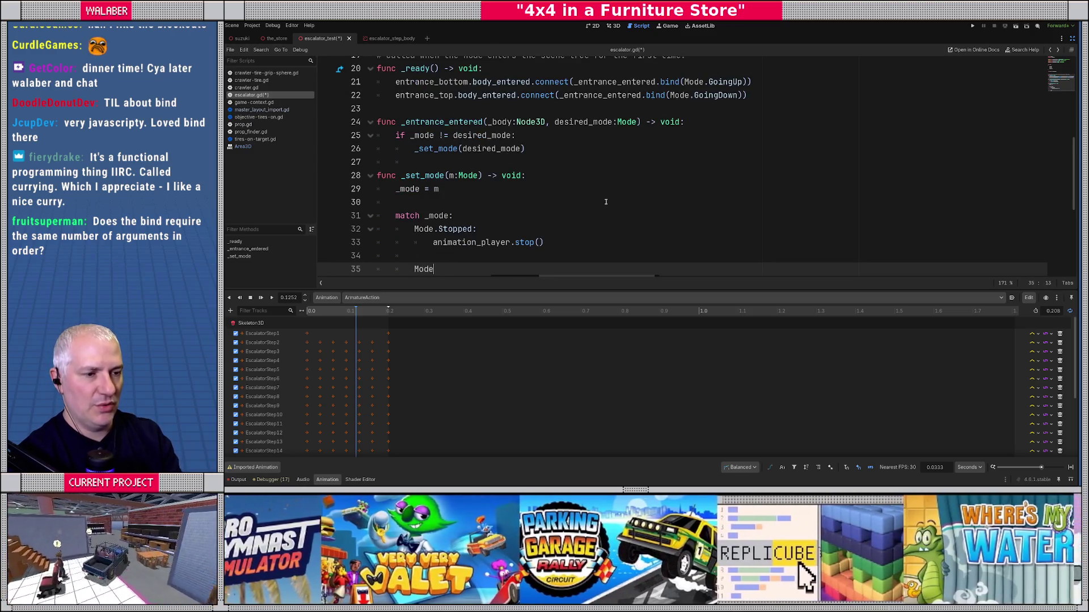
text(.Go)
key(Return)
text(:)
key(Return)
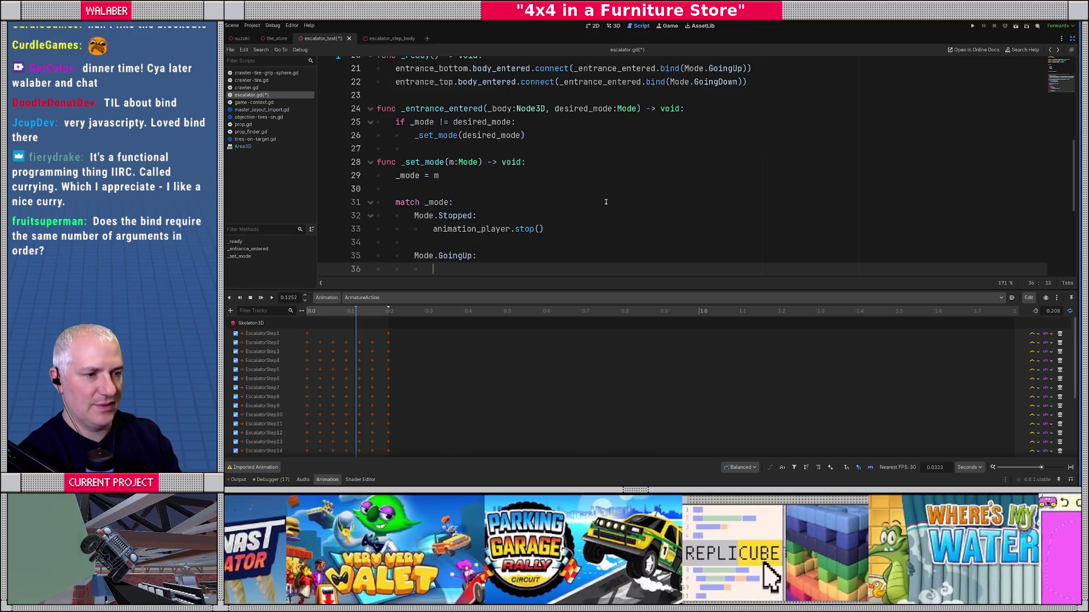
text(anim)
key(Return)
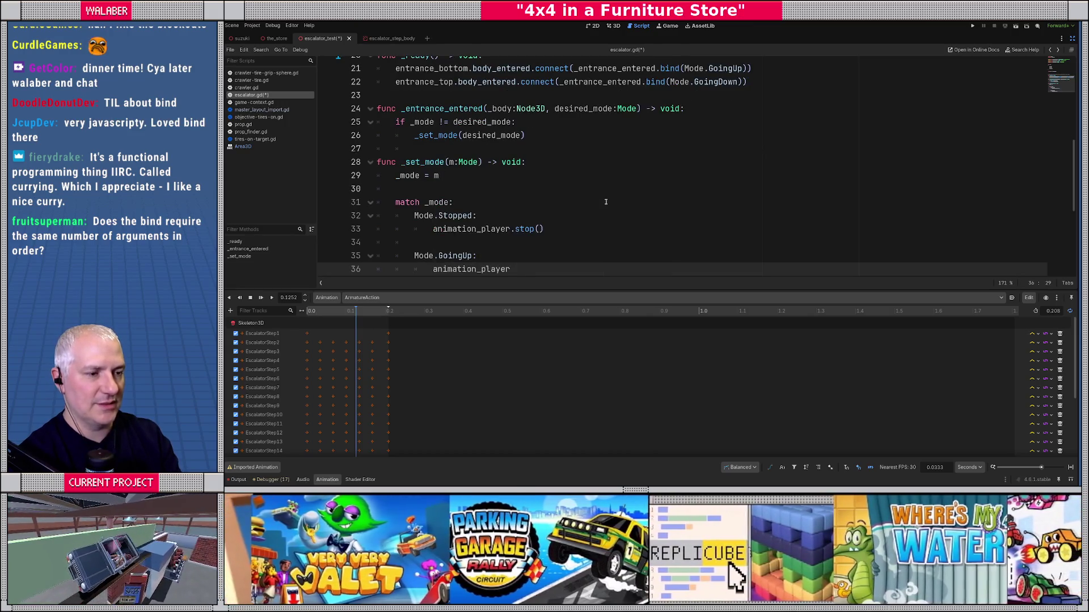
text(.pl)
key(Return)
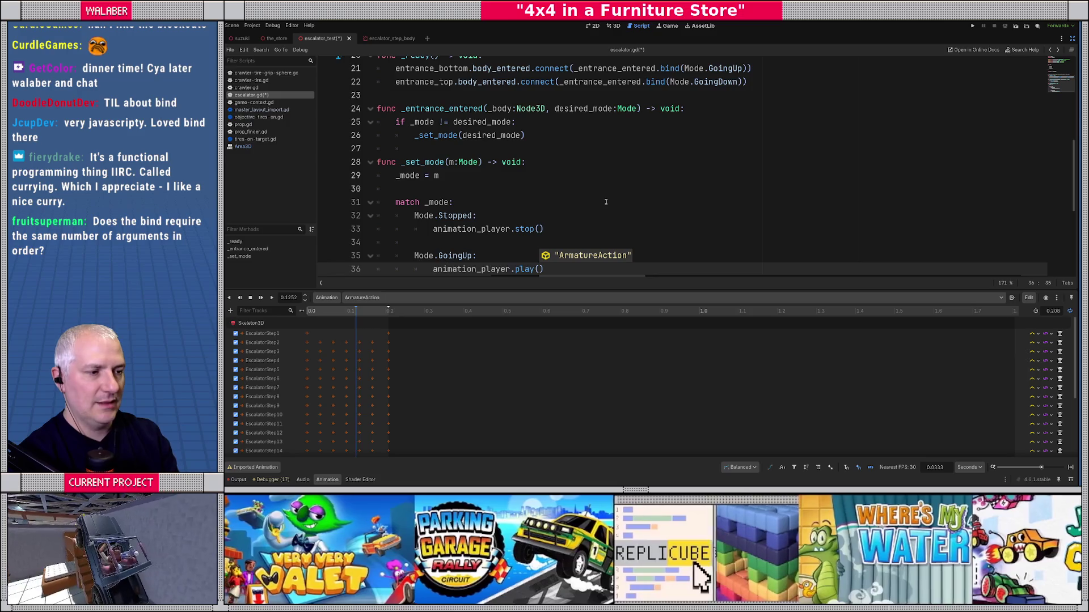
key(Return)
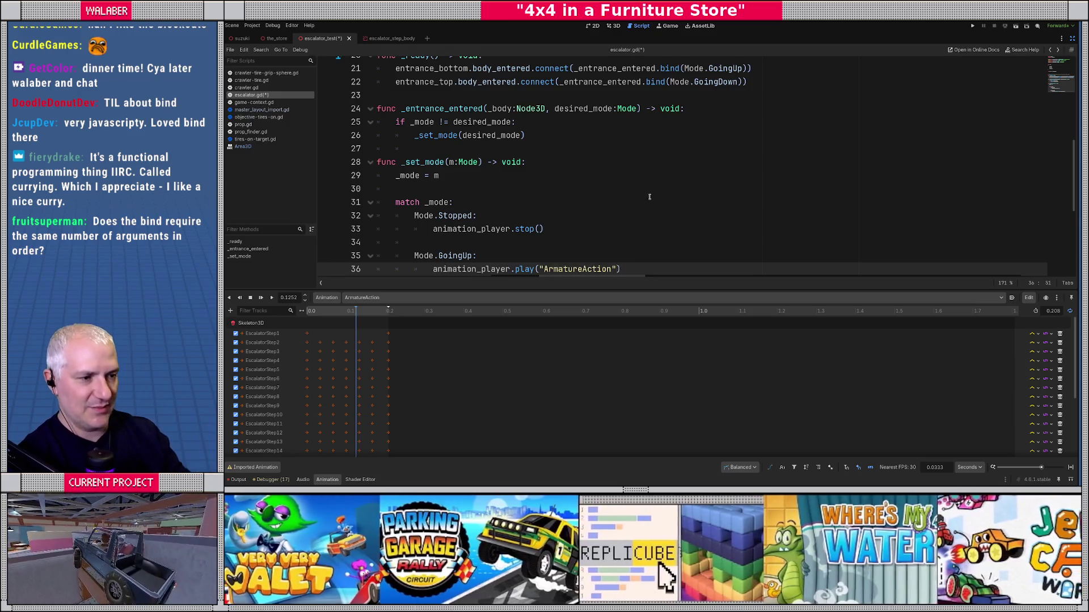
scroll(683, 192, down, 1)
key(End)
key(Return)
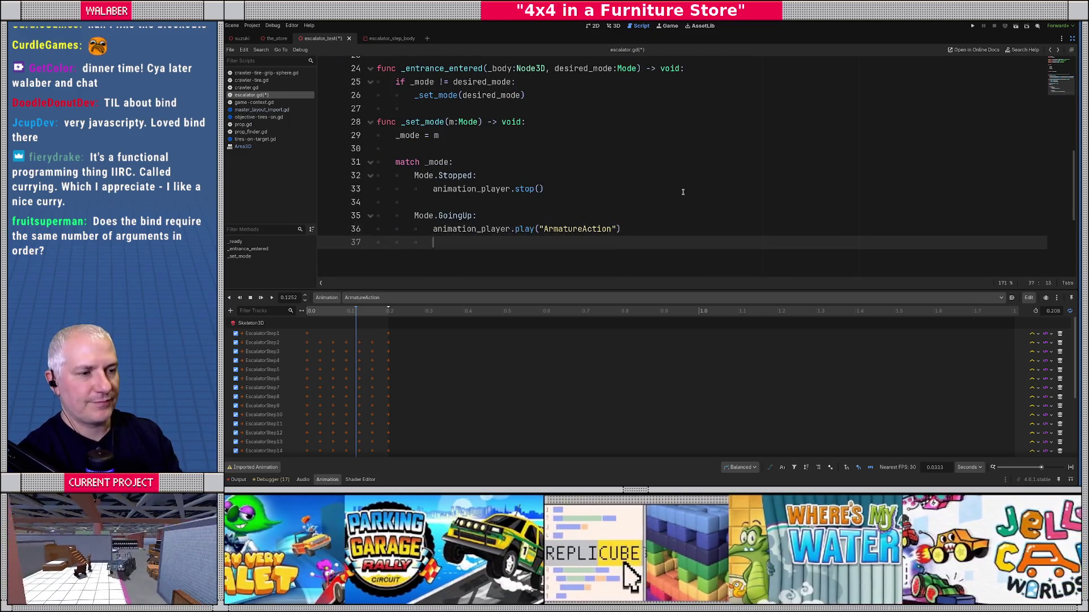
key(Return)
Add a Mode.GoingDown case calling animation_player.play("ArmatureAction", -1, -1) to reverse-play.
text(Mode.goin)
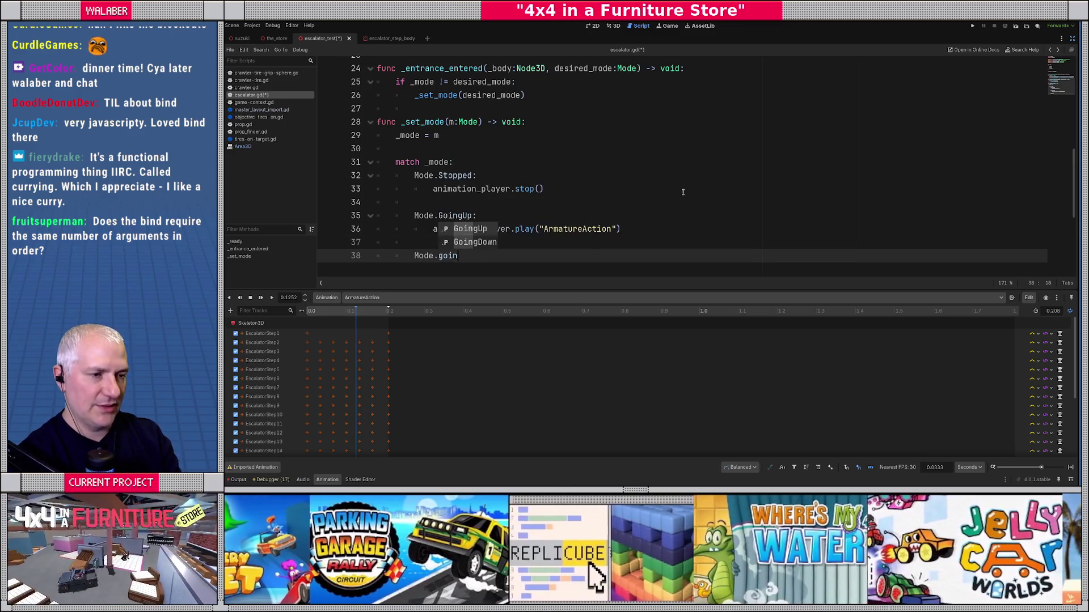
key(Down)
key(Return)
text(:)
key(Return)
text(anim)
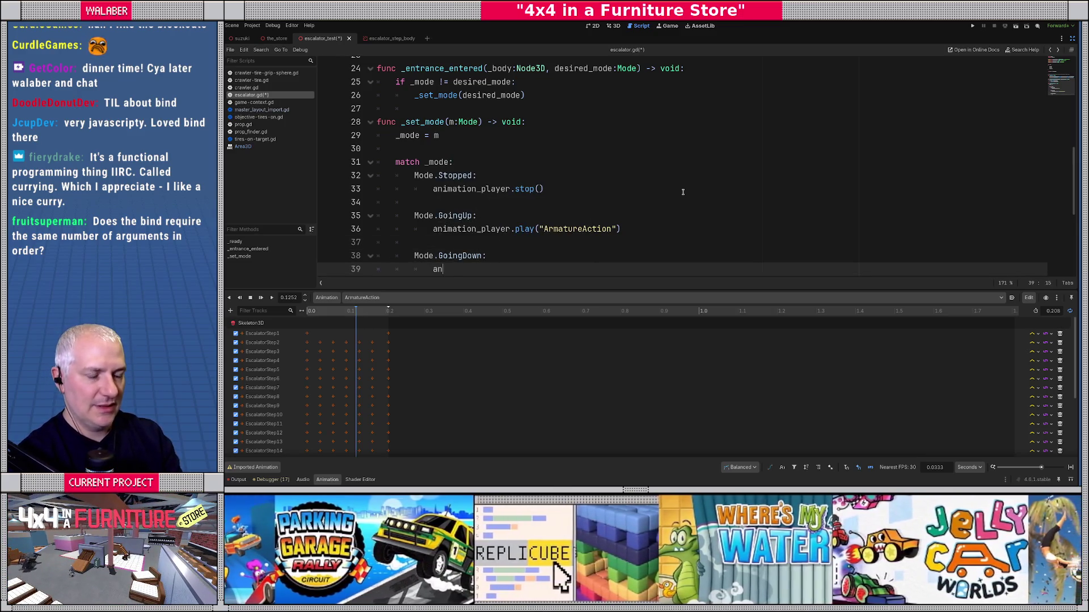
key(Return)
text(.pl)
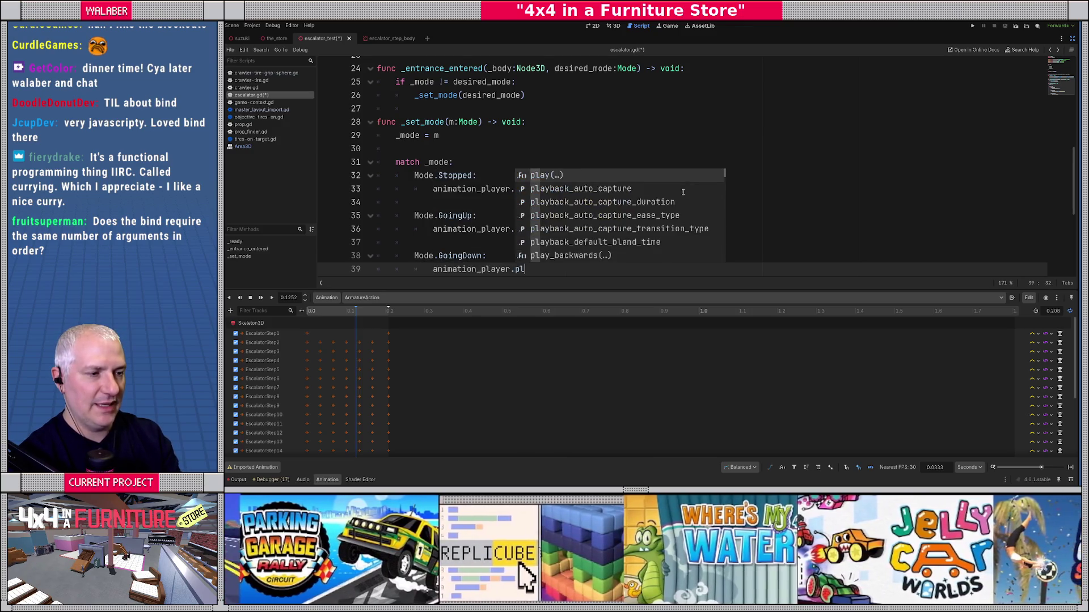
key(Return)
key(Return)
text(,)
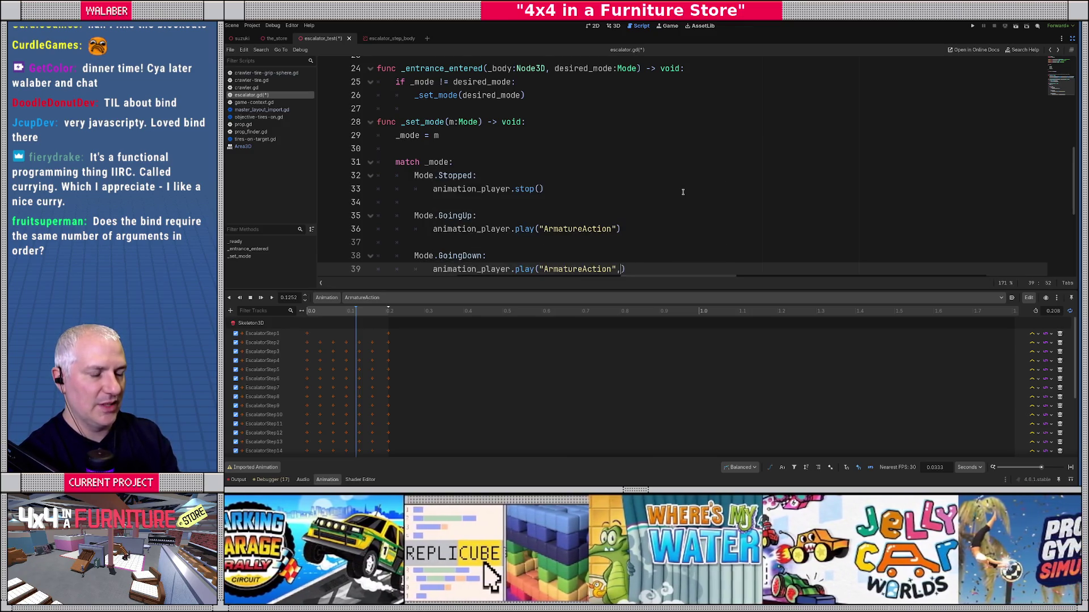
scroll(646, 213, down, 4)
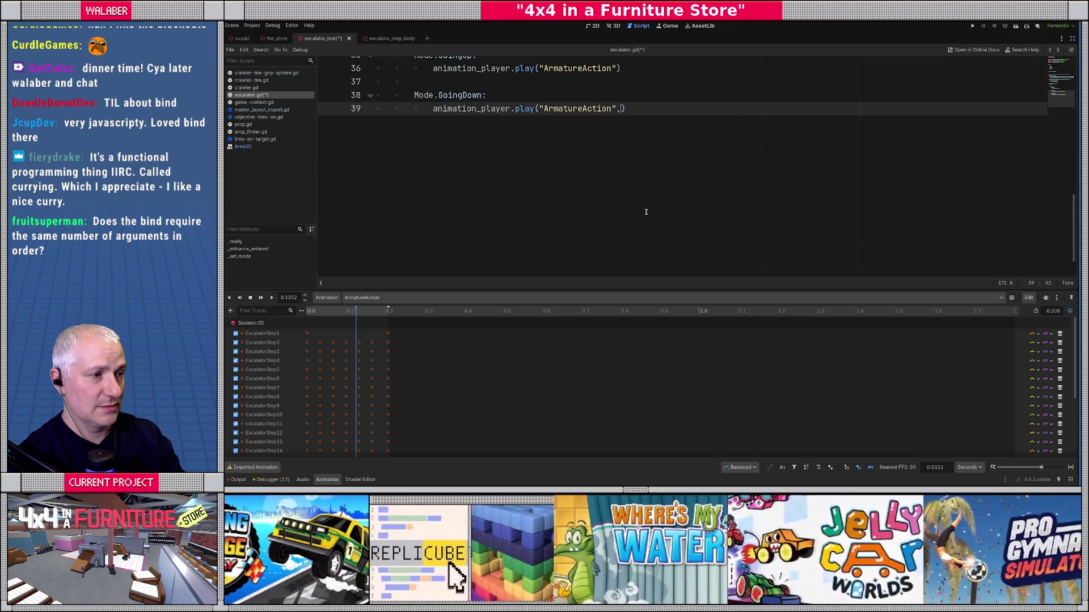
key(ctrl+space)
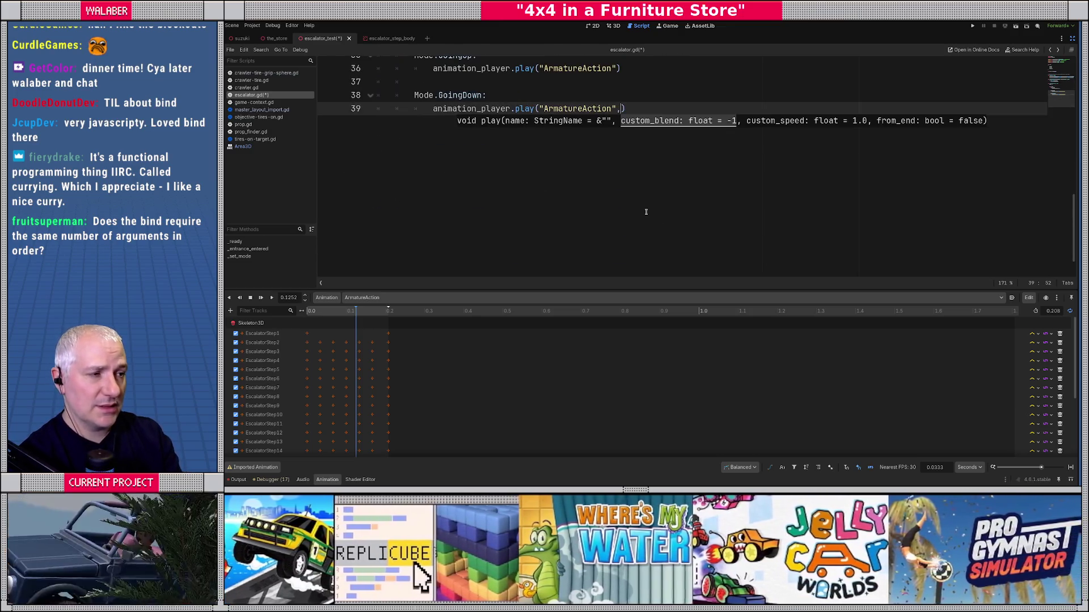
text(-1)
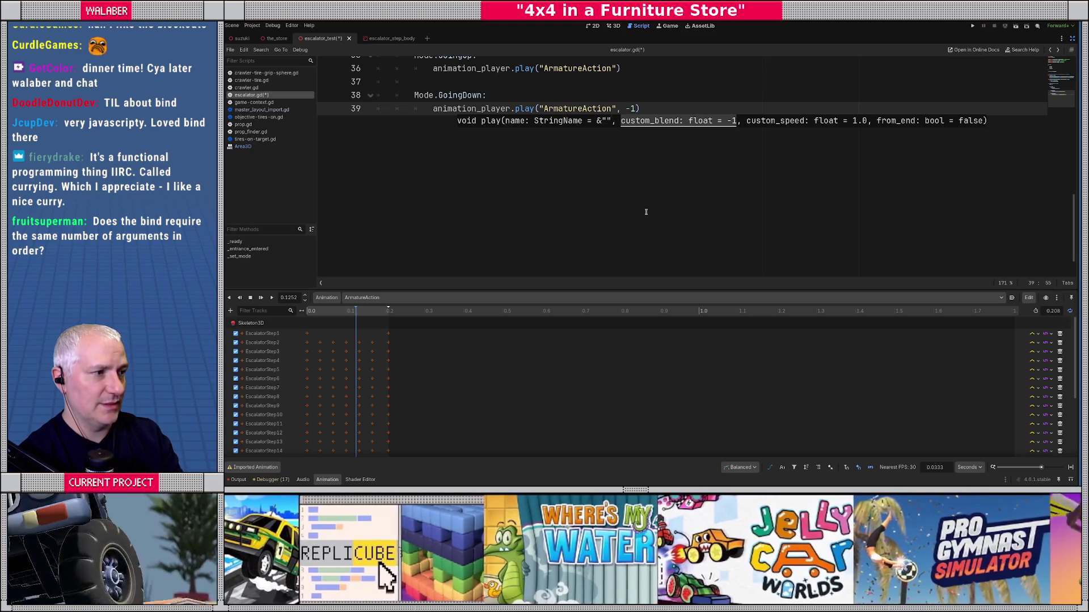
text(, -1)
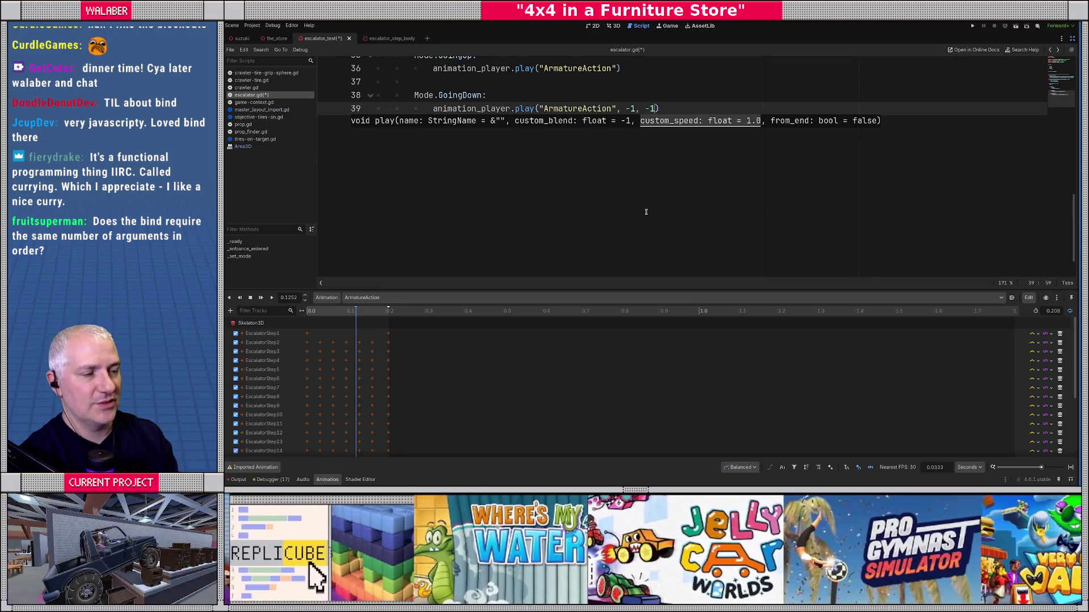
text())
scroll(569, 151, up, 2)
click(507, 122)
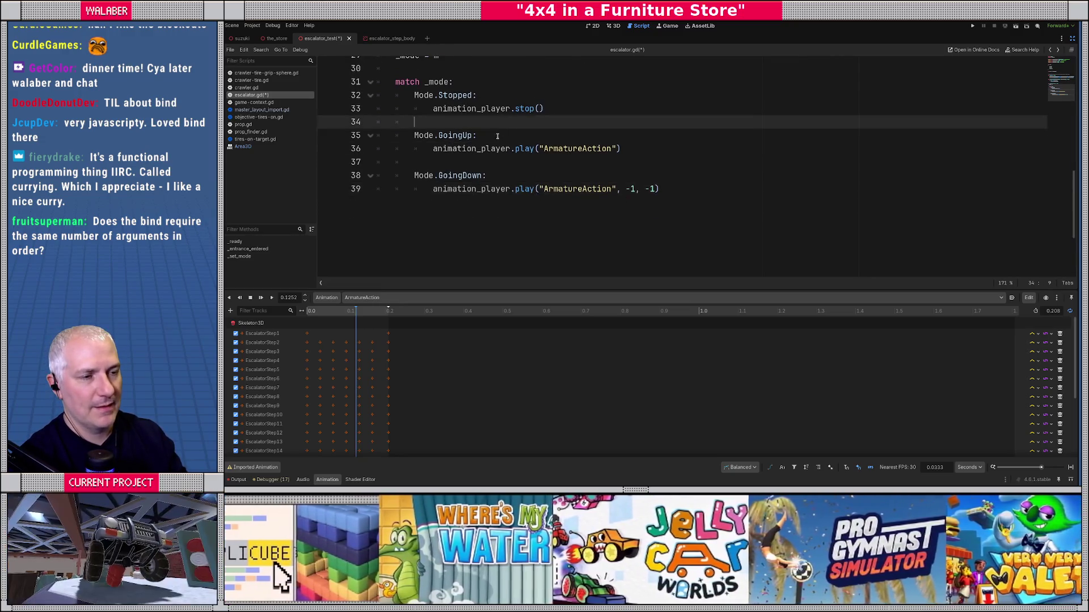
Declare var _has_car := false on a new line below the _mode variable.
scroll(488, 134, up, 3)
click(557, 136)
scroll(527, 134, up, 3)
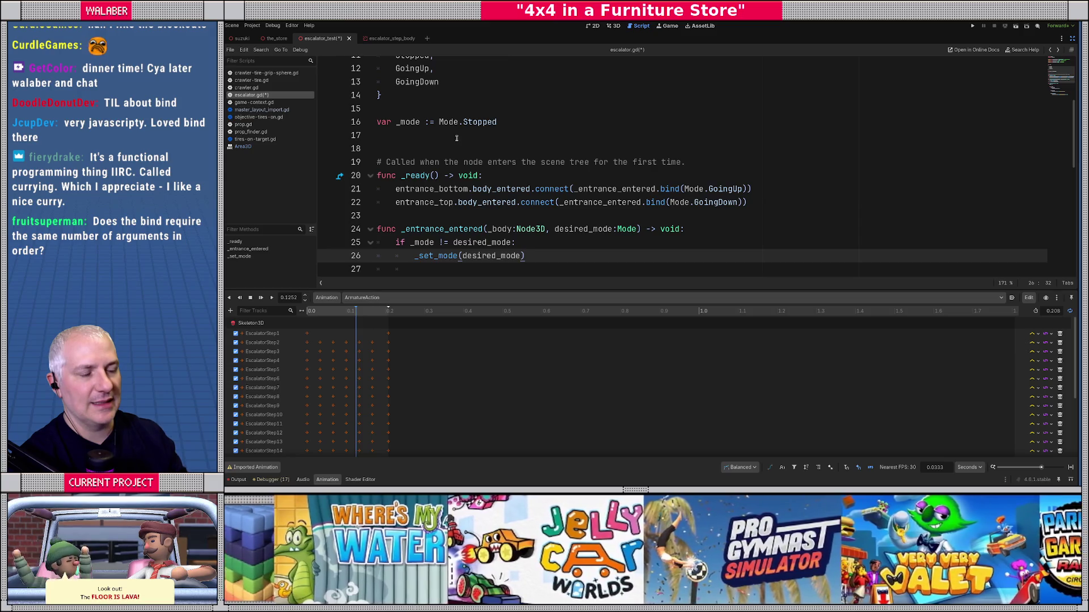
scroll(457, 138, down, 3)
mouse_move(395, 203)
mouse_down()
mouse_move(513, 203)
mouse_move(537, 214)
mouse_up()
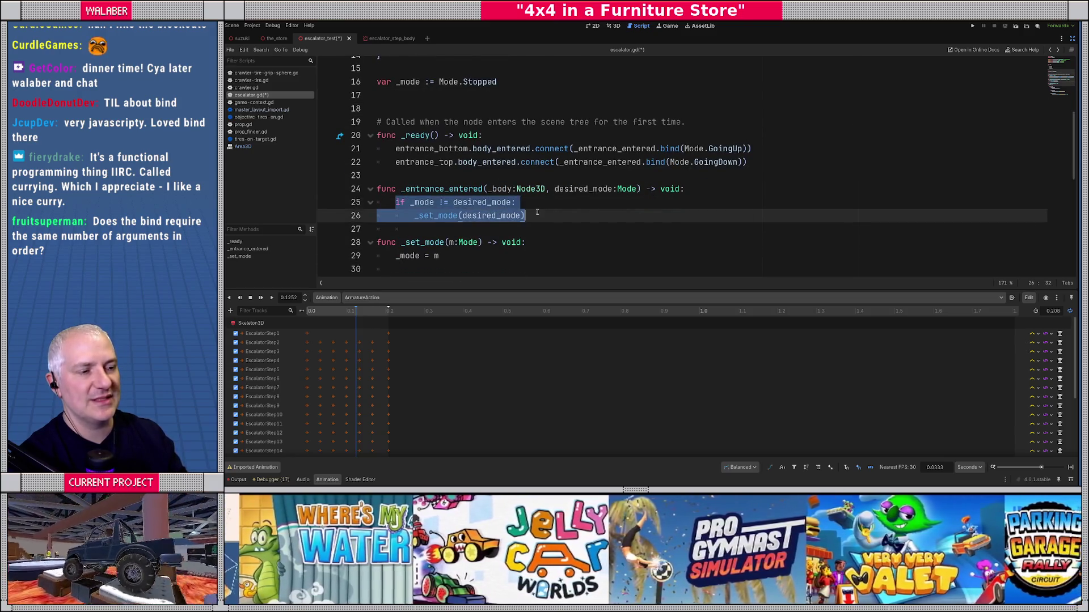
click(415, 96)
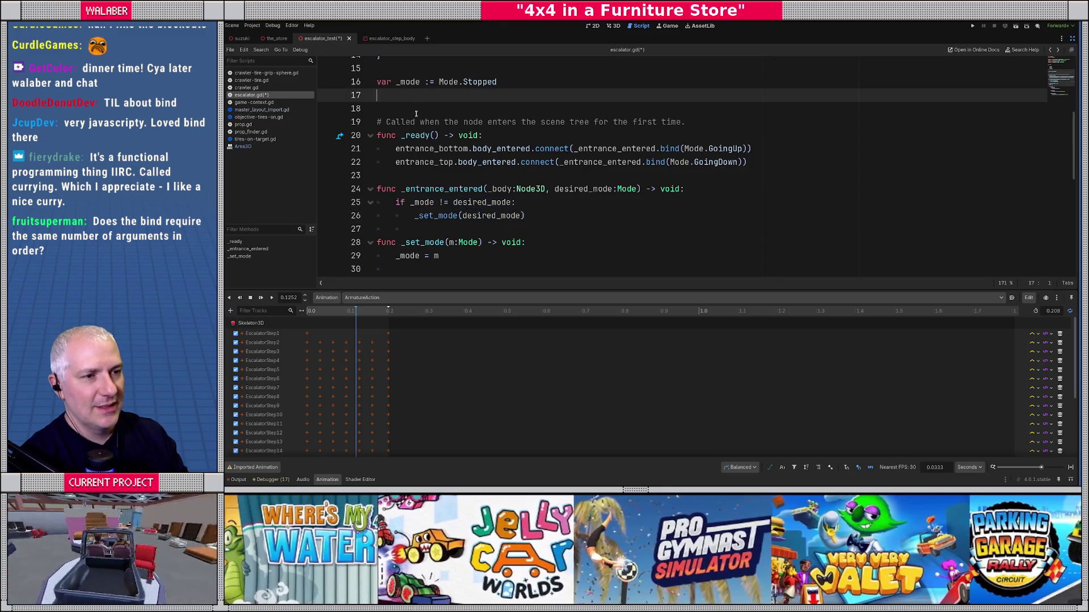
key(Return)
text(var _has)
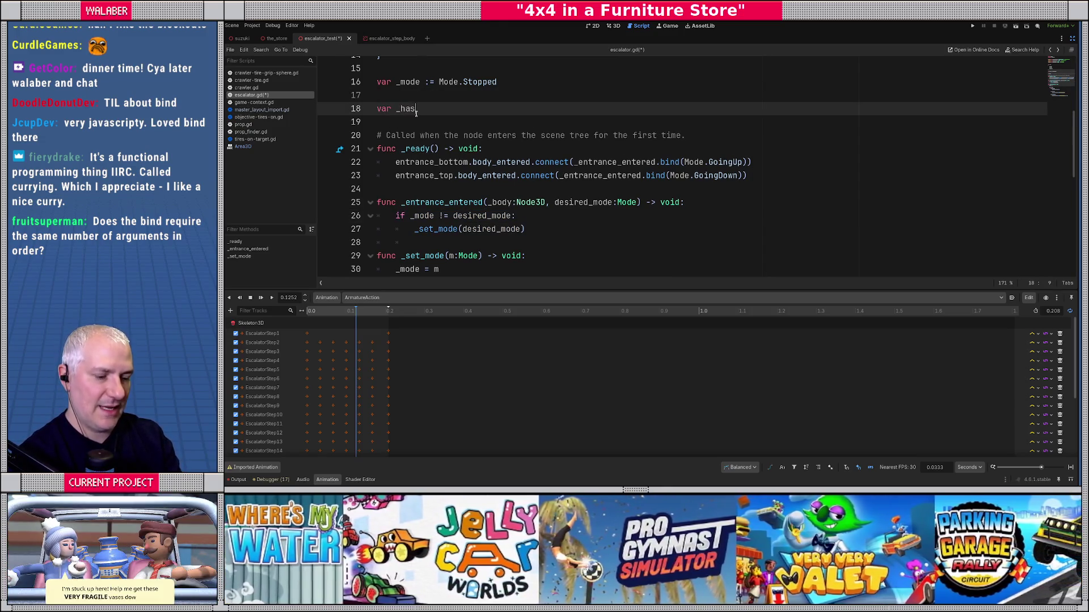
text(_car :)
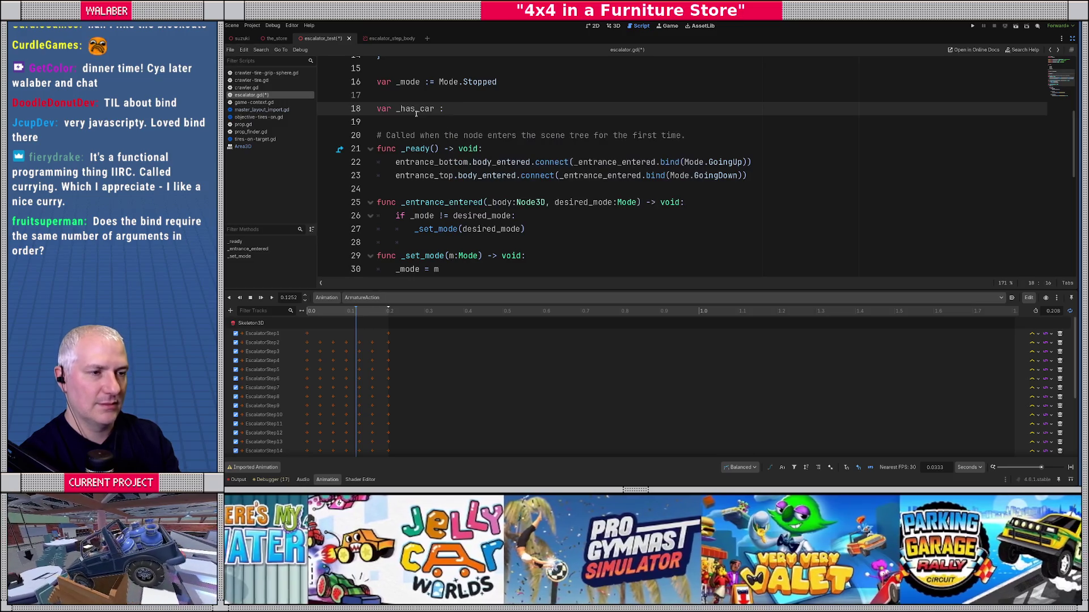
text(= false)
key(Return)
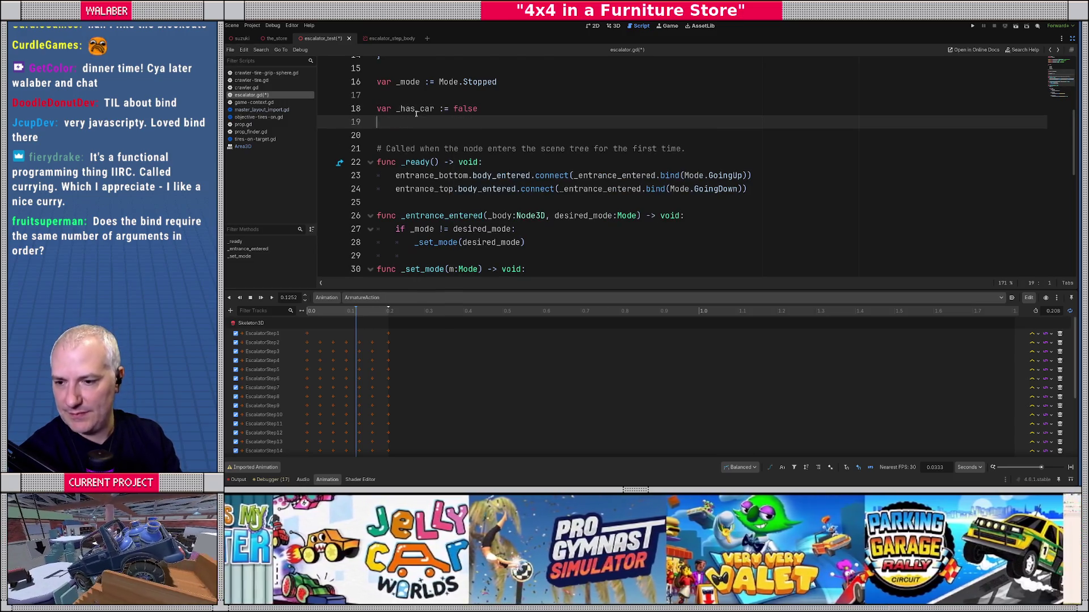
Inspect the bind and _entrance_entered tooltips on line 23, ending after Mode.GoingUp.
scroll(417, 114, up, 1)
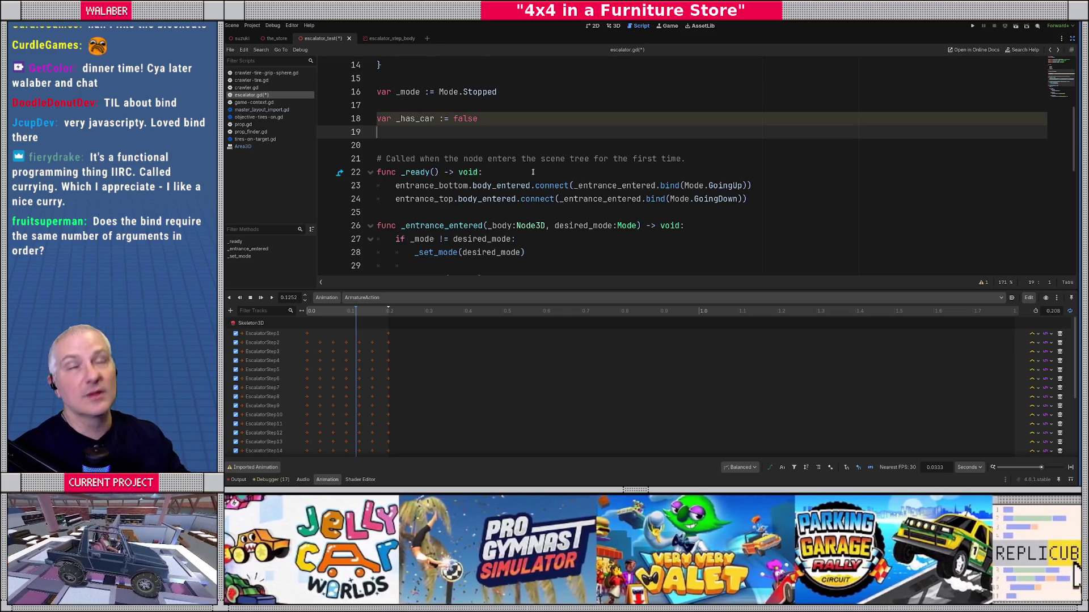
click(584, 200)
scroll(553, 207, down, 1)
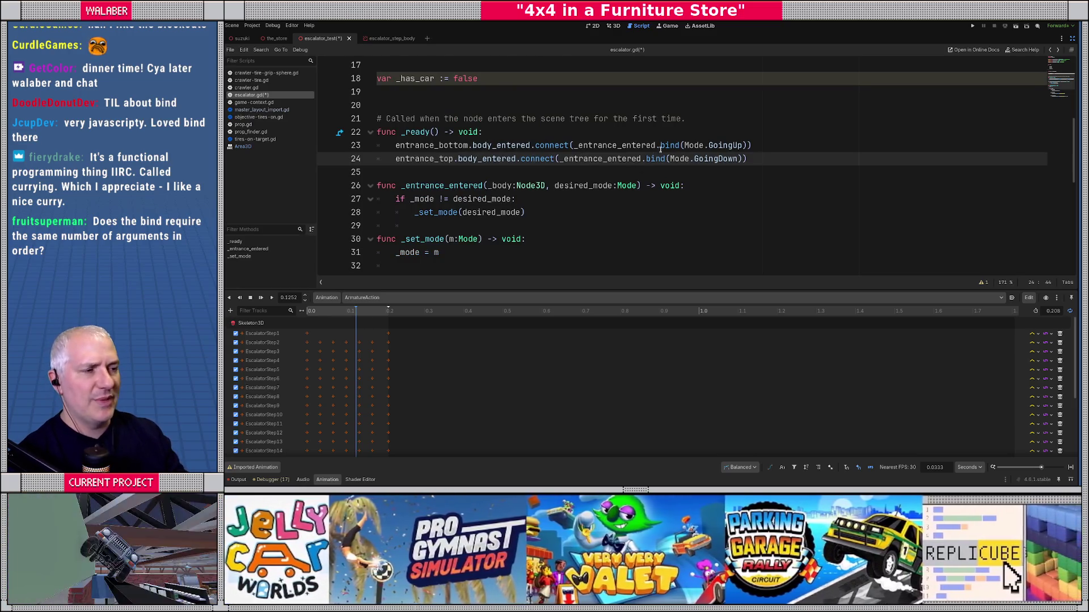
double_click(661, 147)
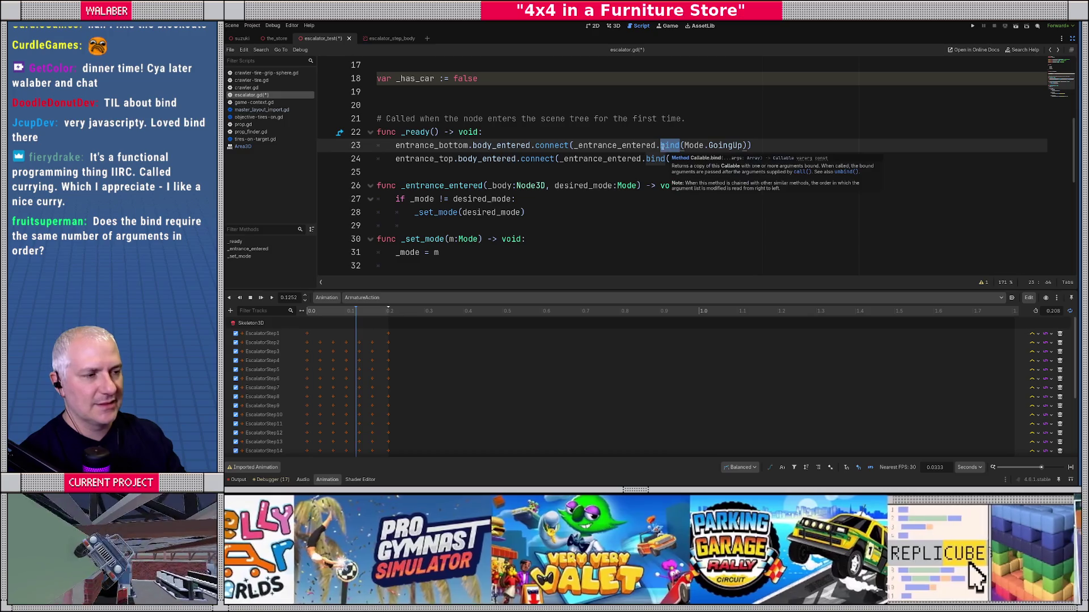
double_click(607, 146)
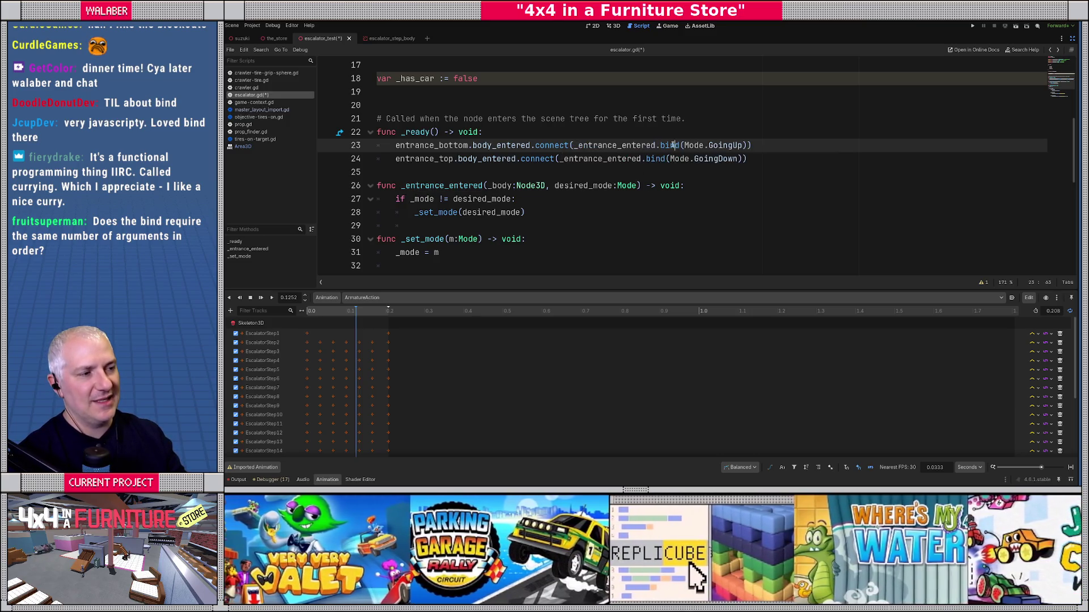
drag(684, 146, 744, 145)
key(Right)
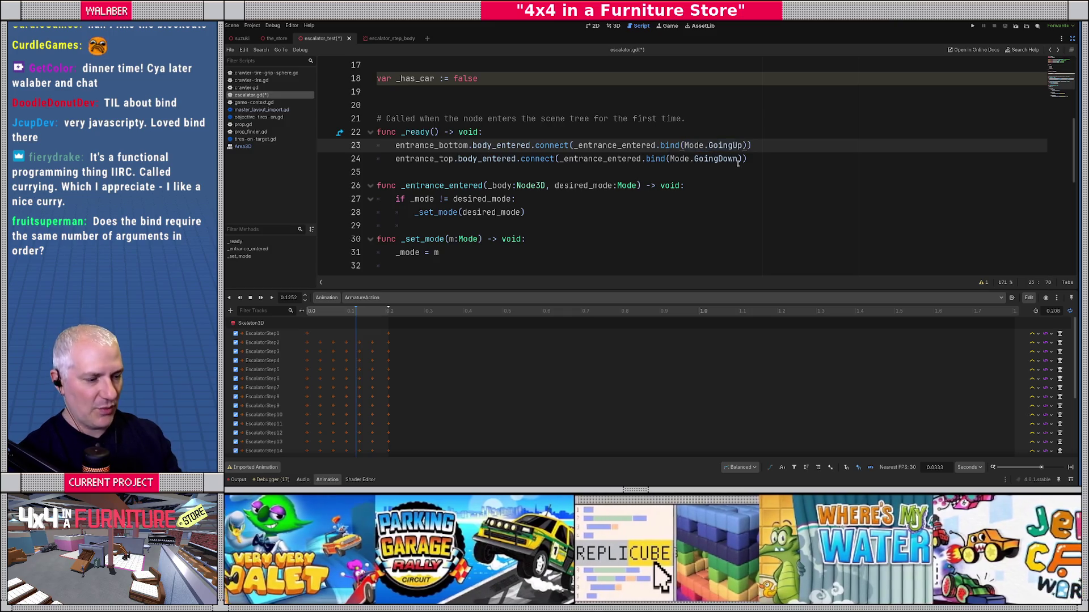
Try binding extra arguments ', 3, false' and adding 'val:int, b:bool' parameters to _entrance_entered.
text(, 3, false)
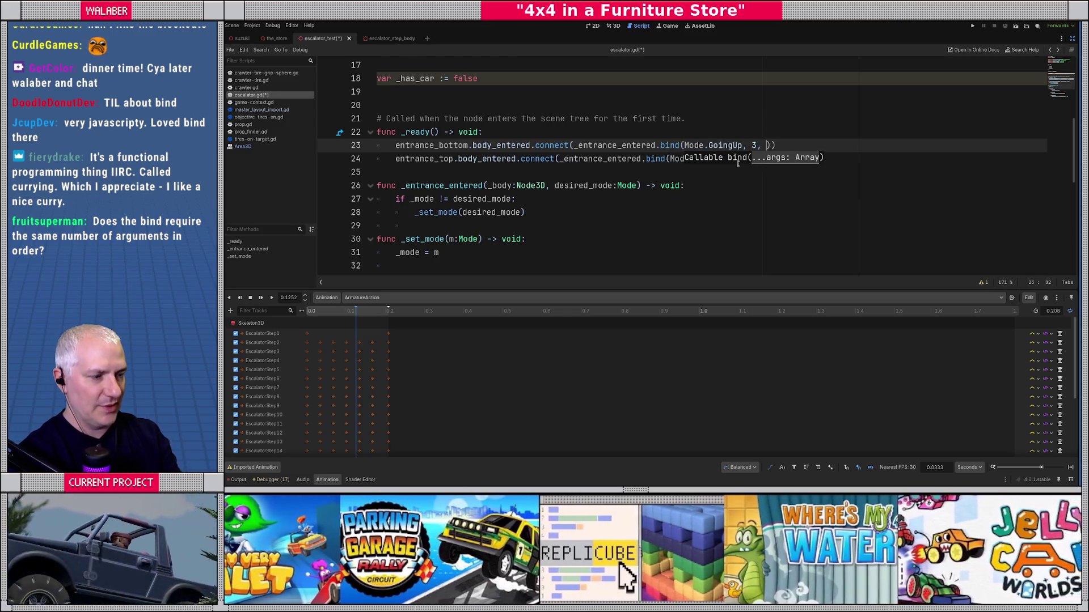
key(Escape)
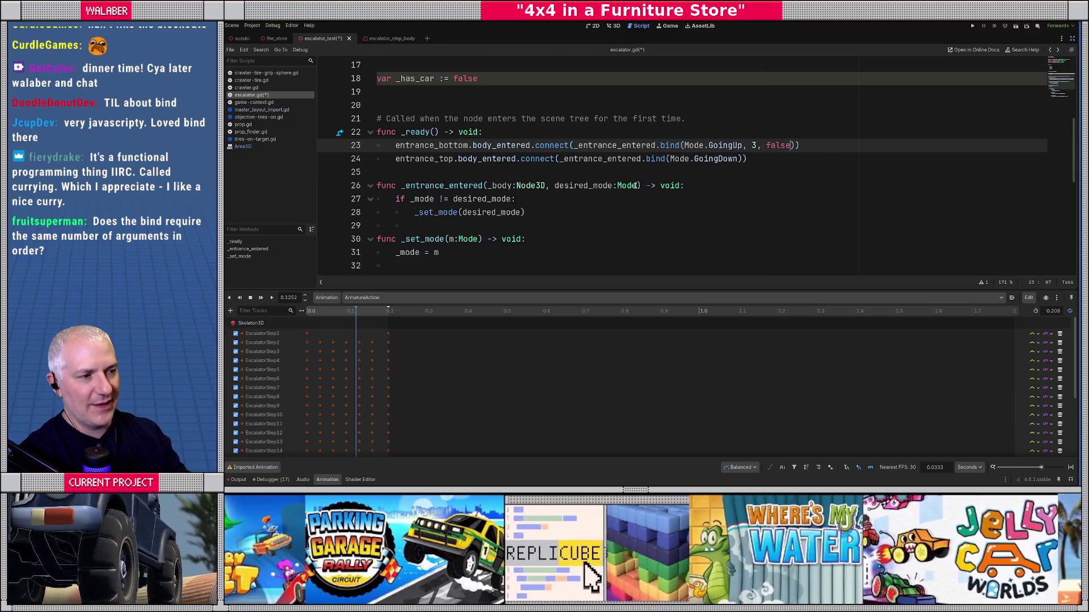
click(636, 186)
text(,)
text( val:int, b)
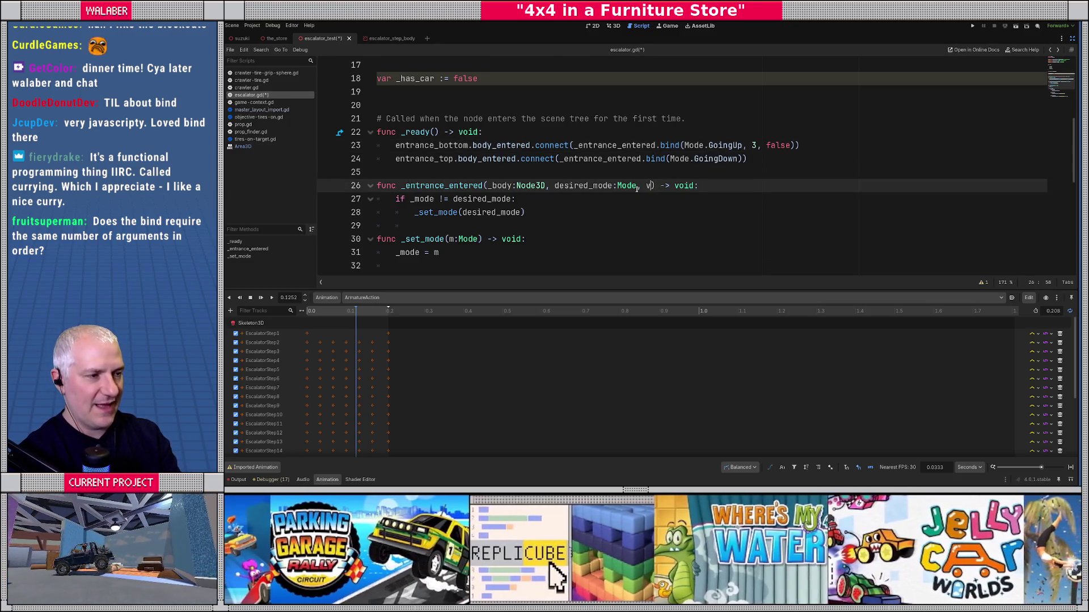
text(:bool)
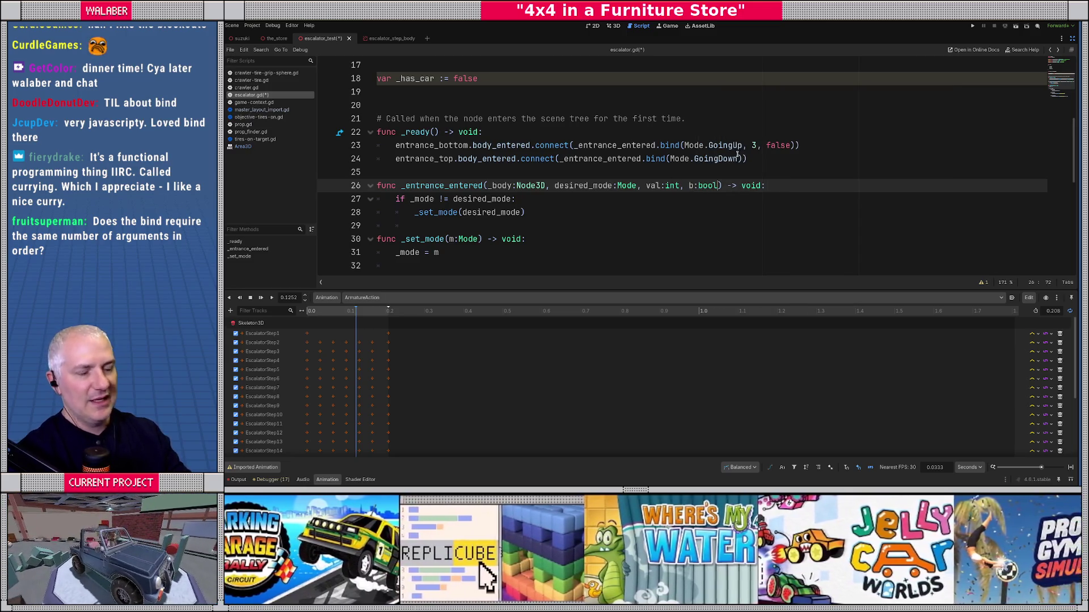
mouse_move(737, 156)
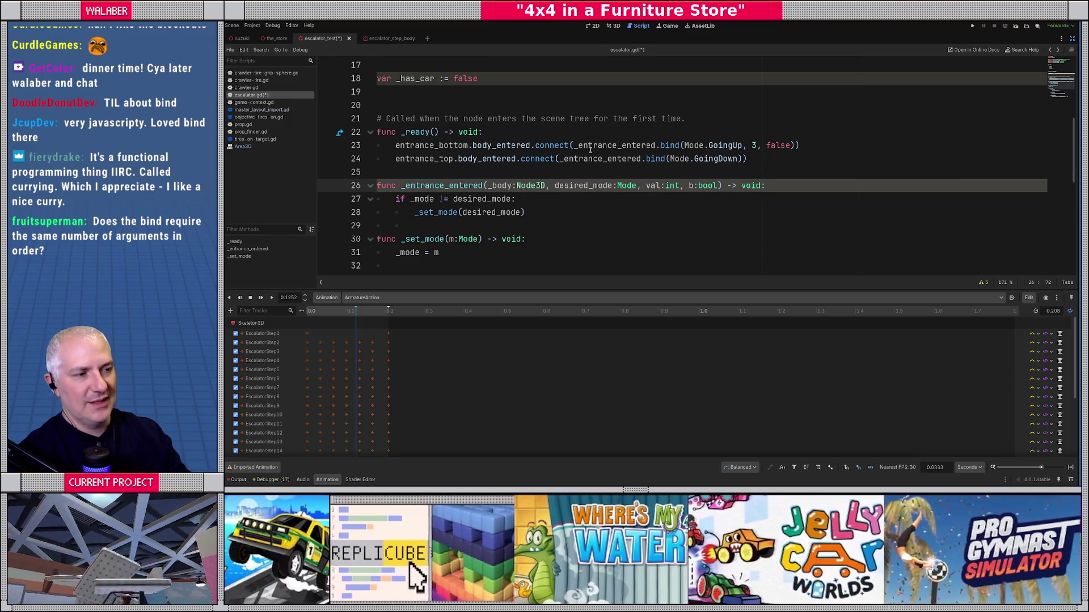
Delete the val:int, b:bool parameters, leaving _entrance_entered with _body and desired_mode.
double_click(593, 145)
double_click(482, 146)
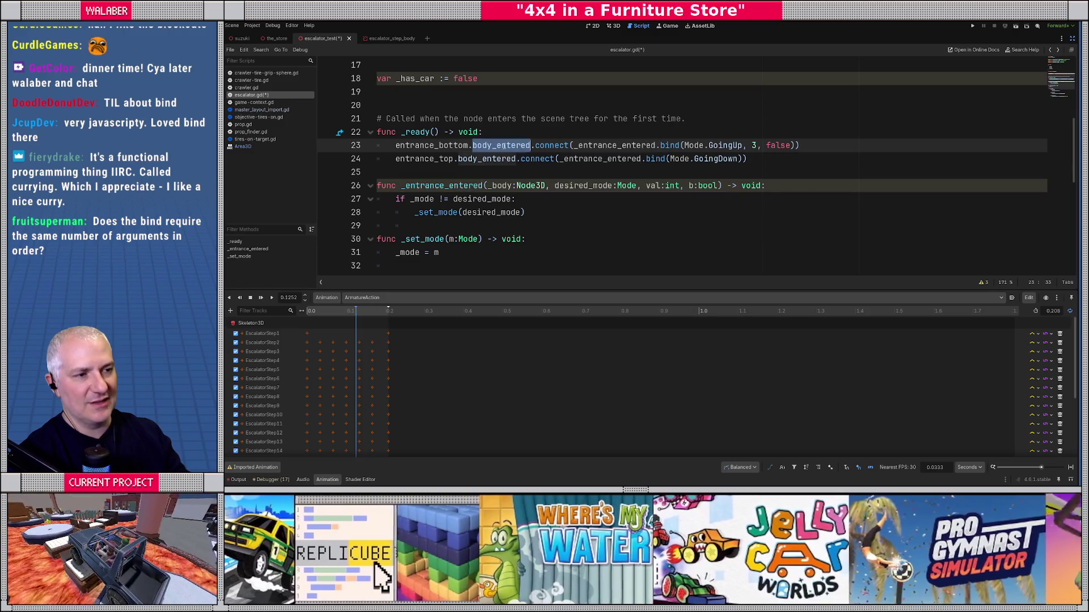
drag(533, 185, 546, 185)
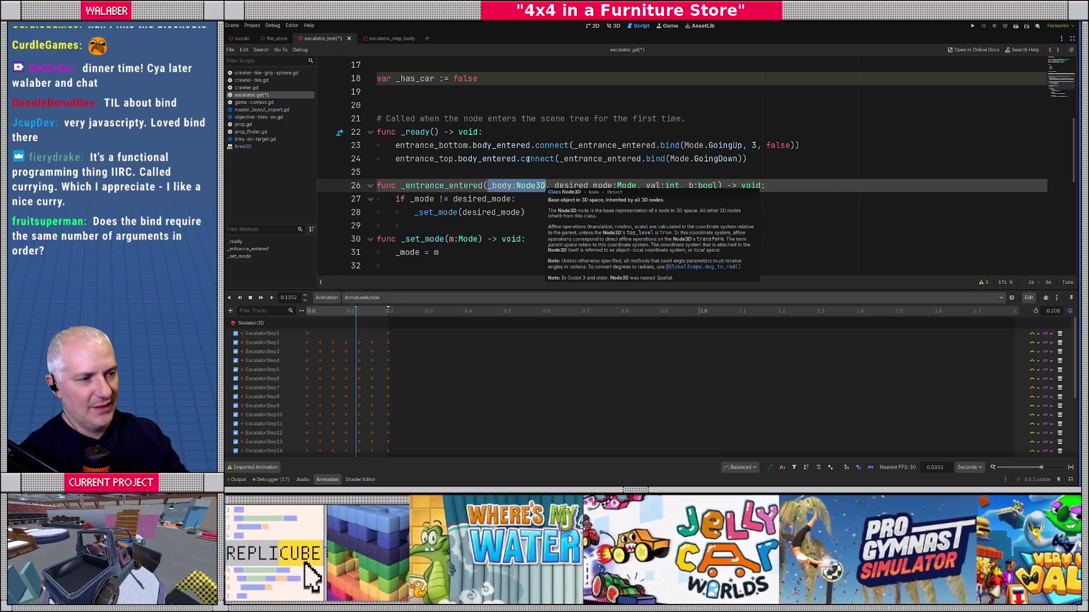
drag(684, 145, 797, 145)
click(700, 185)
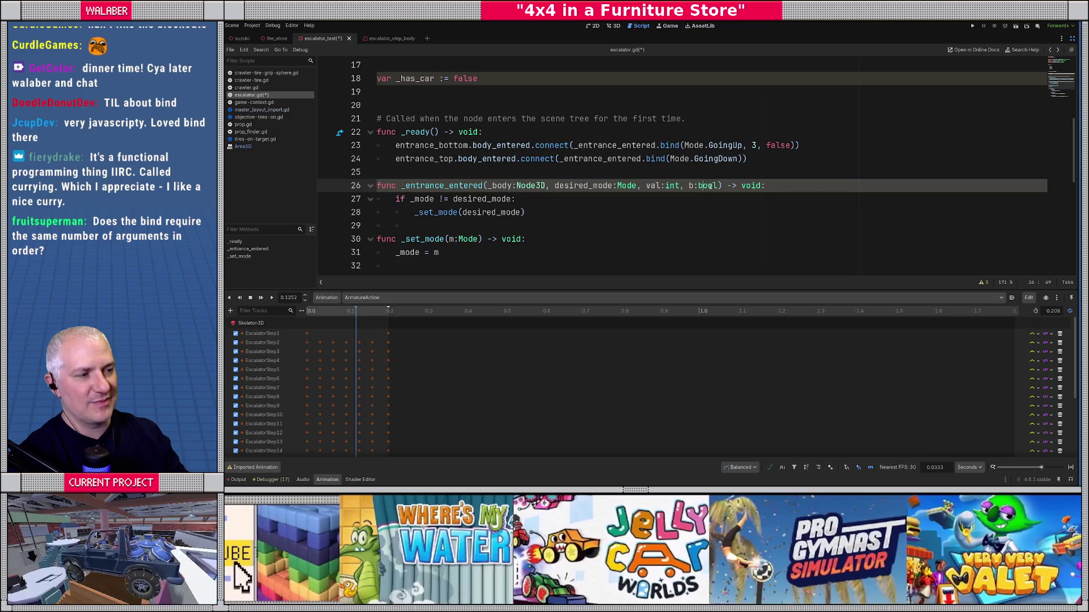
drag(719, 185, 645, 187)
key(BackSpace)
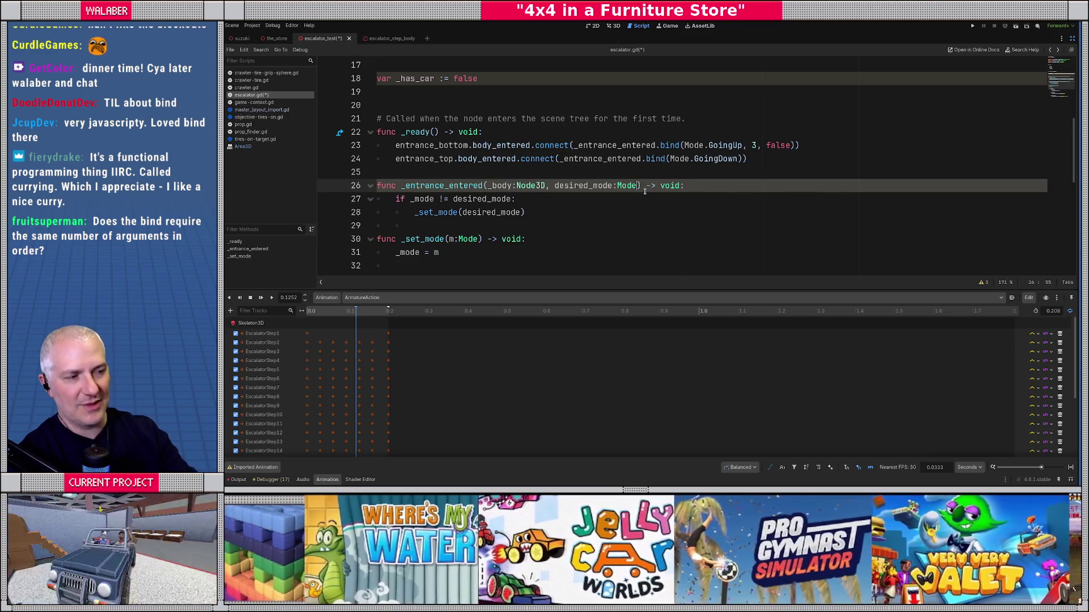
key(BackSpace)
key(BackSpace)
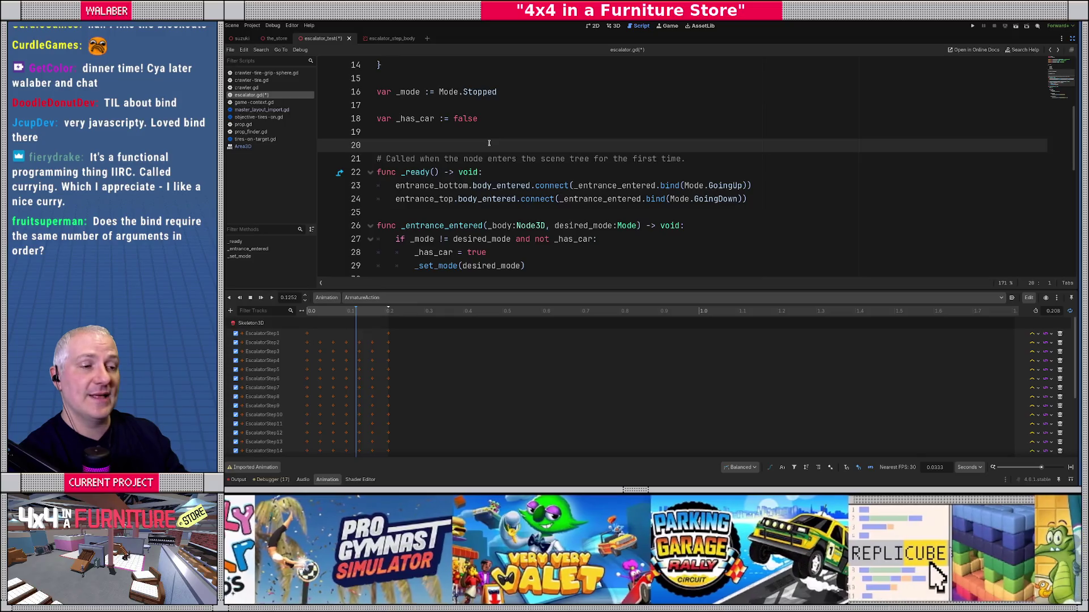
Add on_escalator.body_exited.connect(_left_escalator) on a new line after line 24 in _ready.
scroll(489, 143, up, 3)
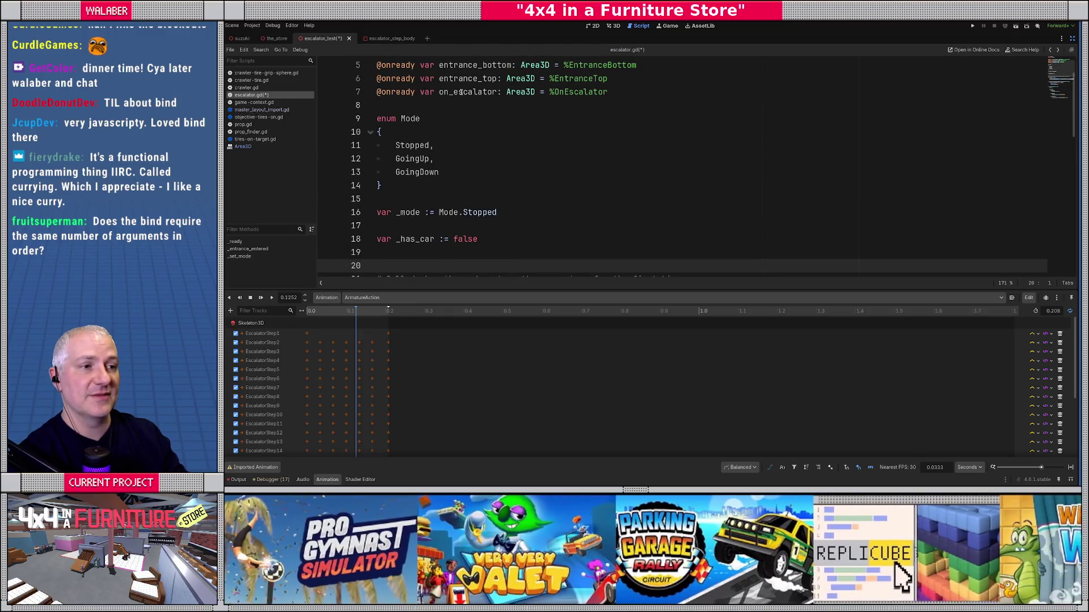
double_click(461, 92)
scroll(461, 125, down, 4)
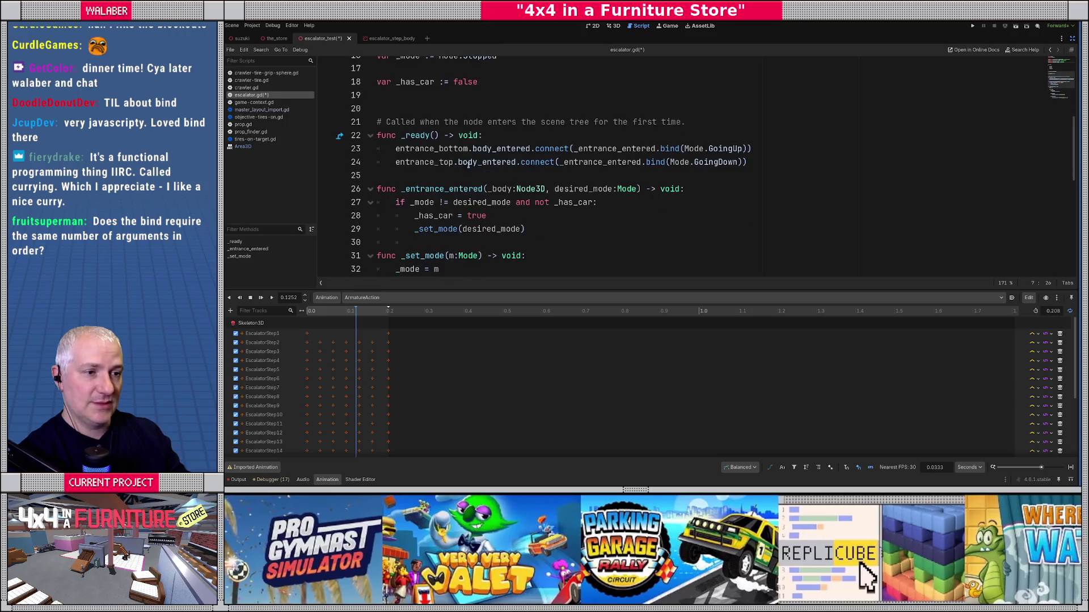
click(794, 164)
key(Return)
scroll(794, 164, up, 5)
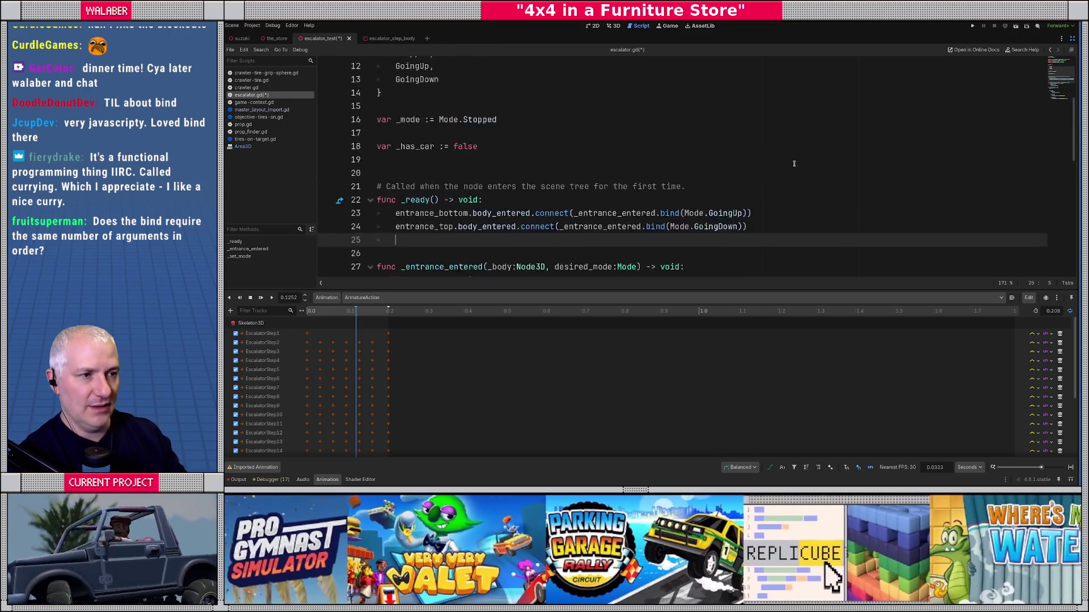
text(on_e)
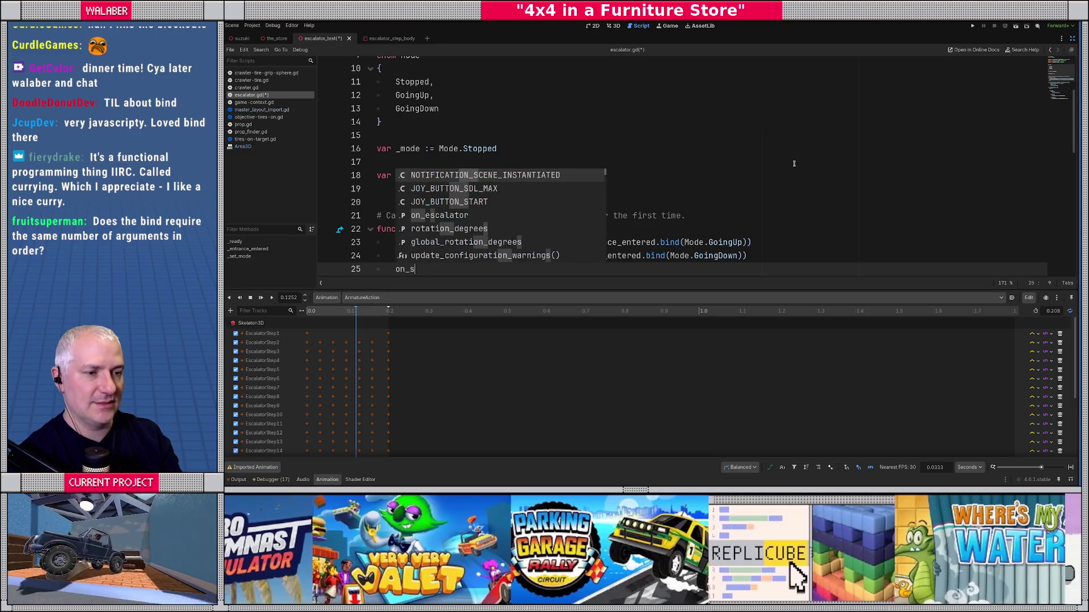
key(Return)
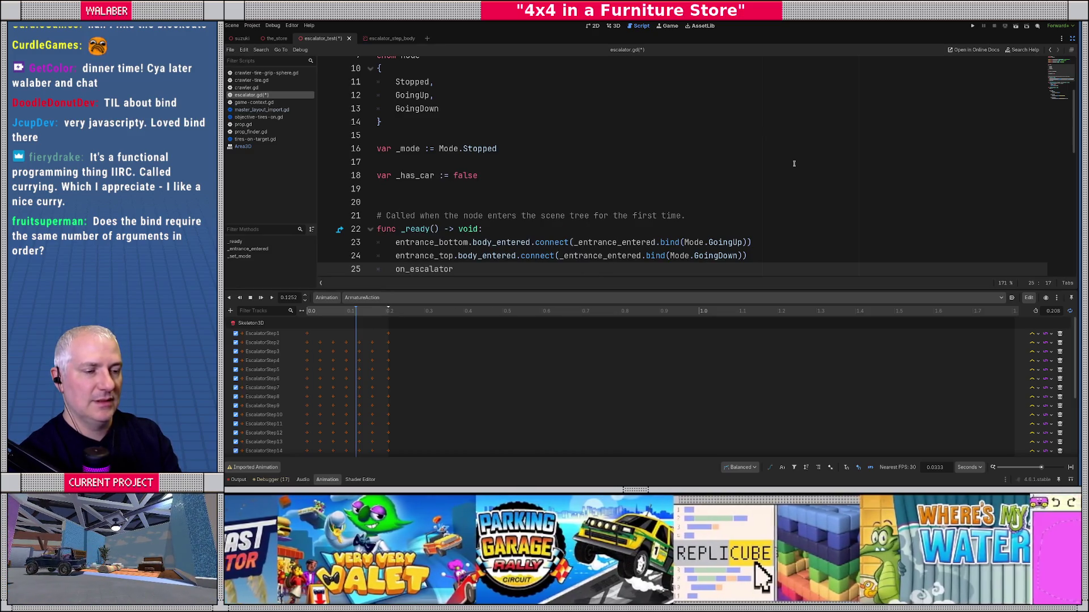
scroll(794, 163, up, 1)
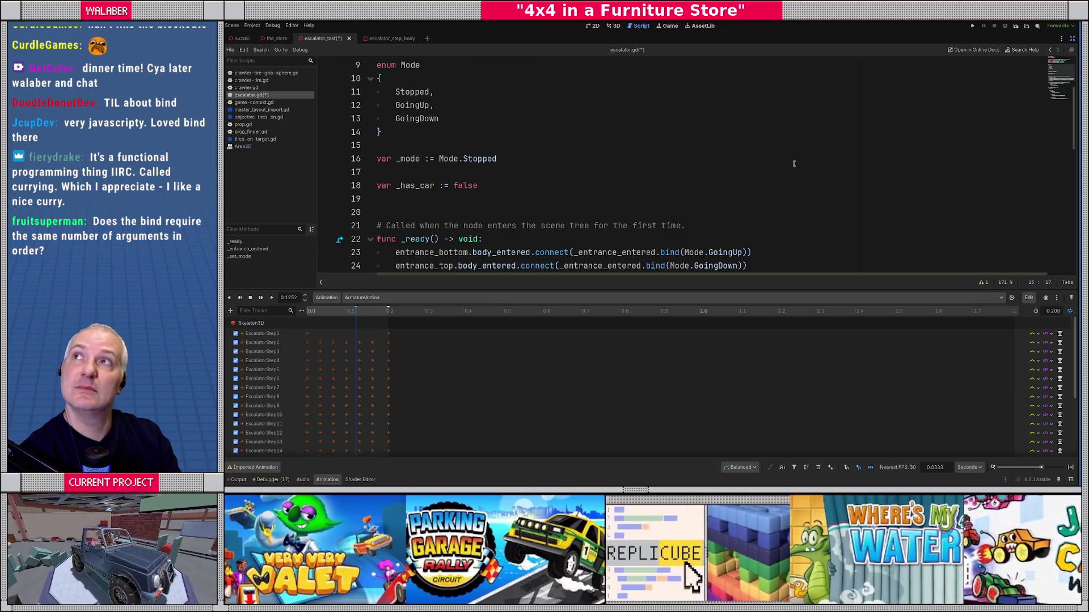
text(.body_e)
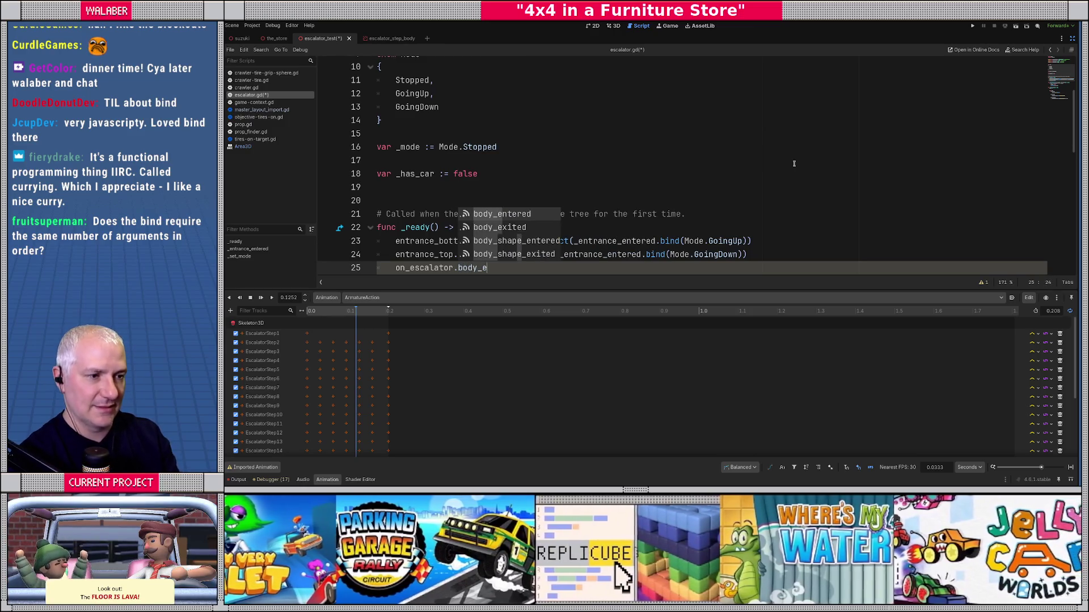
text(xited.connect(_)
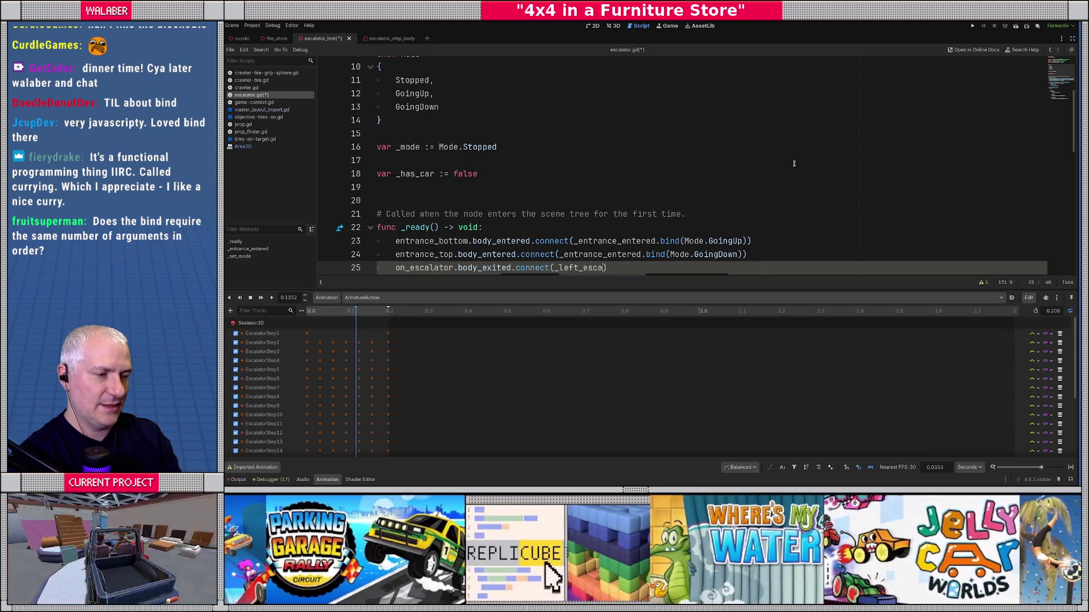
text(left_esca)
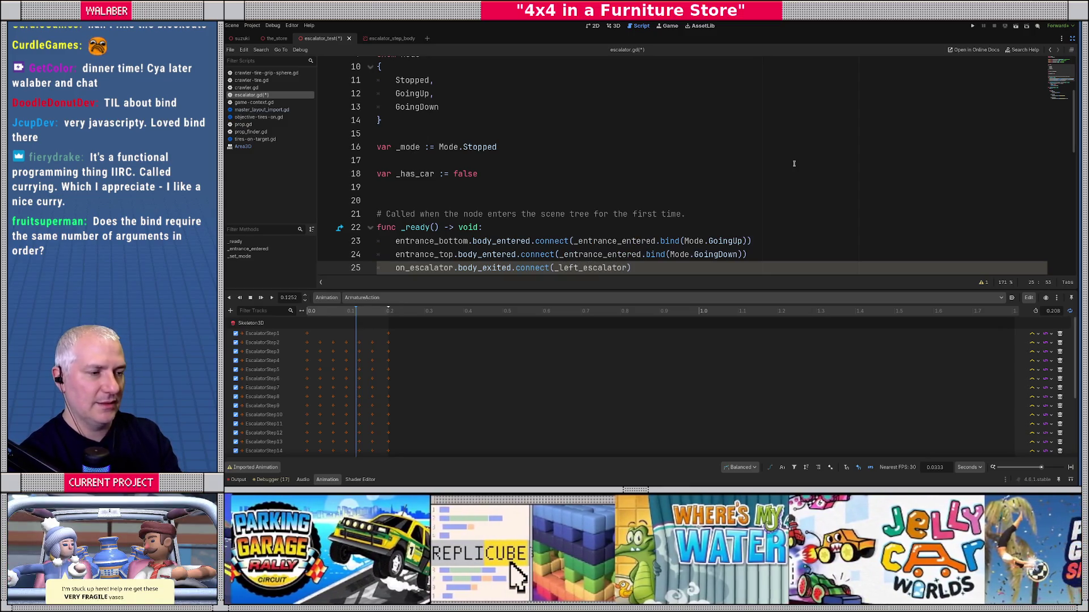
key(Return)
scroll(783, 163, down, 1)
click(626, 215)
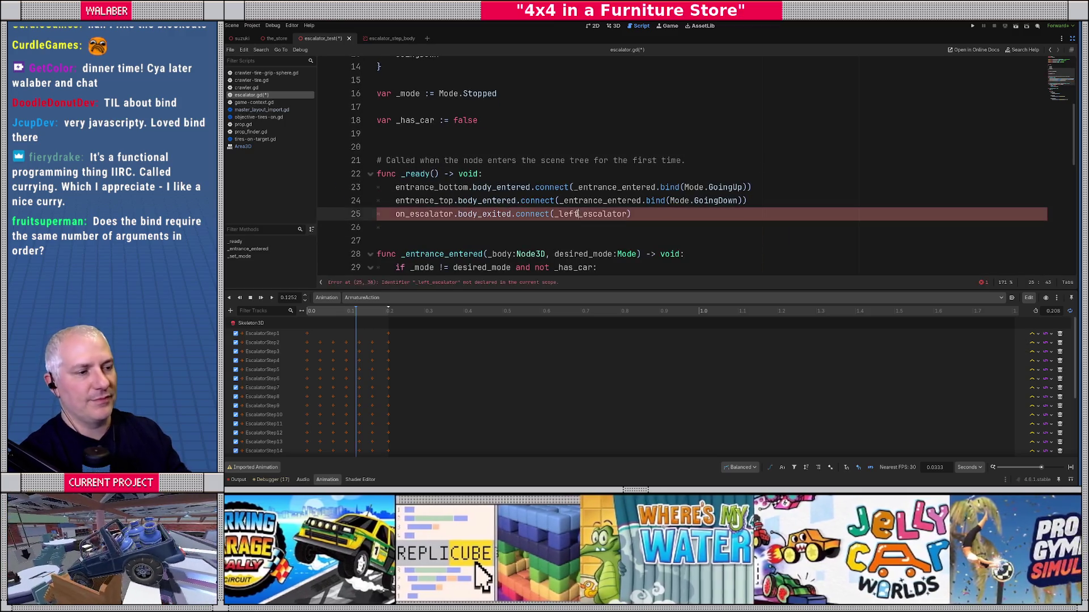
Add func _left_escalator(body:Node3D) -> void: whose body sets _has_car = false.
scroll(492, 220, down, 2)
scroll(492, 219, down, 2)
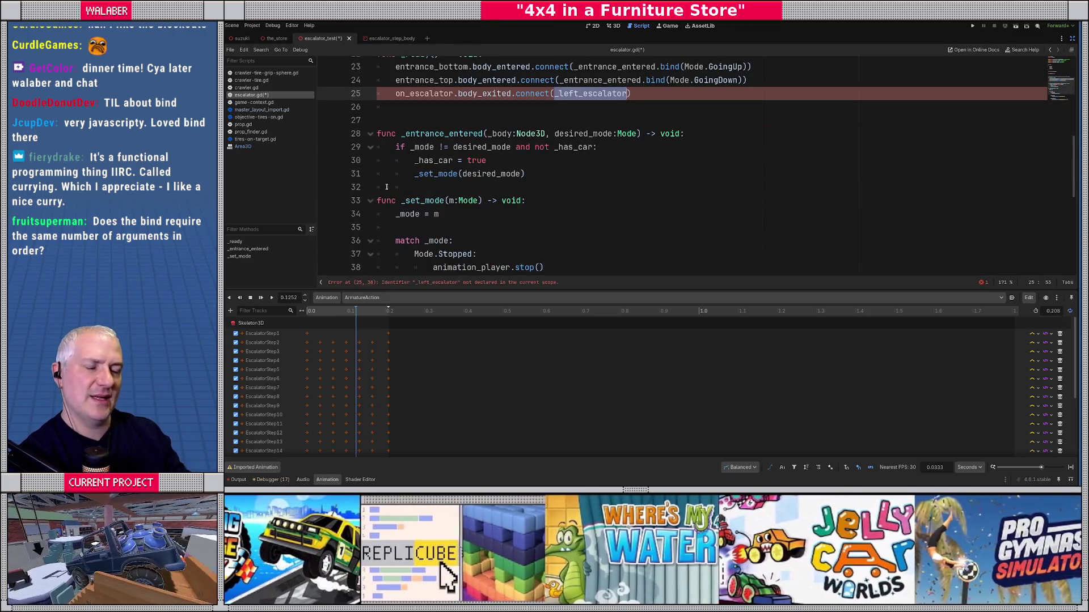
click(387, 187)
key(Return)
key(Return)
text(func _left_escalator(body:Node)
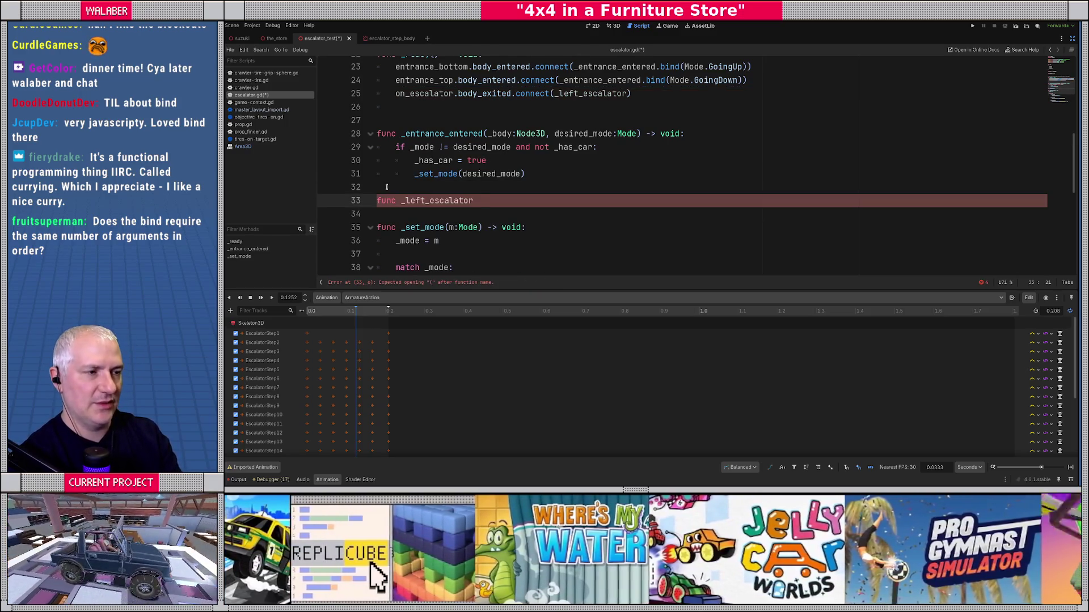
text(3D) -> )
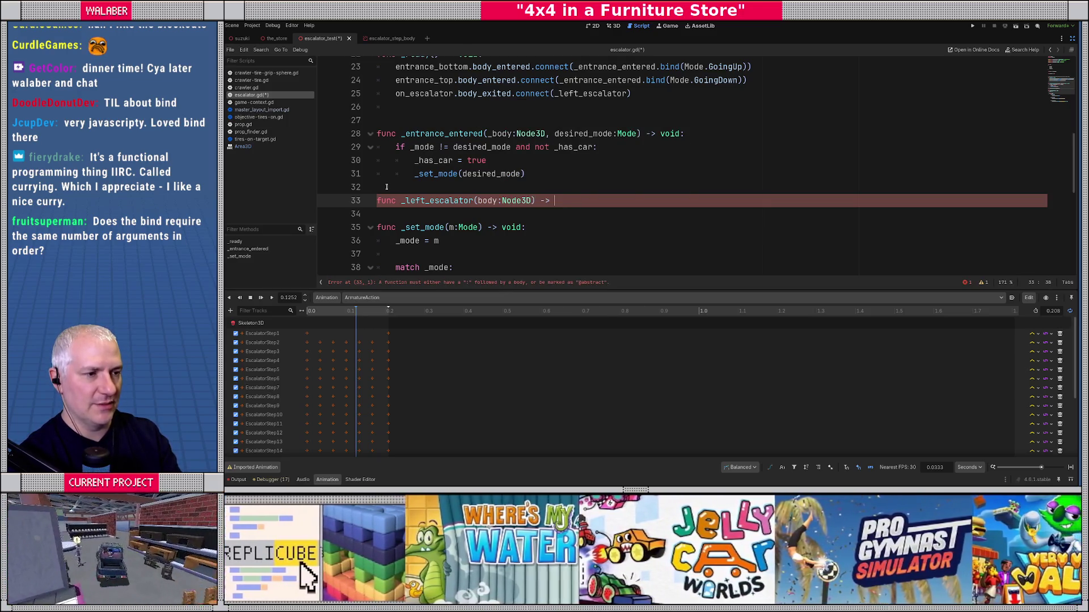
text(void:)
key(Return)
text(_has_car = fal)
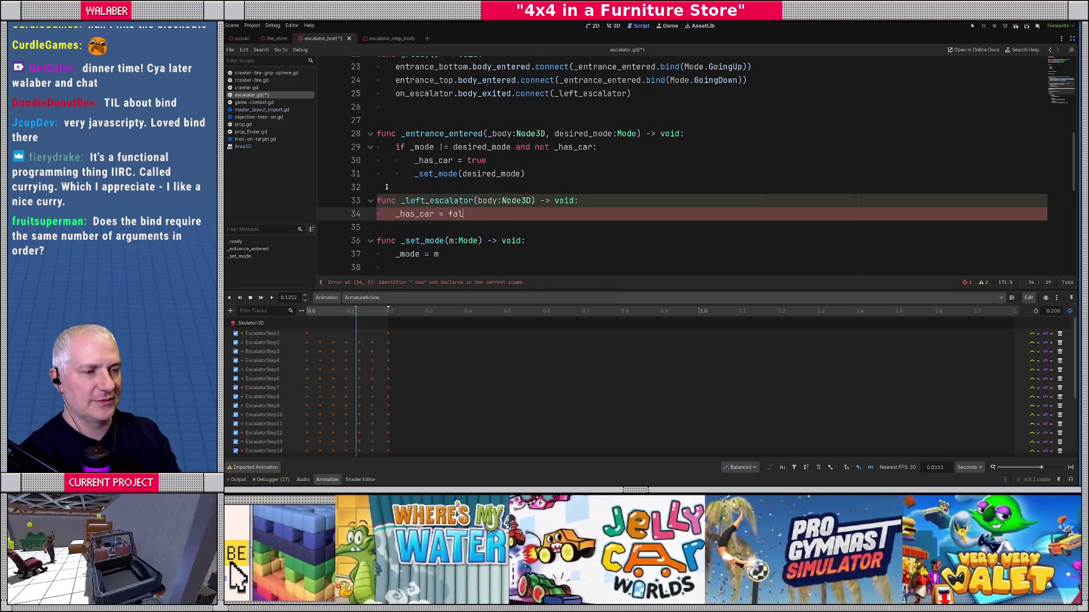
text(se)
key(Return)
Save escalator.gd.
scroll(380, 186, down, 3)
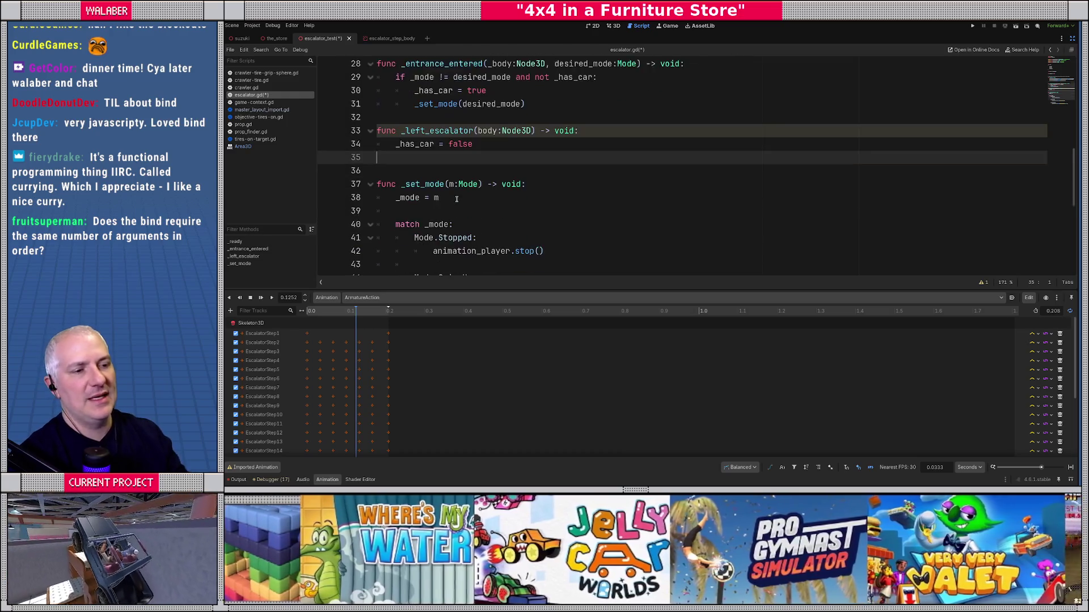
scroll(462, 205, up, 4)
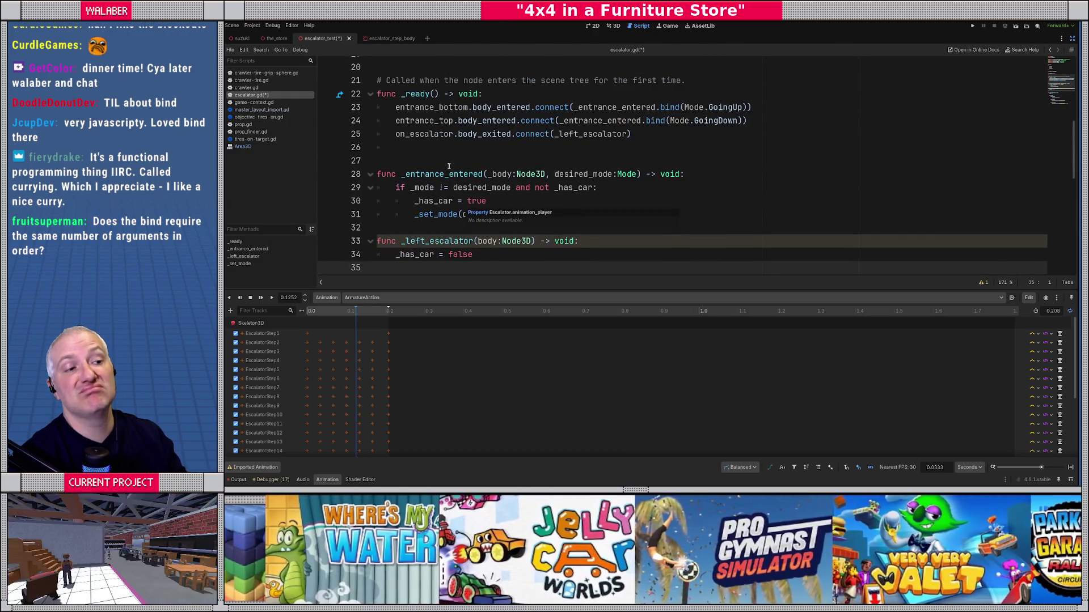
click(449, 166)
key(ctrl+s)
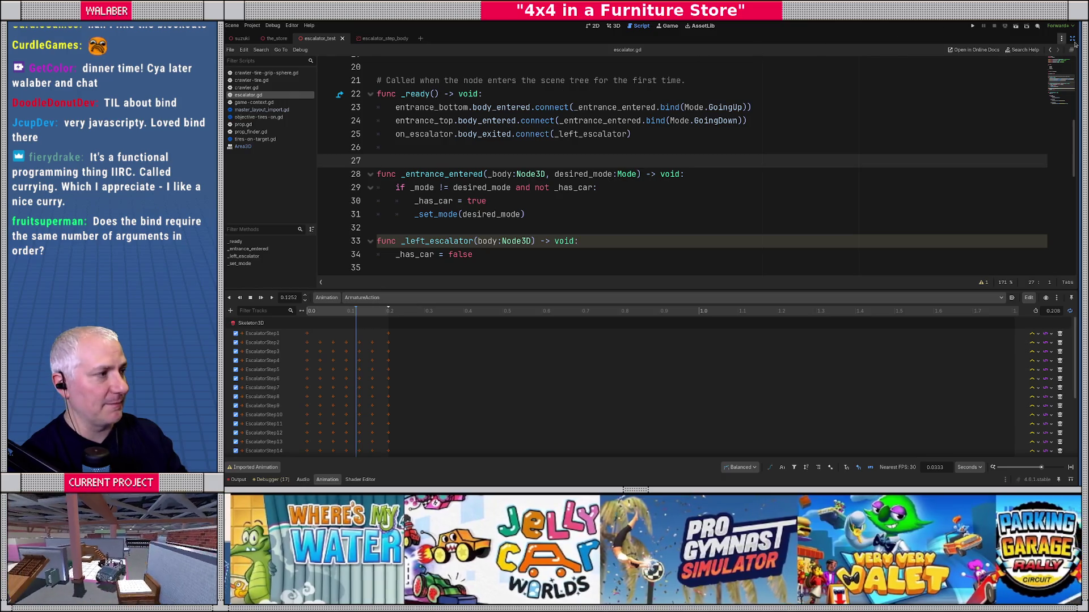
Restore the editor docks, switch to the the_store scene and run it with F6.
click(1072, 38)
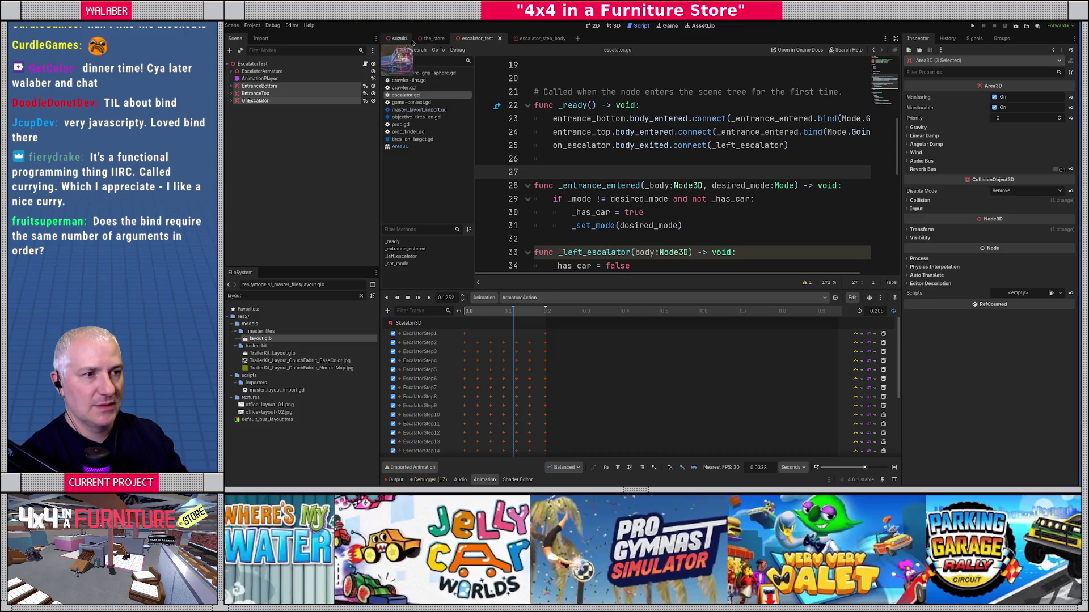
click(433, 39)
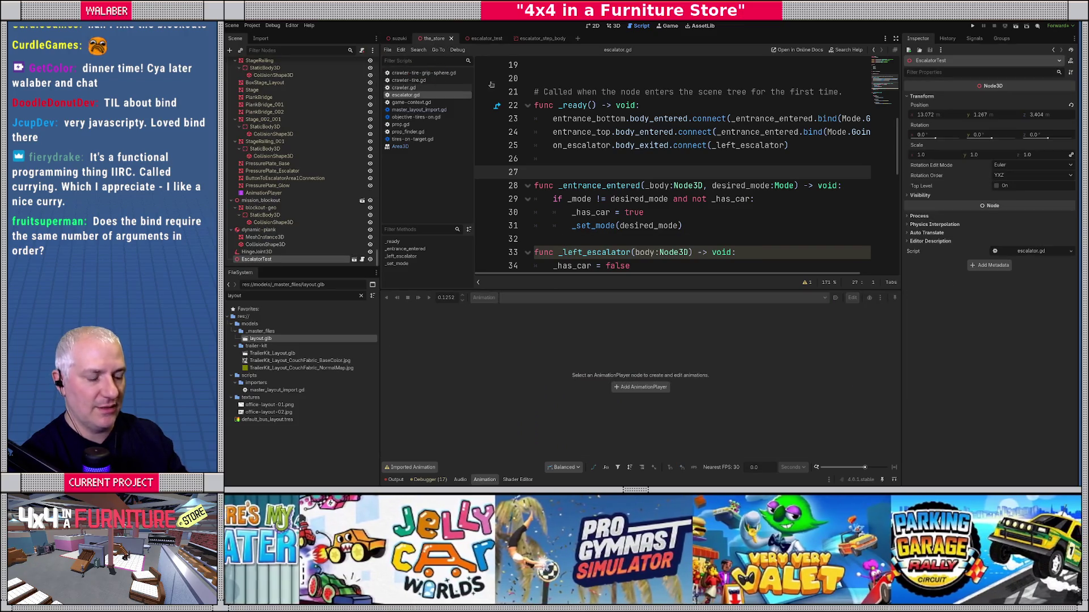
key(F6)
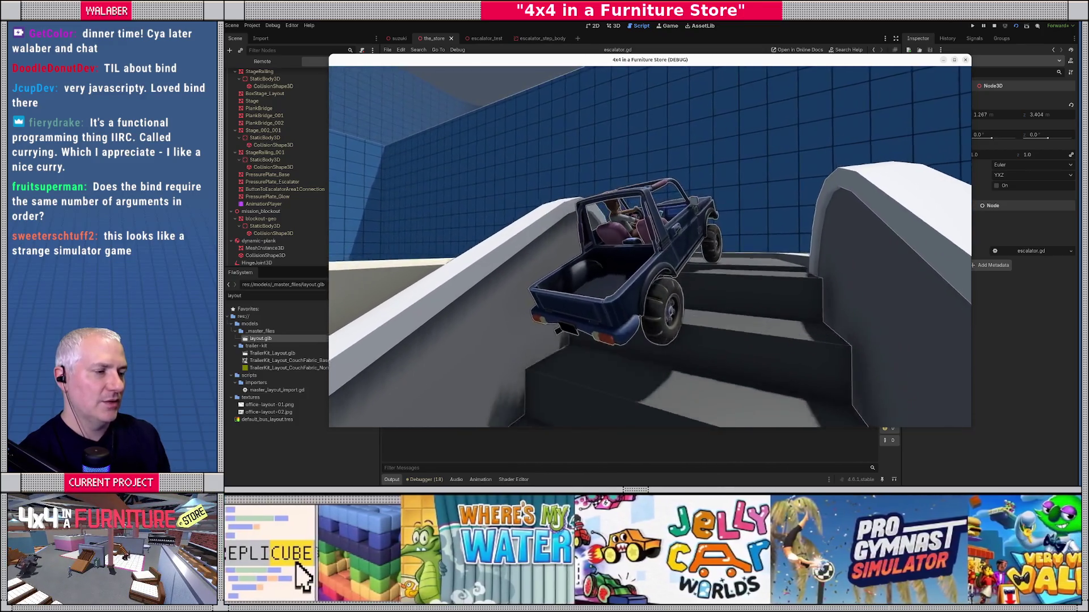
Drive the jeep up and off the escalator onto the floor, then stop the game with F8.
key(w)
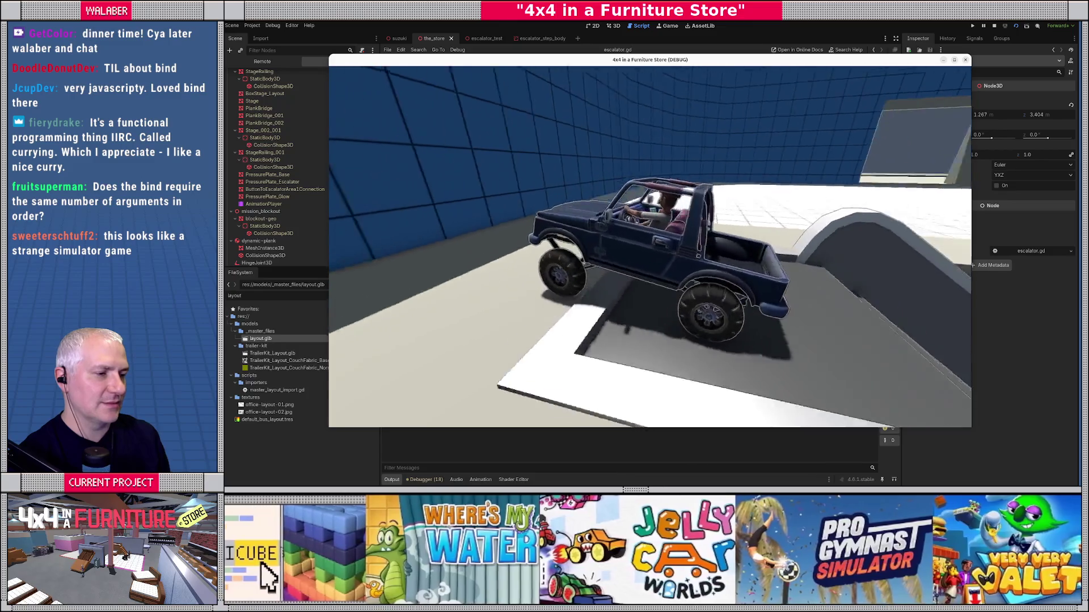
key(d)
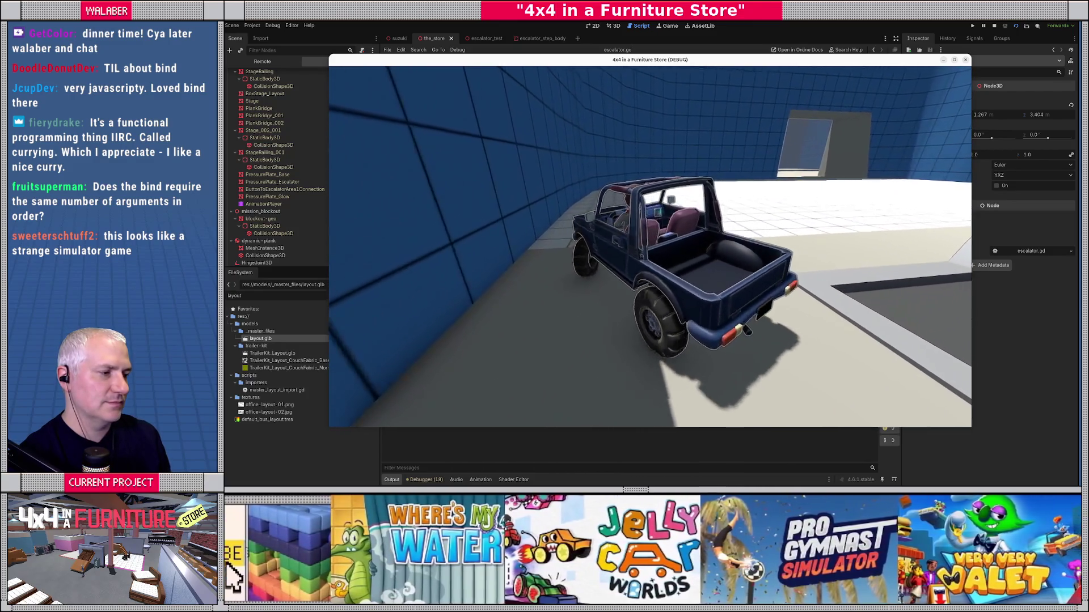
key(a)
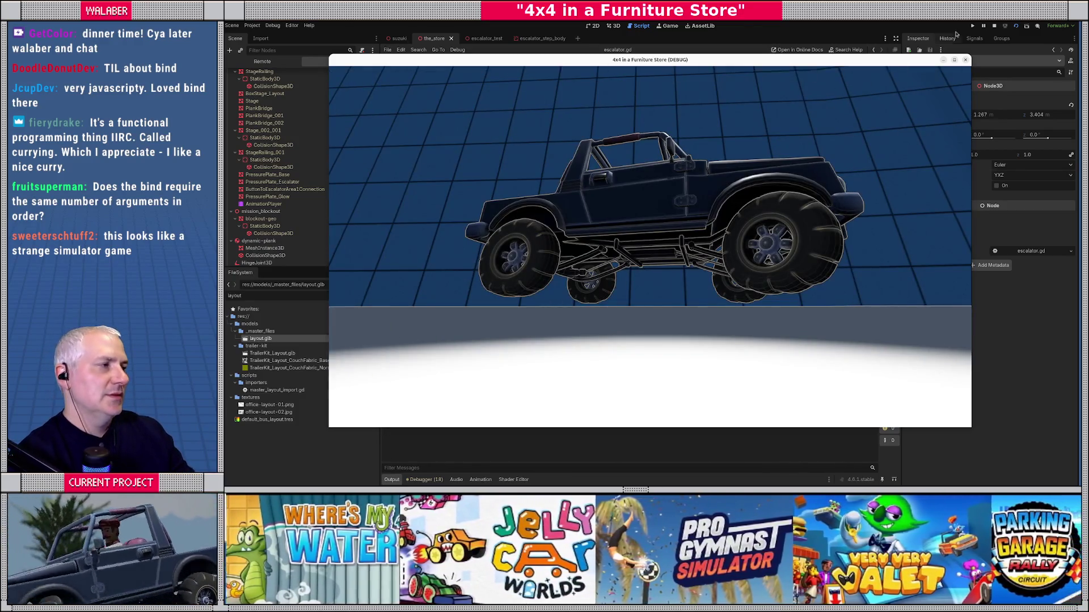
key(F8)
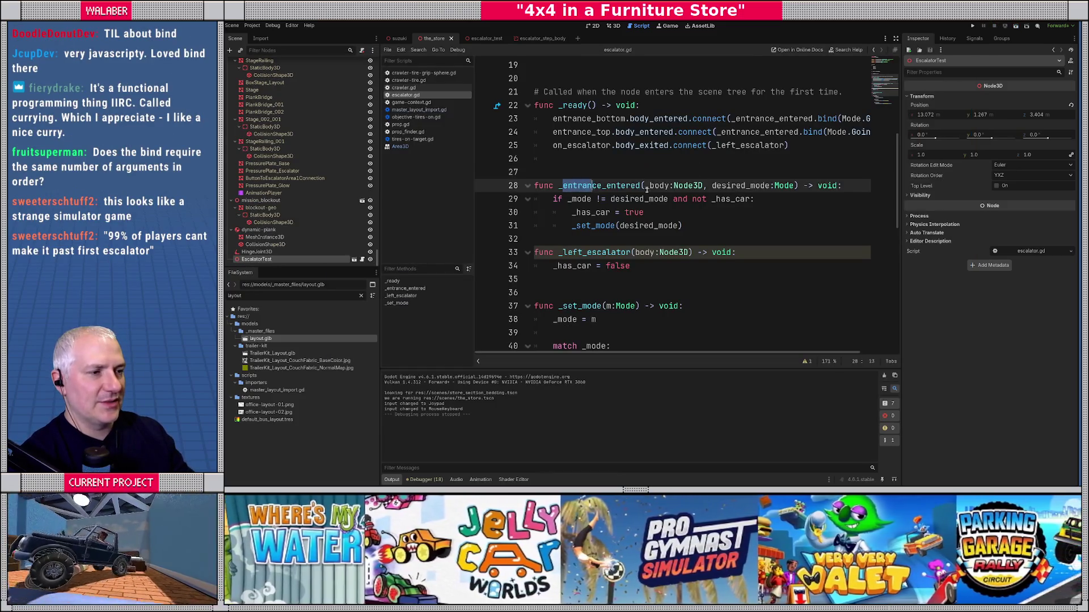
Open the escalator_test scene in 3D and select and frame OnEscalator's CollisionShape3D.
scroll(644, 210, up, 1)
drag(562, 292, 623, 306)
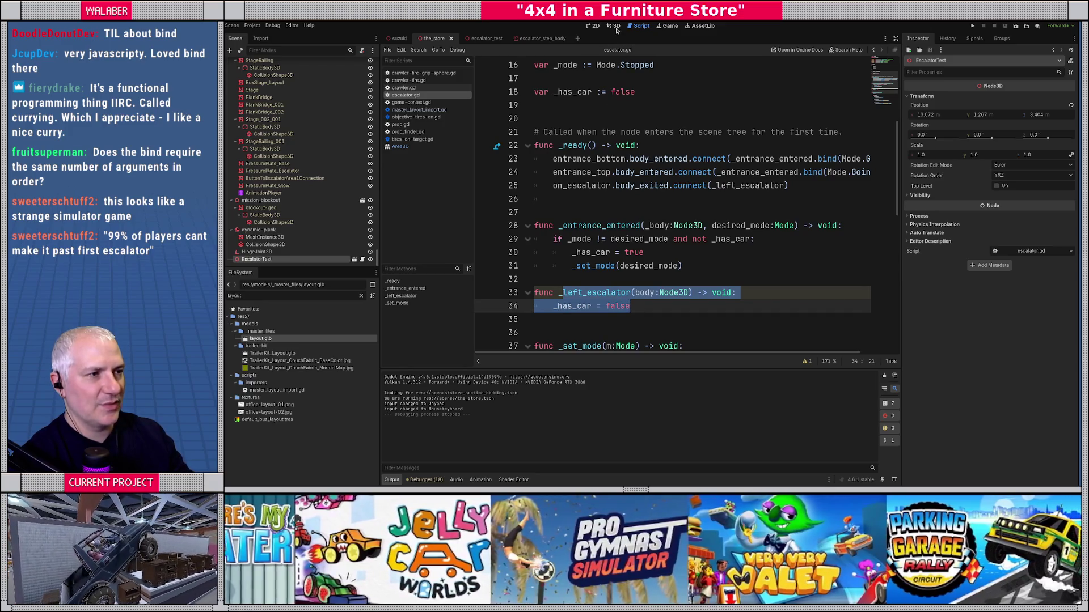
click(614, 26)
click(477, 38)
mouse_move(508, 157)
mouse_down()
mouse_move(582, 230)
mouse_move(616, 241)
mouse_move(605, 261)
mouse_up()
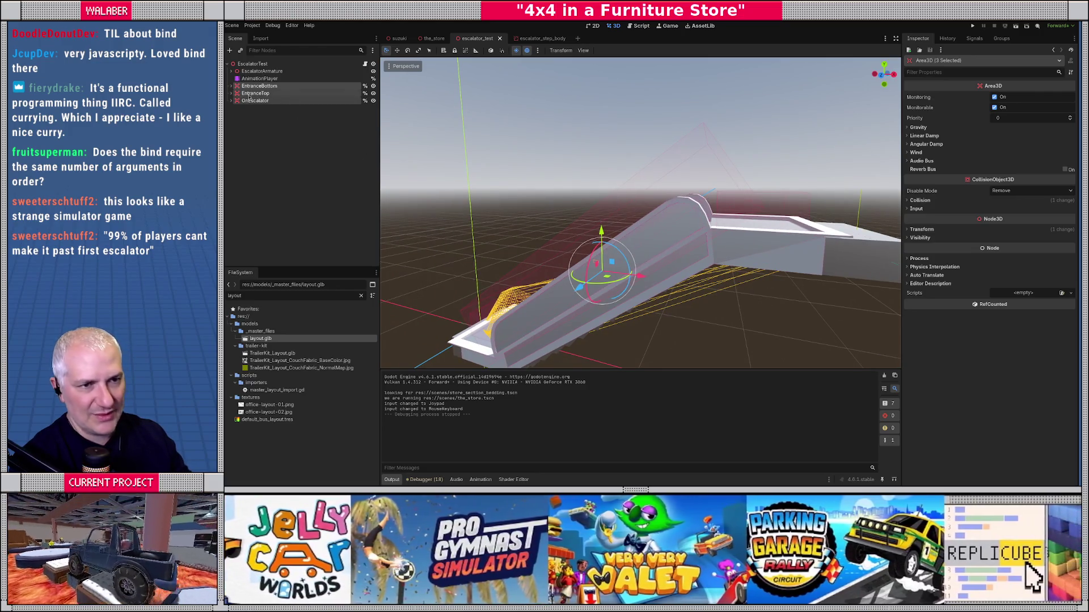
click(232, 100)
click(265, 108)
key(f)
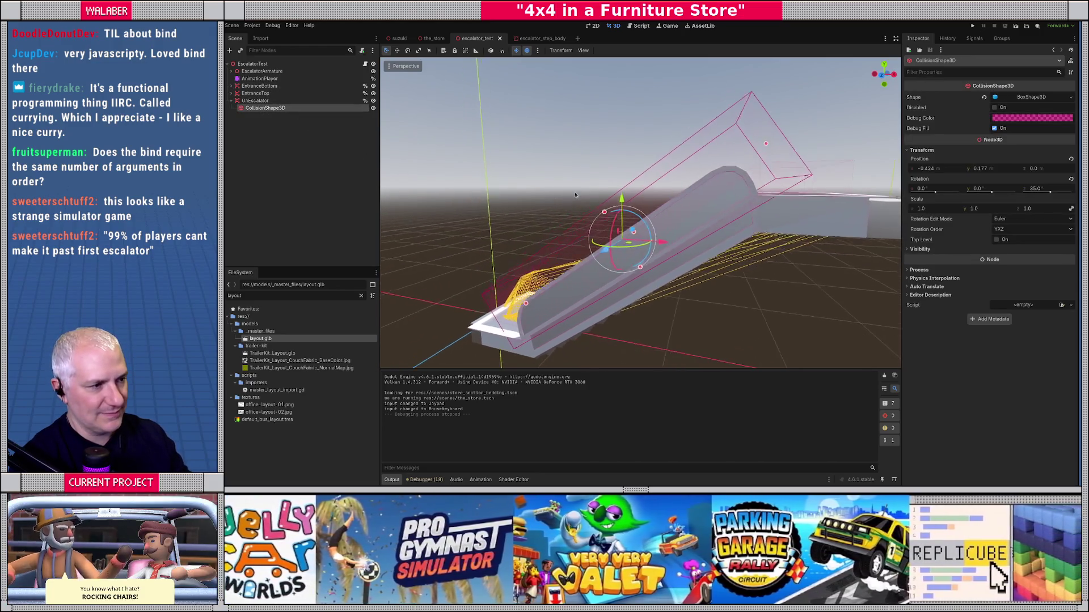
Enlarge the OnEscalator collision box in height and along X, then save the scene.
mouse_move(643, 269)
mouse_down()
mouse_move(654, 291)
mouse_move(674, 269)
mouse_move(664, 270)
mouse_up()
scroll(669, 272, down, 2)
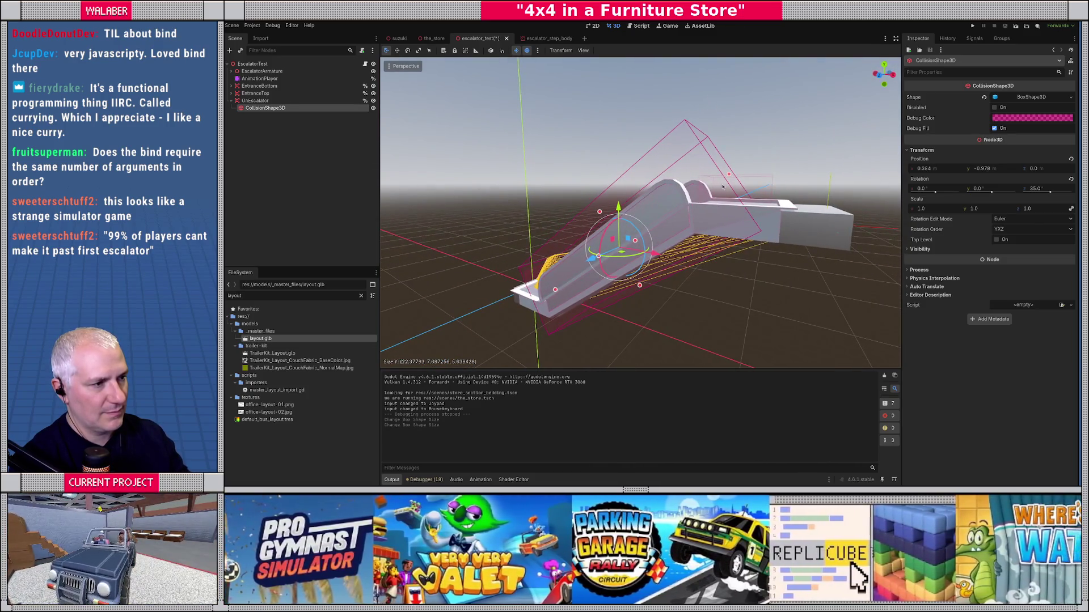
drag(730, 176, 743, 165)
mouse_move(702, 201)
mouse_down()
mouse_move(592, 299)
mouse_move(651, 271)
mouse_up()
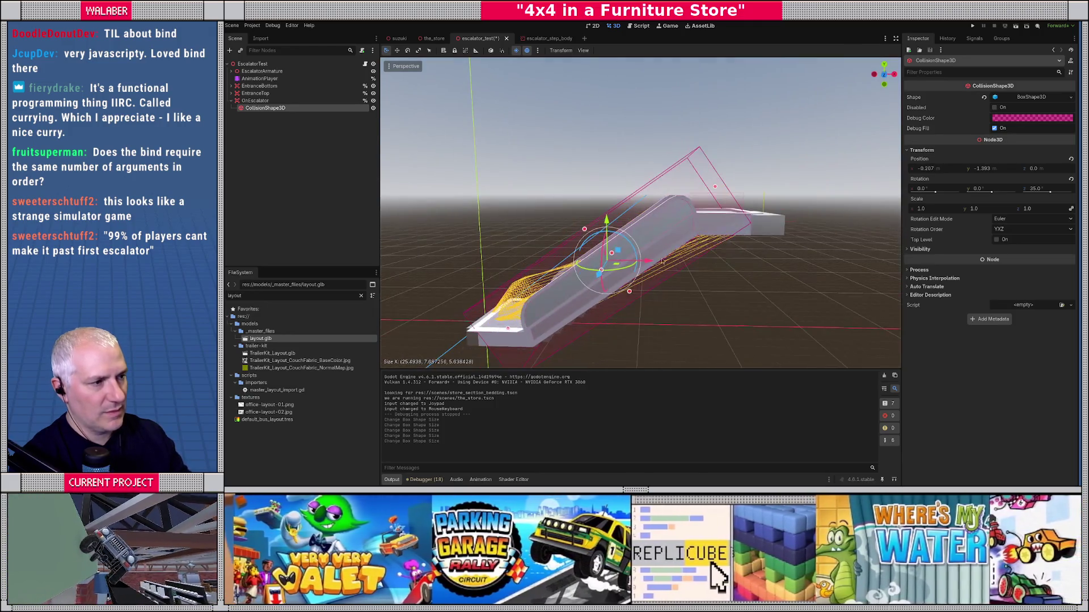
click(715, 186)
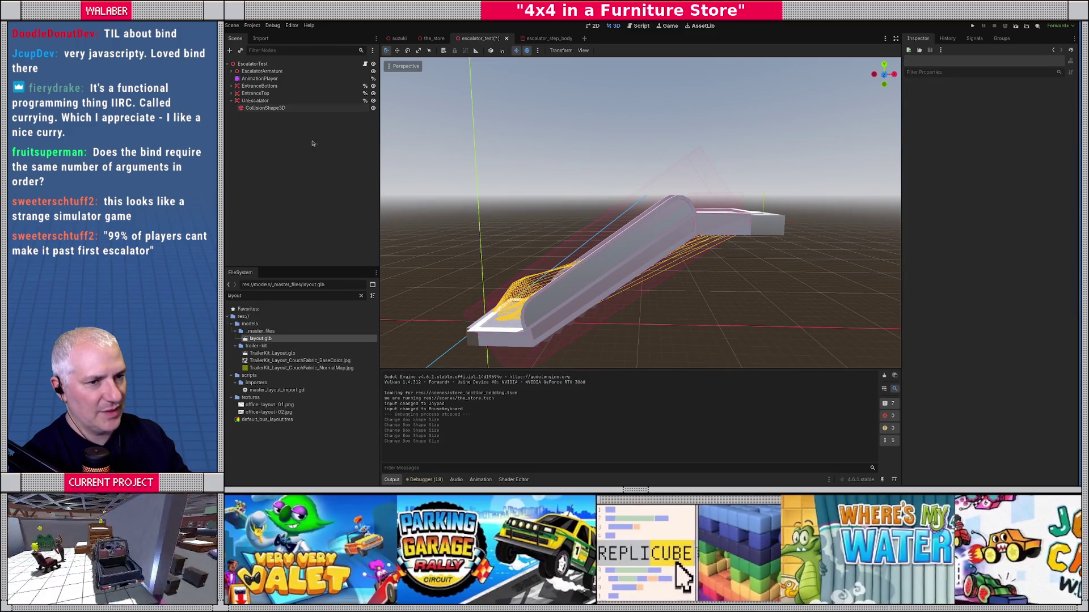
key(ctrl+s)
Try resizing the collision box height again, undo it, and collapse the OnEscalator node.
mouse_move(635, 204)
mouse_down()
mouse_move(724, 213)
mouse_move(630, 218)
mouse_up()
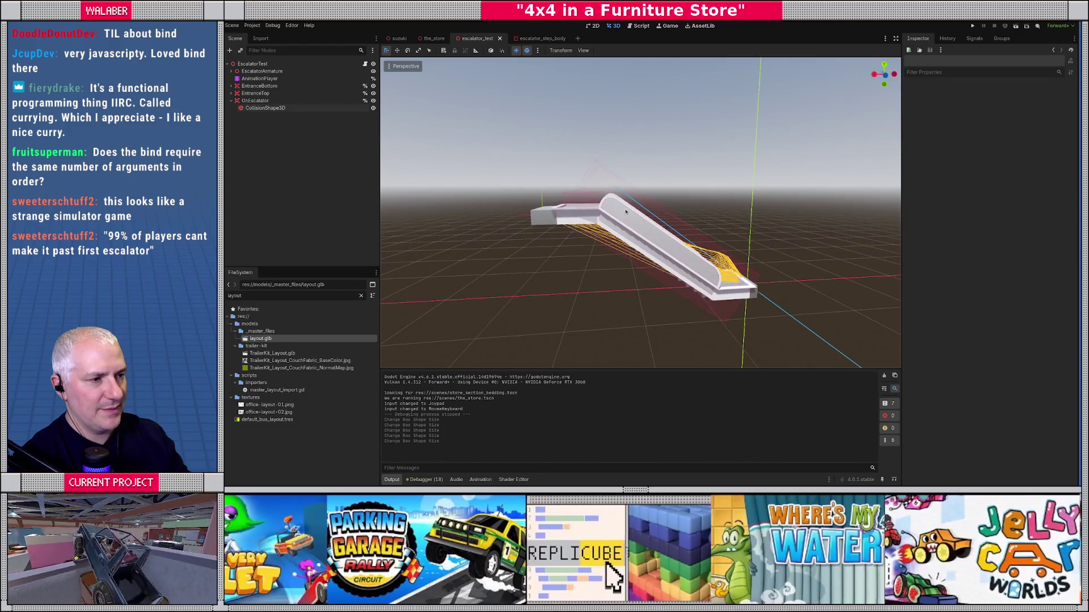
drag(573, 176, 399, 143)
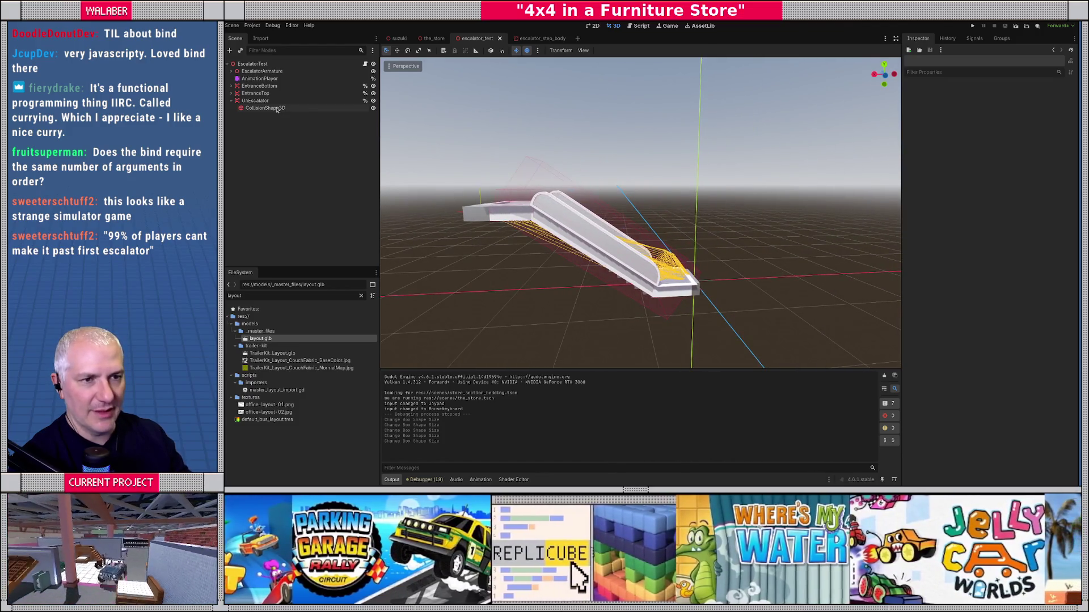
click(277, 109)
drag(622, 218, 608, 211)
drag(608, 211, 521, 222)
key(ctrl+z)
click(527, 236)
scroll(531, 244, up, 3)
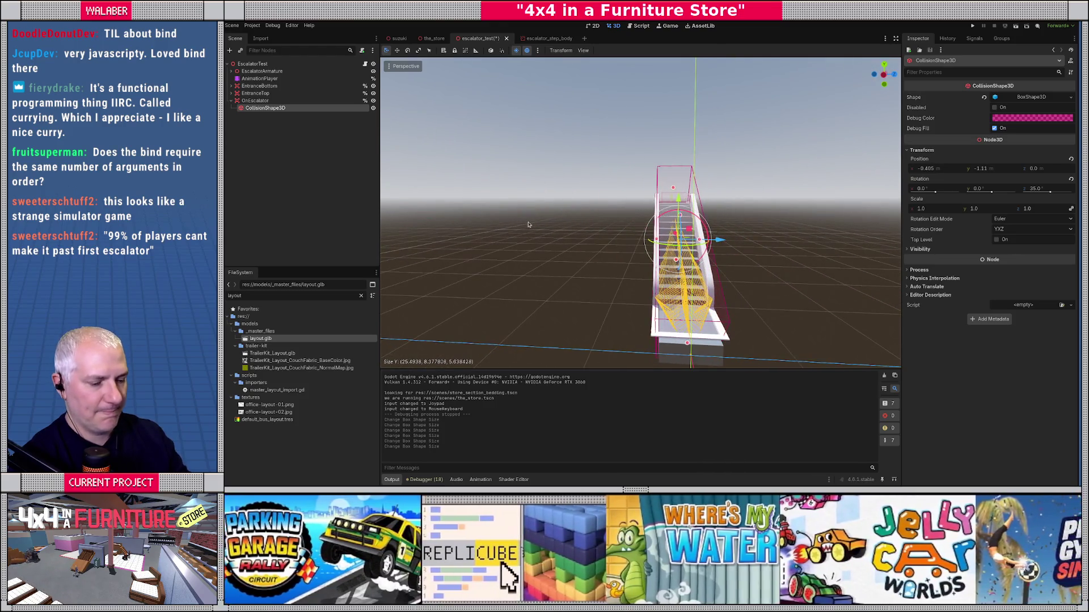
scroll(533, 244, down, 2)
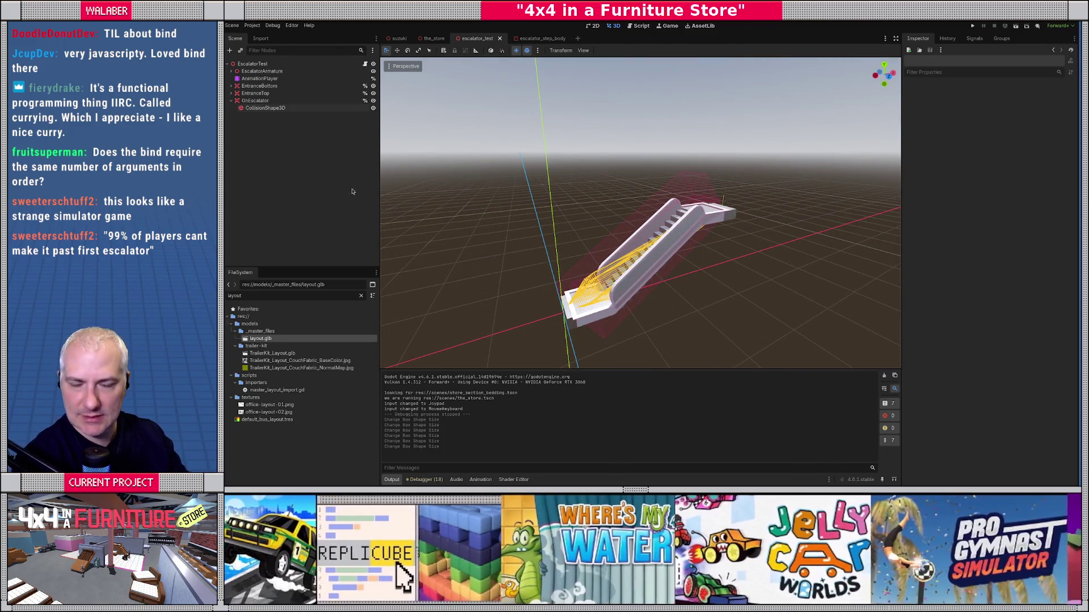
click(231, 101)
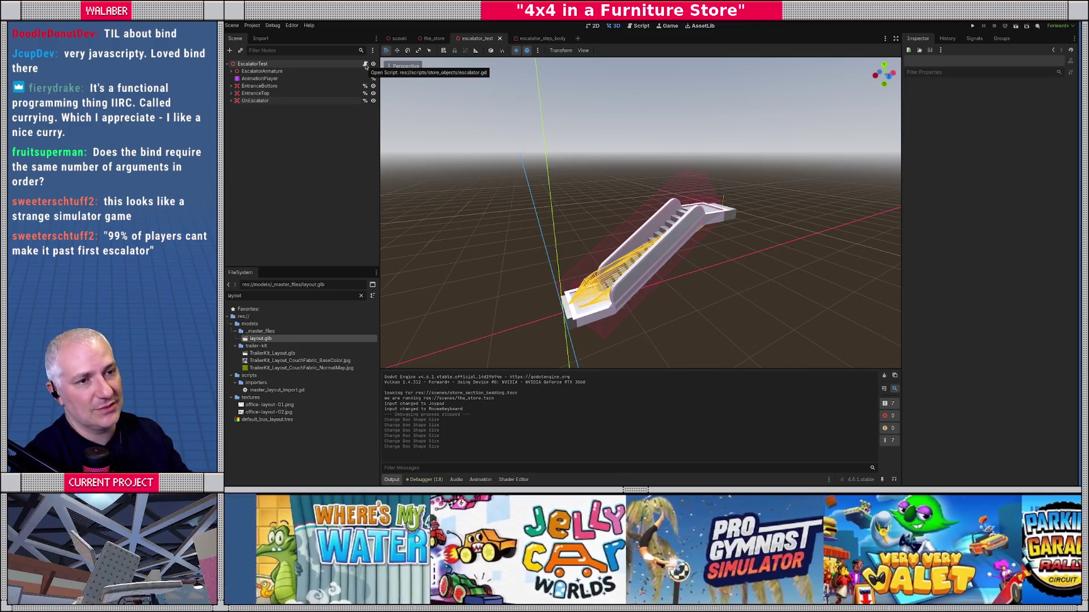
click(365, 64)
Give the line 20 variable the type Dictionary[AnimatableBody3D, Vector3] initialised to {}.
click(609, 210)
click(602, 199)
scroll(603, 199, up, 5)
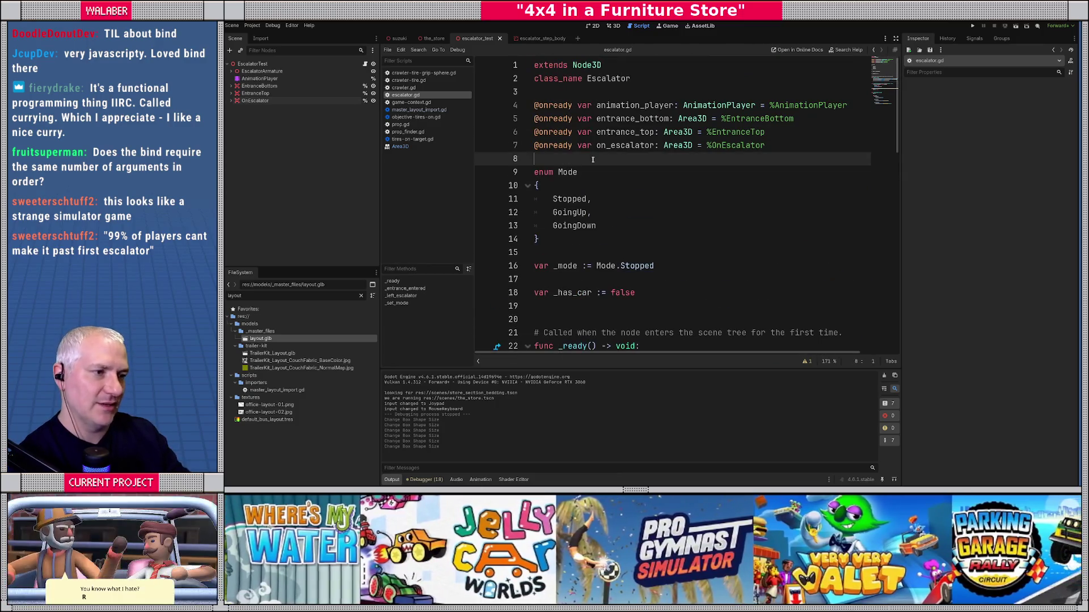
scroll(593, 159, down, 2)
click(617, 233)
text(var _steps : Array)
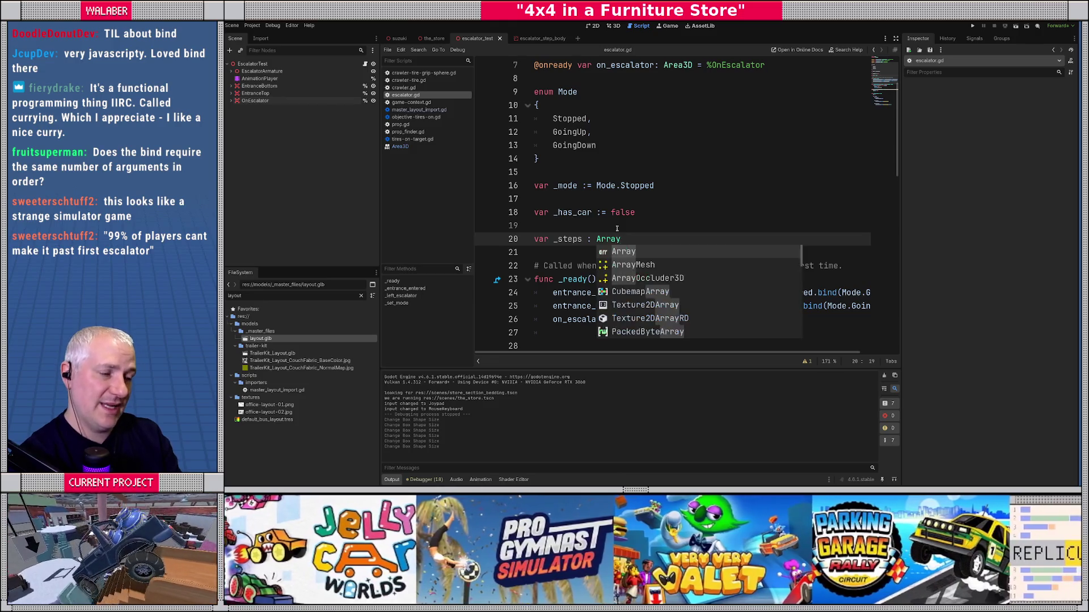
key(BackSpace)
key(BackSpace)
key(BackSpace)
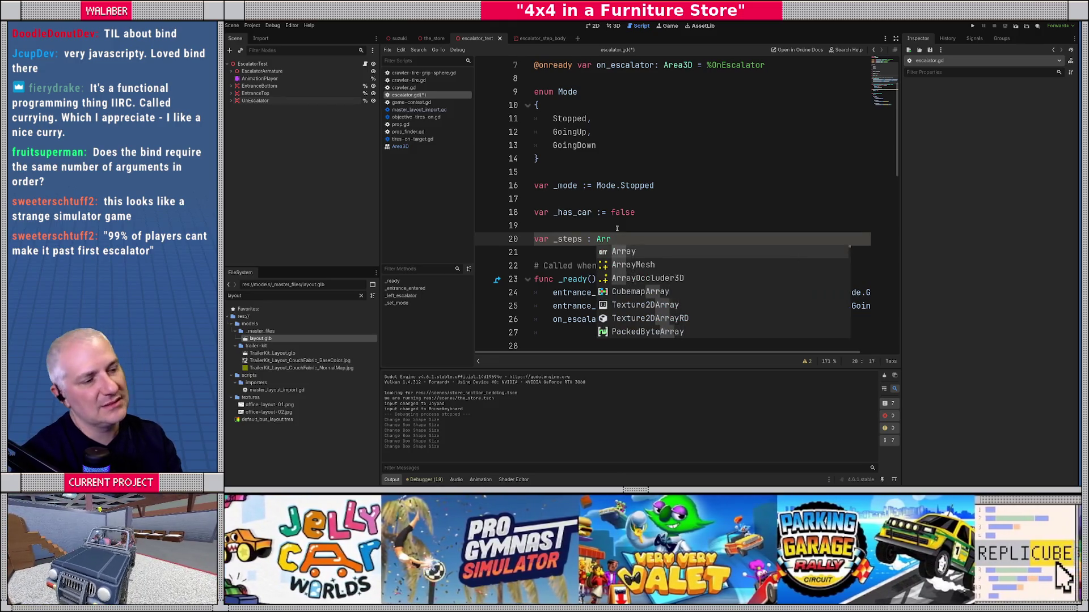
text(Di)
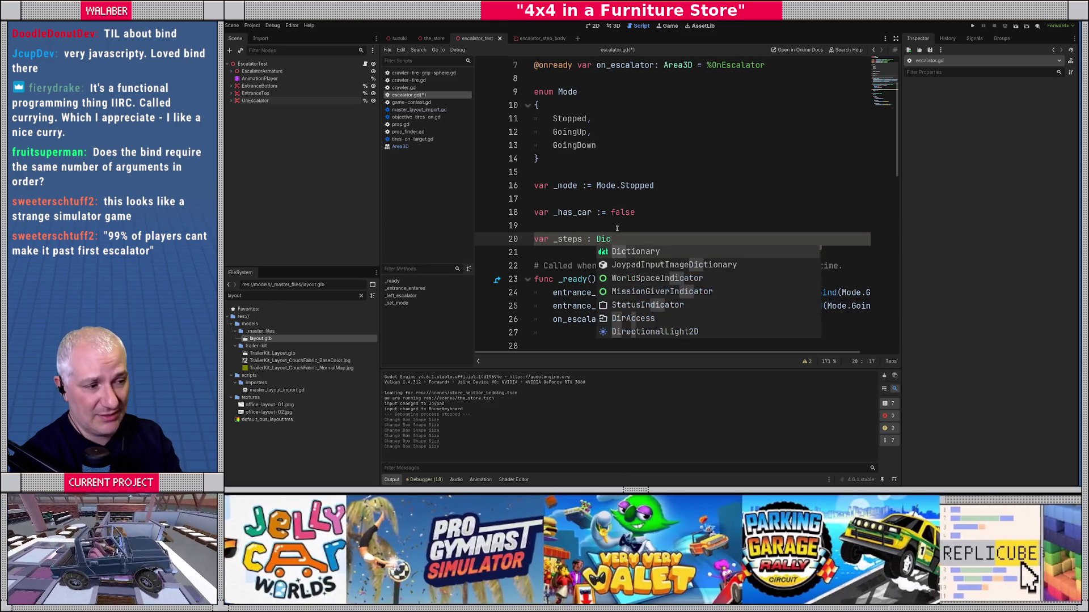
text(c)
key(Return)
text([)
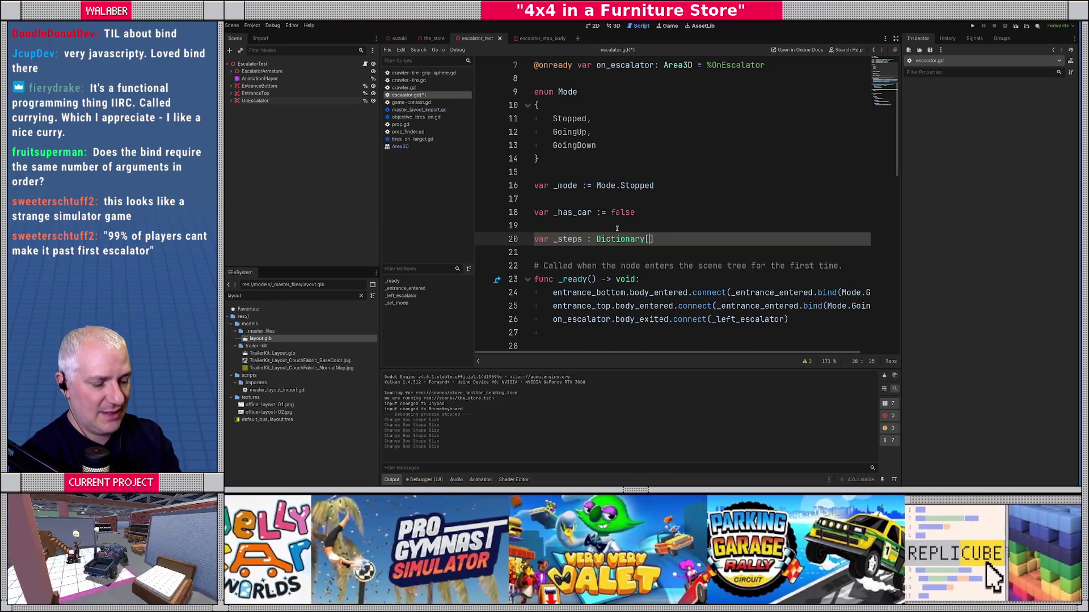
text(Animat)
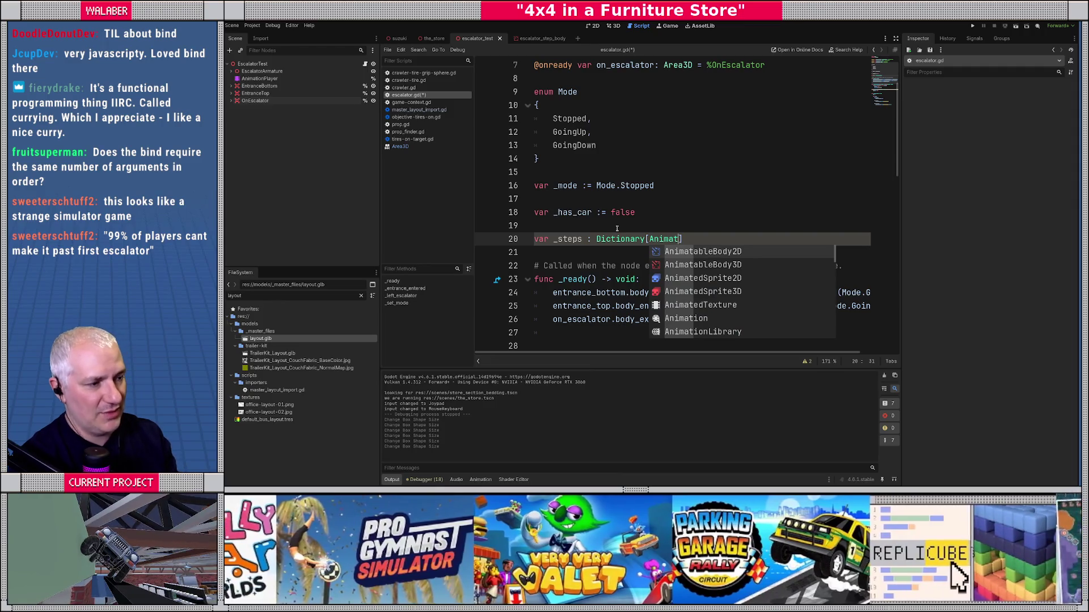
key(Down)
key(Return)
text(, Vector3)
key(Return)
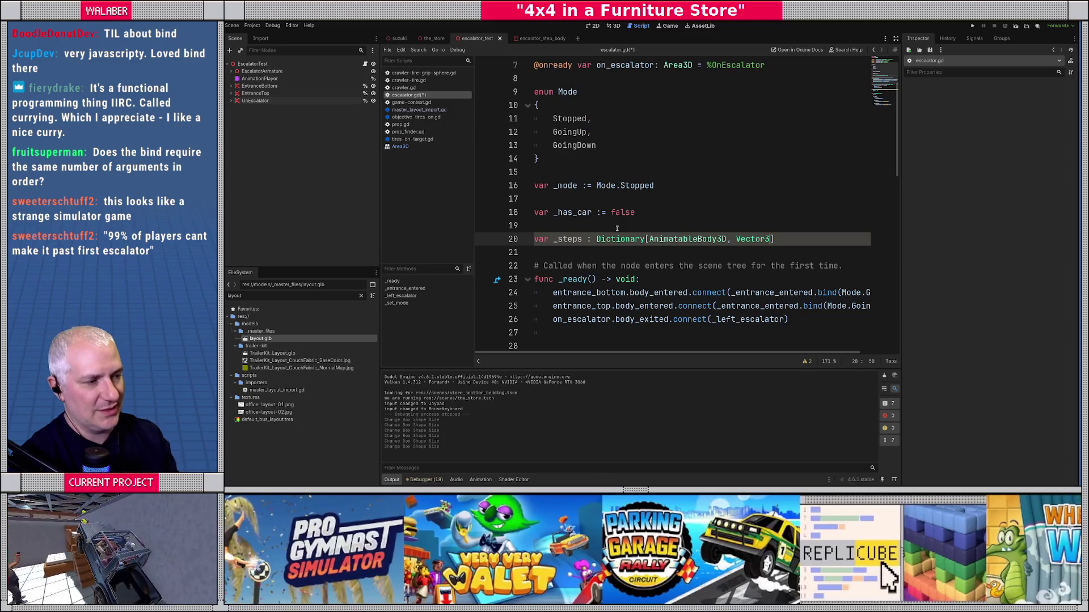
text(] = {})
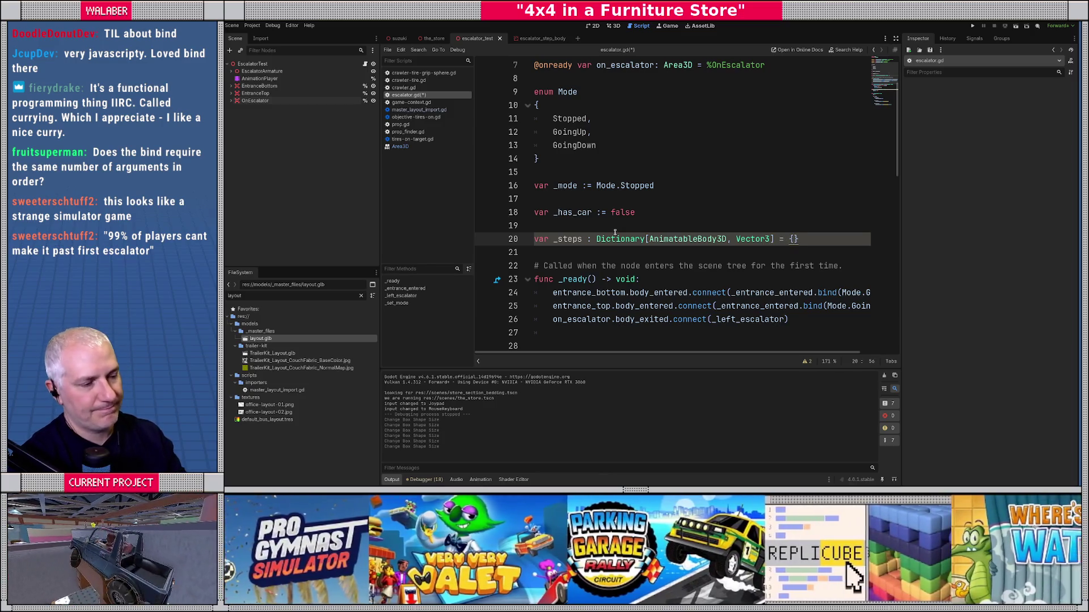
Rename the variable from _steps to _step_positions.
click(583, 240)
key(BackSpace)
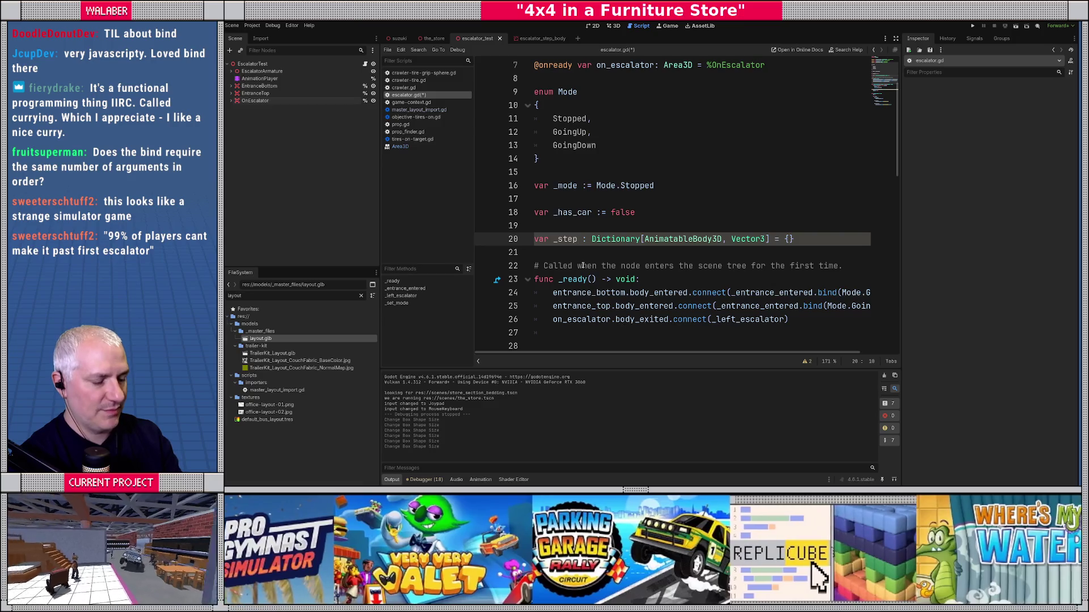
text(_positions)
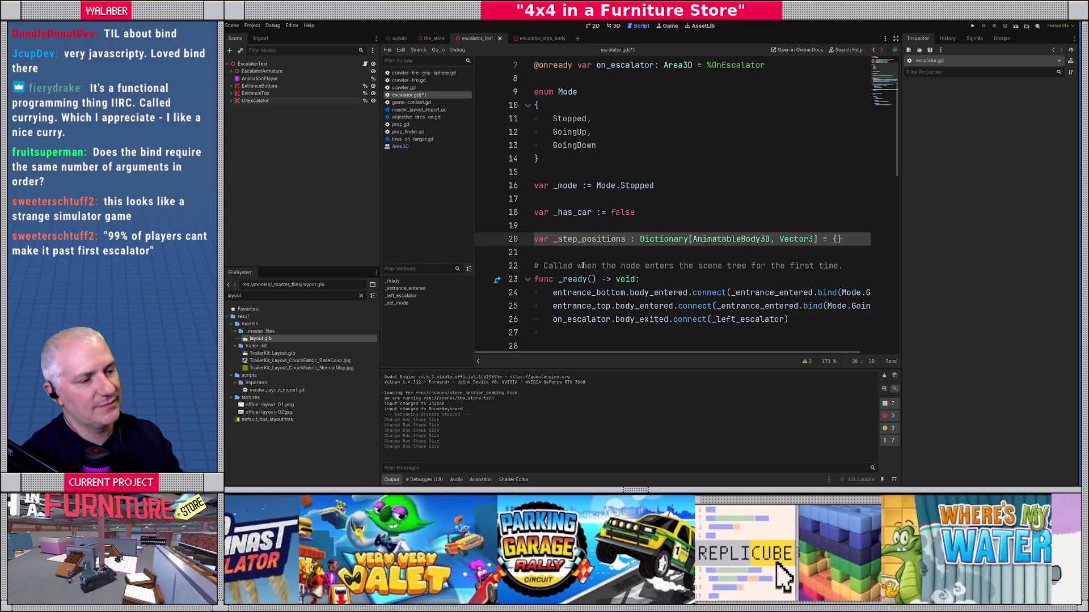
scroll(575, 262, down, 2)
click(572, 293)
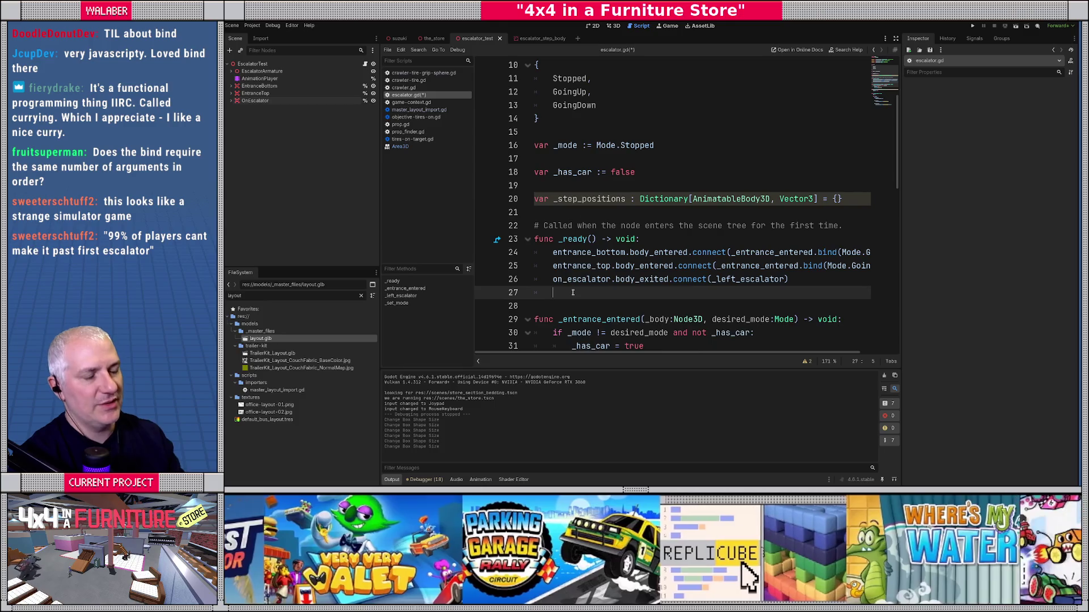
Begin a for sn : Node loop in _ready over find_children("*", "AnimatableBody3D").
key(Return)
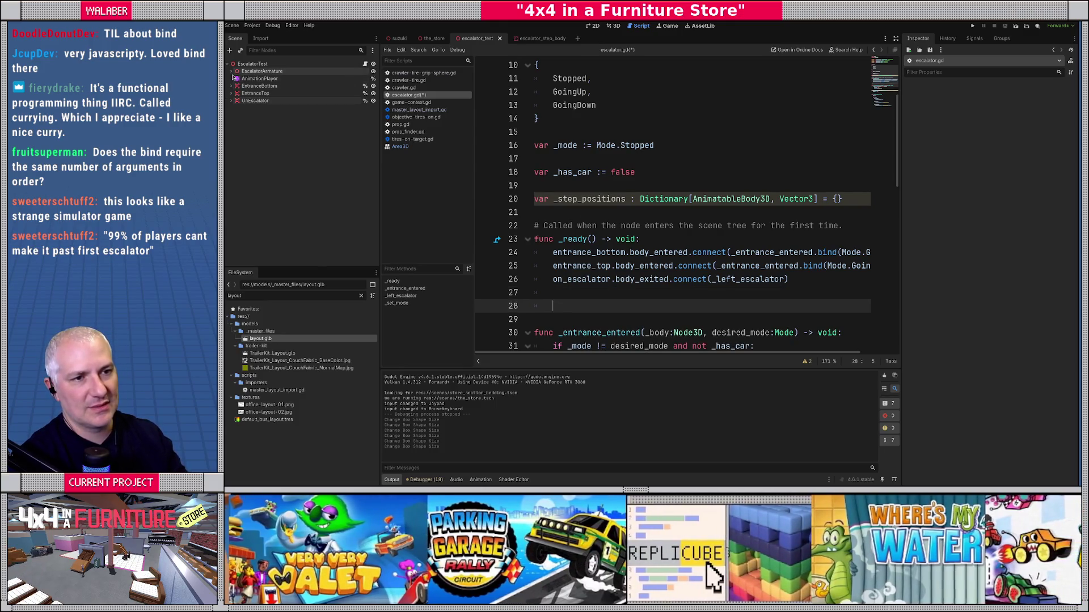
click(231, 71)
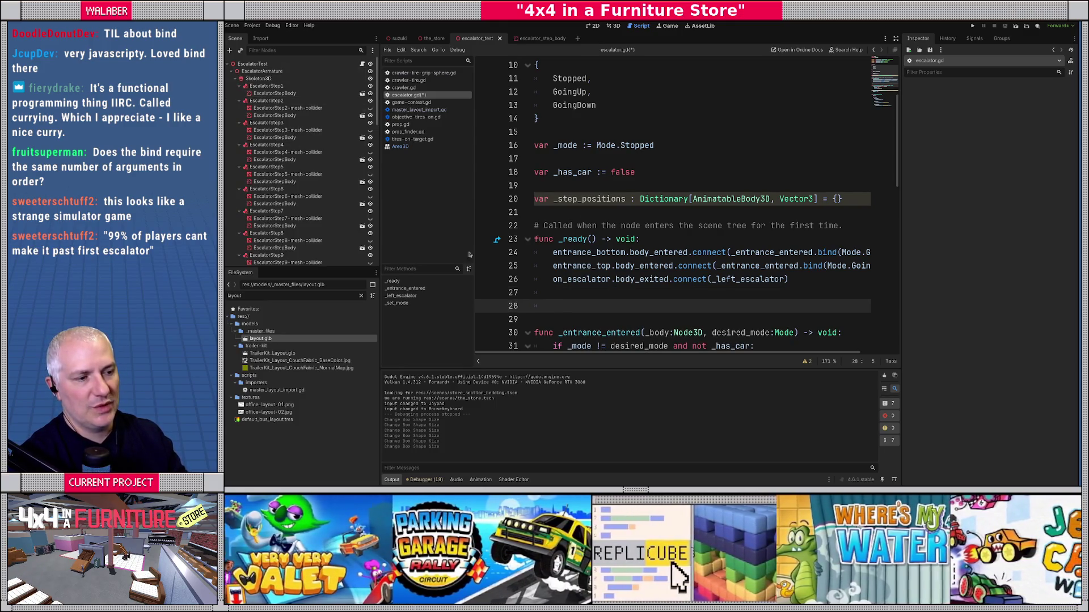
scroll(578, 306, down, 1)
mouse_move(585, 307)
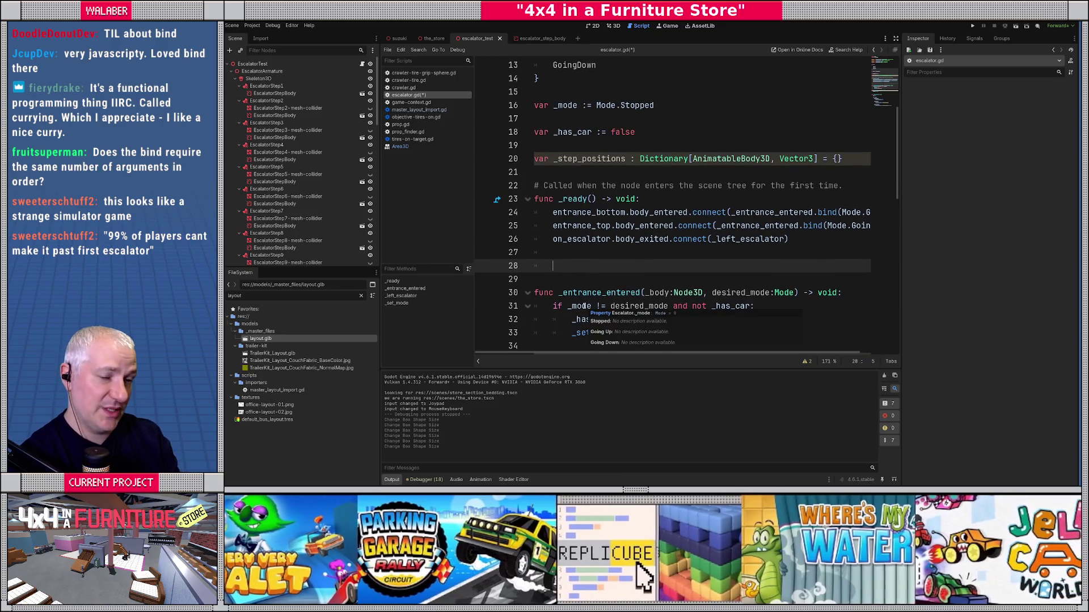
text(for )
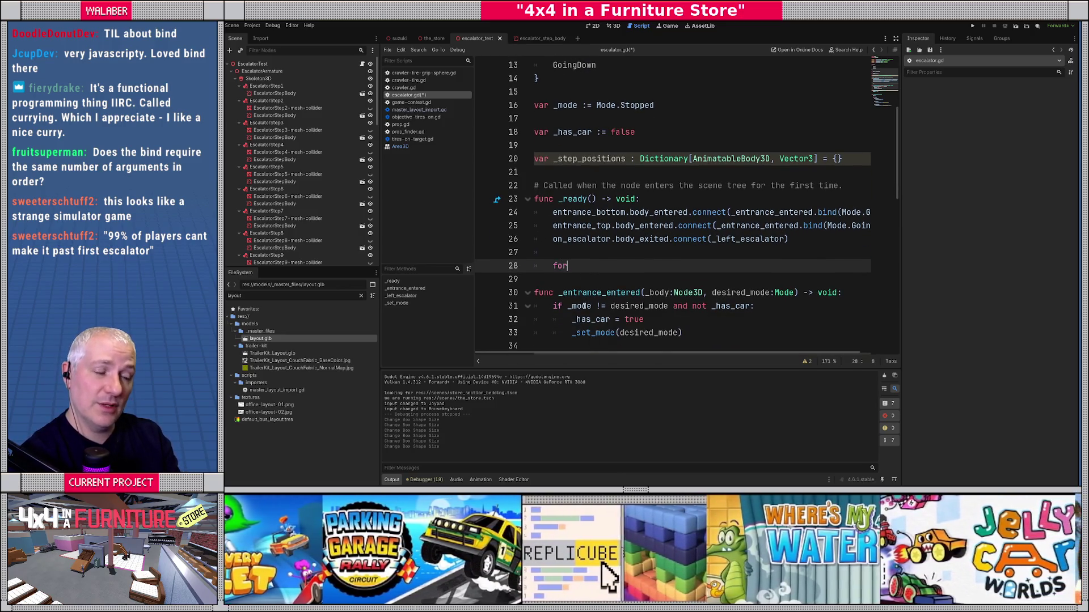
text(sn :)
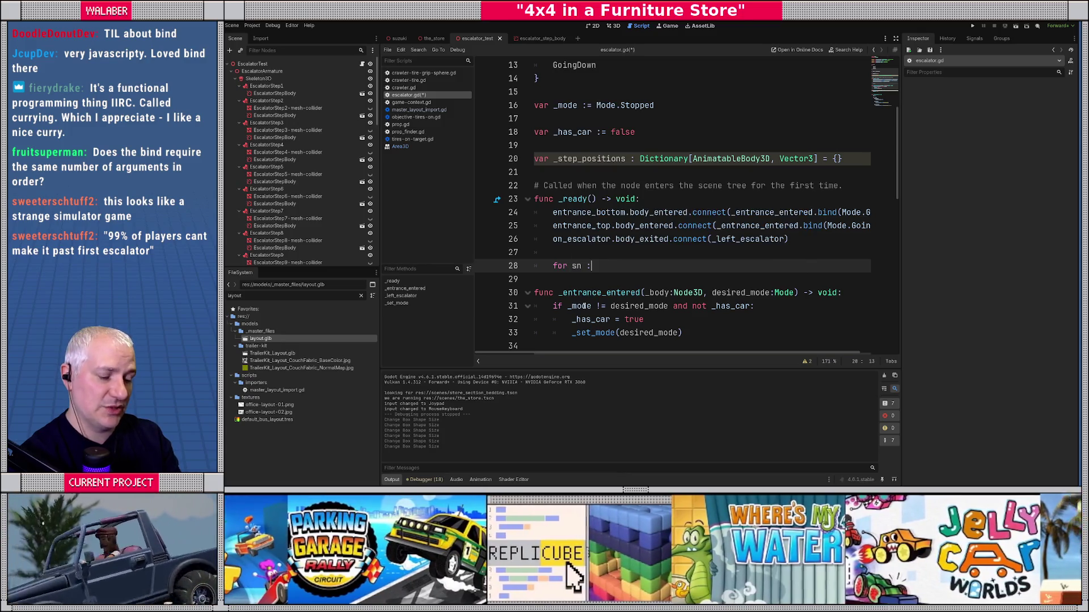
text( Node in )
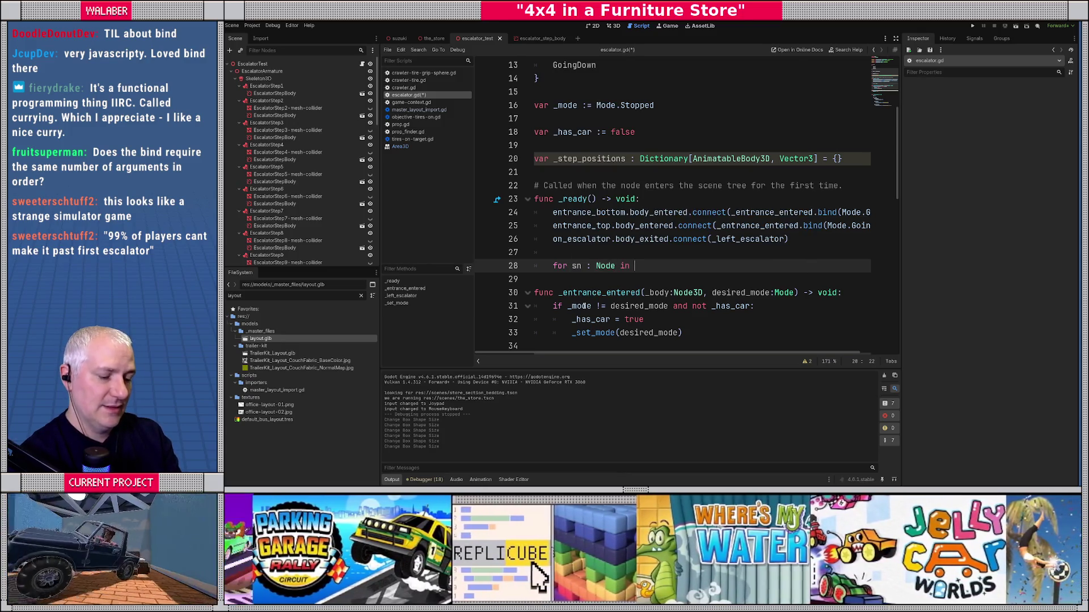
text(find_chil)
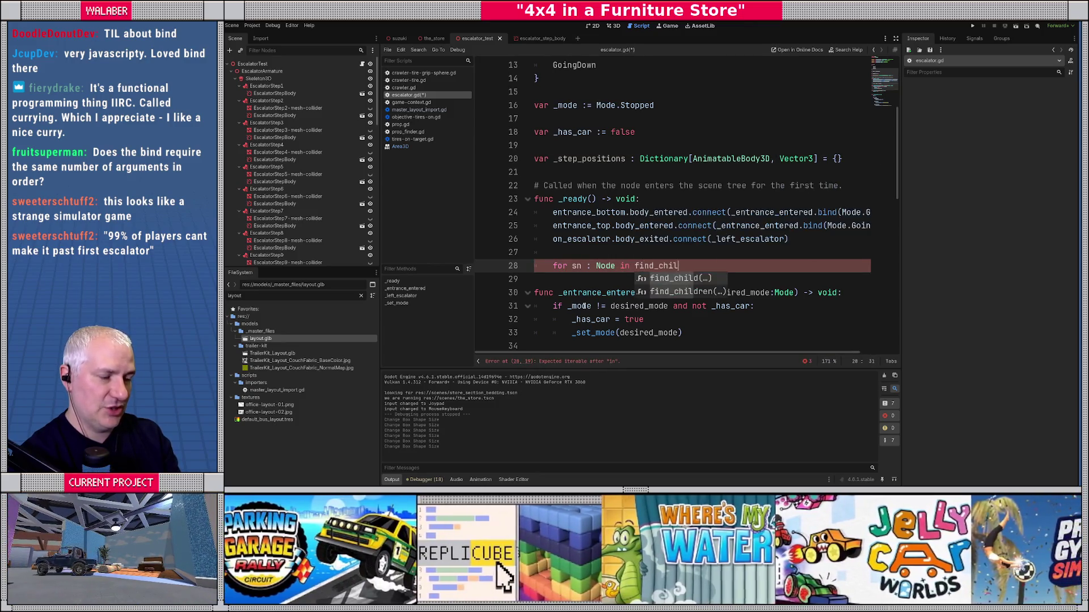
key(Down)
key(Return)
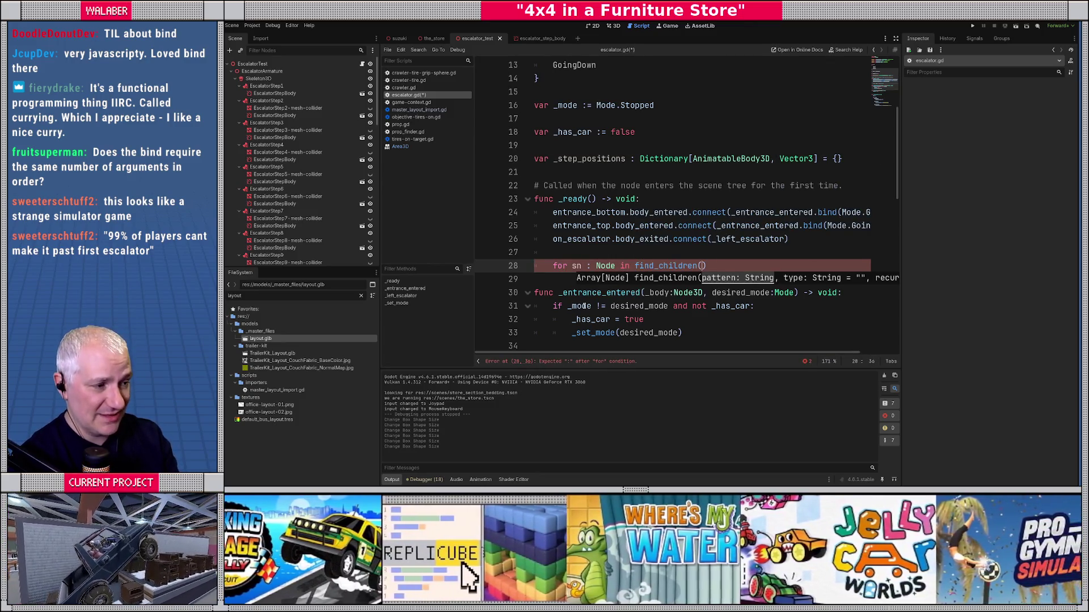
text("*")
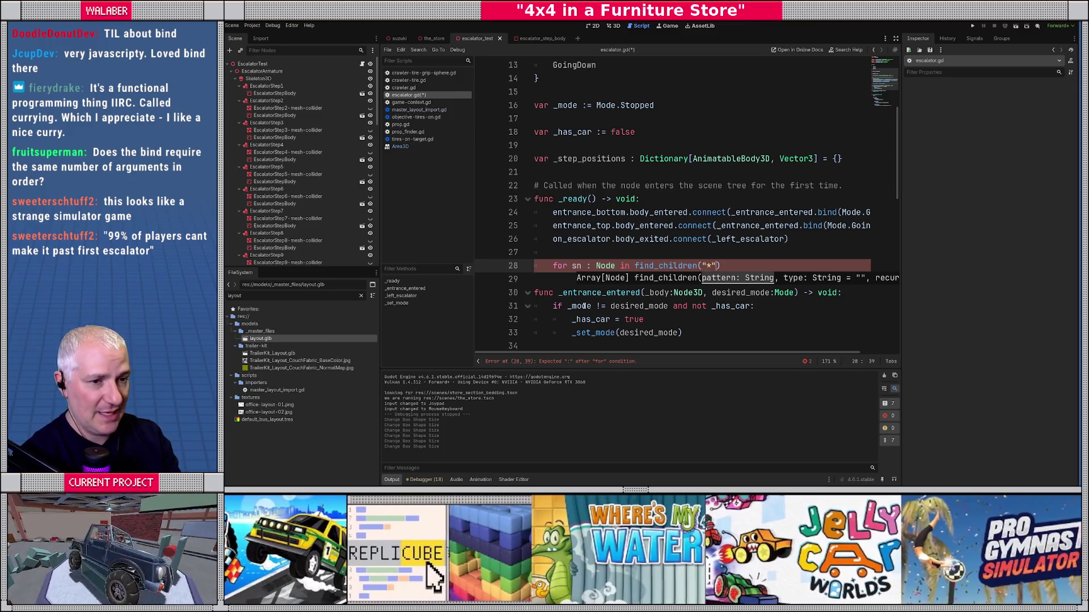
text(, "AnimatableBody3D)
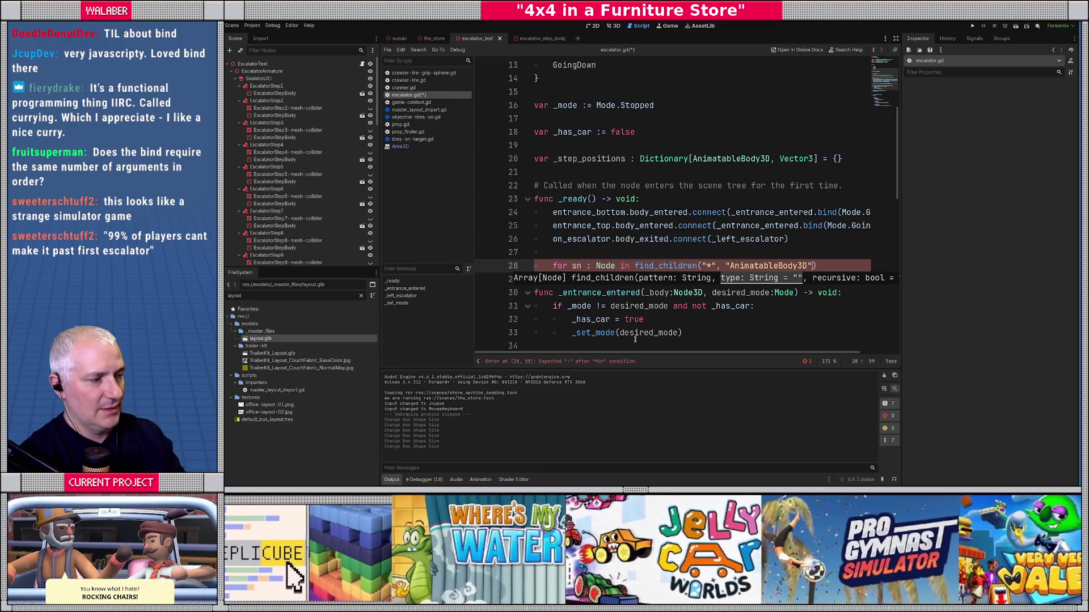
scroll(681, 318, right, 2)
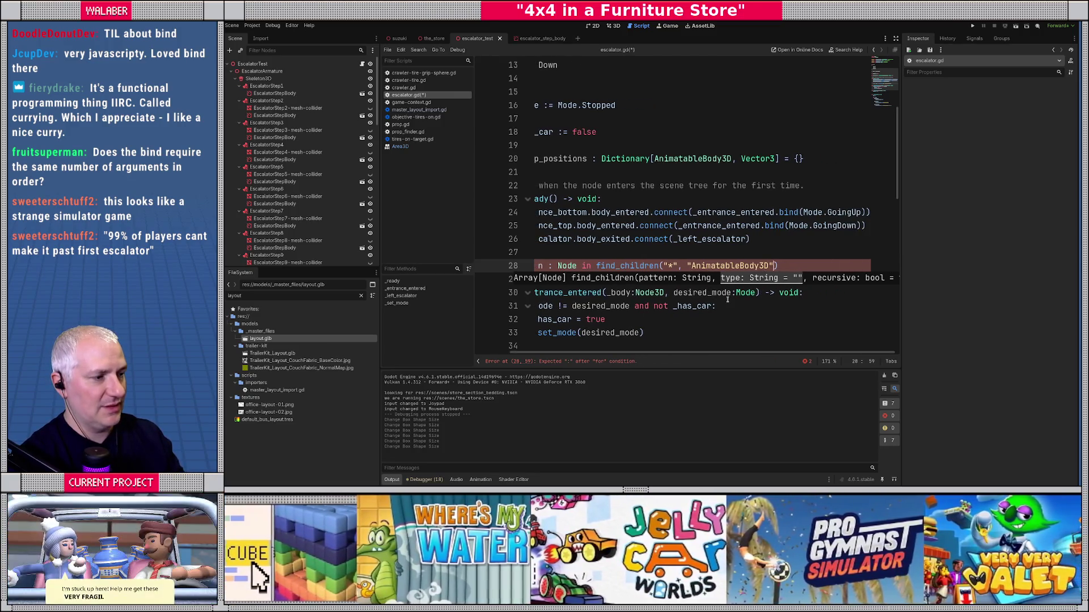
text(,)
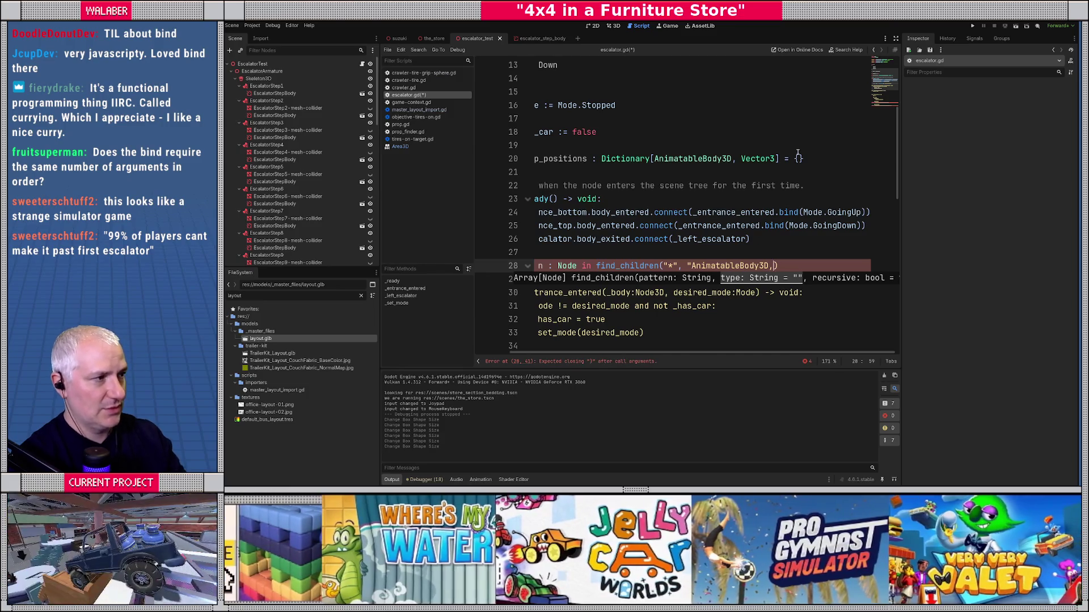
Hide the side docks and complete the loop header with its closing quote and '):'.
click(895, 38)
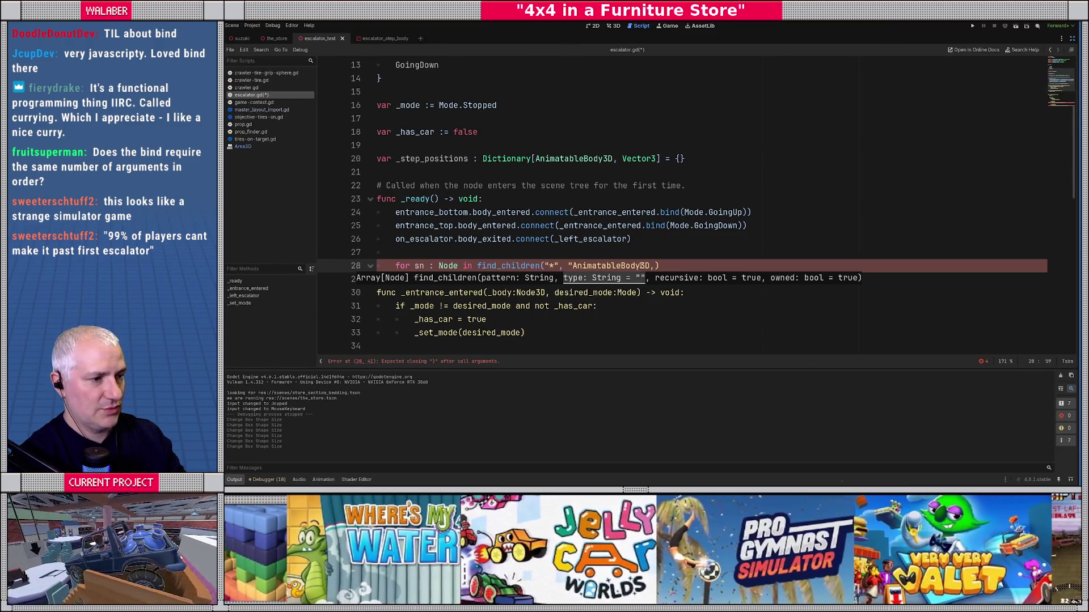
click(659, 267)
key(BackSpace)
key(BackSpace)
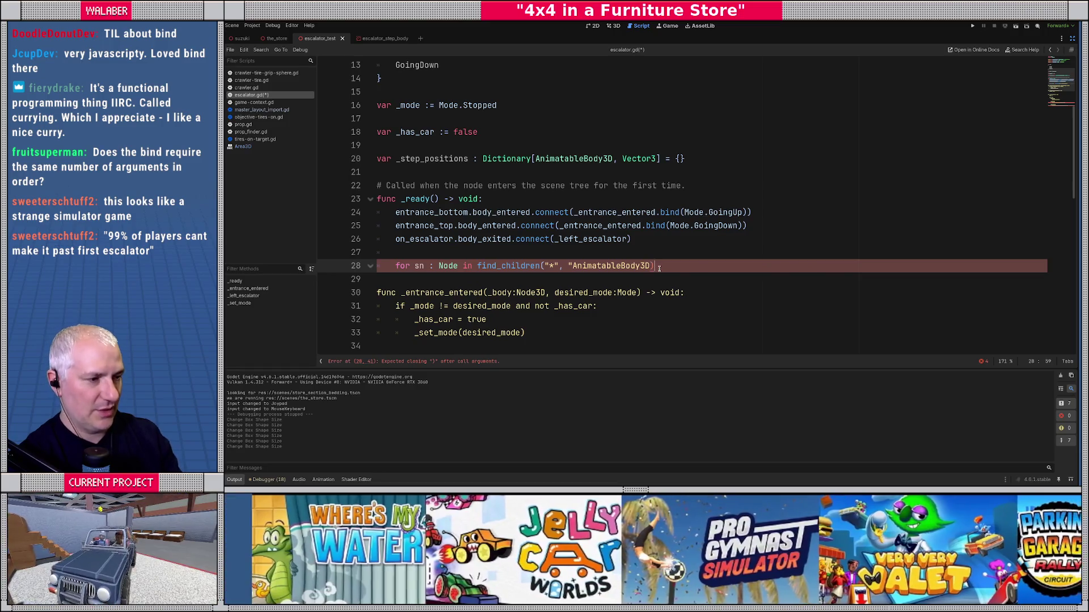
text():)
scroll(667, 315, down, 2)
key(Return)
text(var)
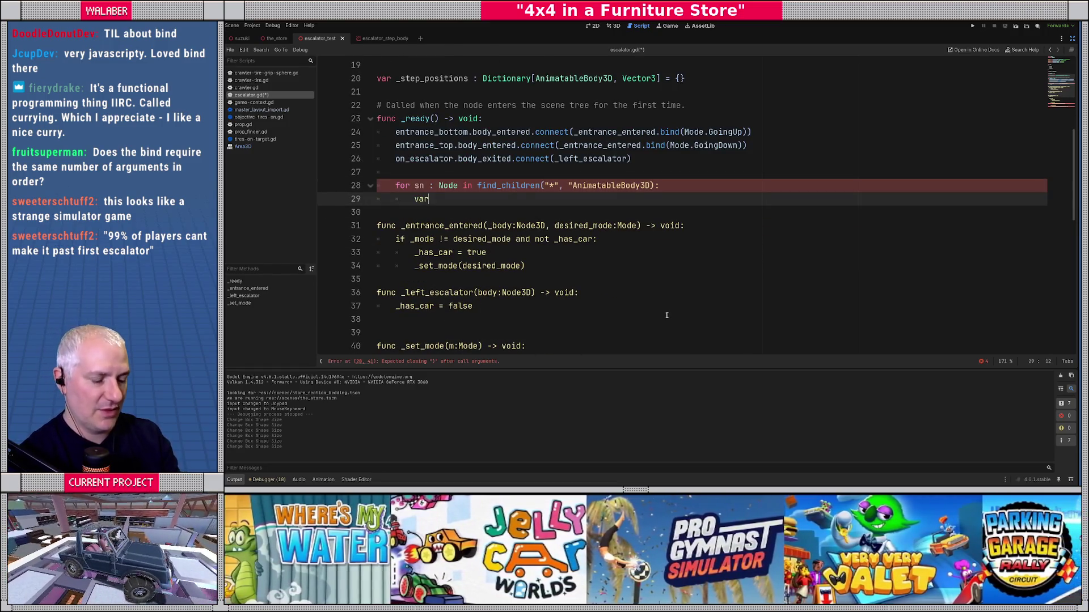
text( a)
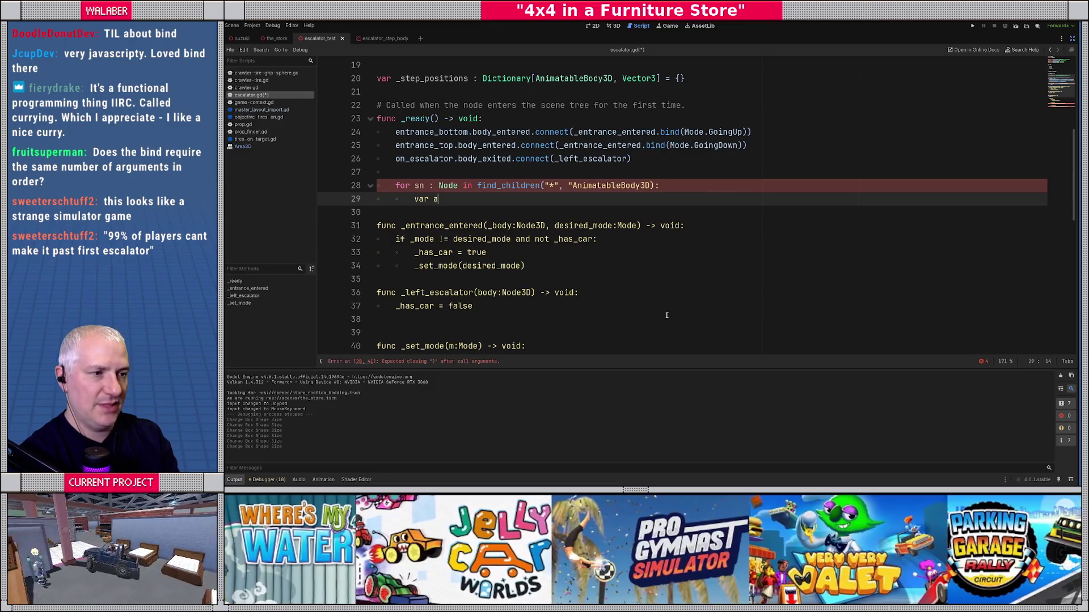
text(b)
key(Up)
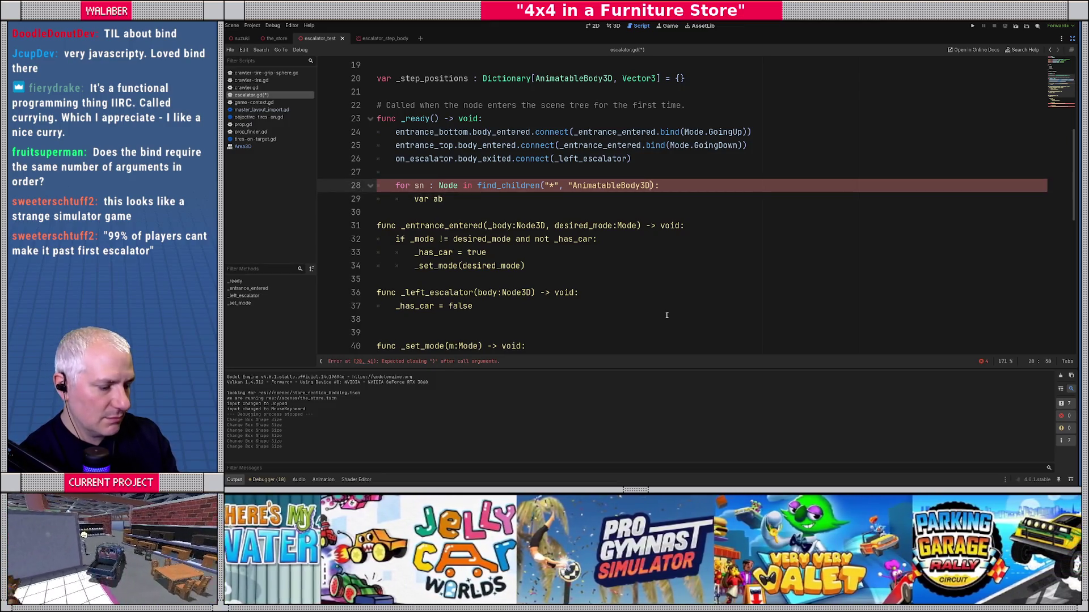
text(")
key(Down)
Cast sn to AnimatableBody3D as ab and guard it with if ab:.
text(:= sn)
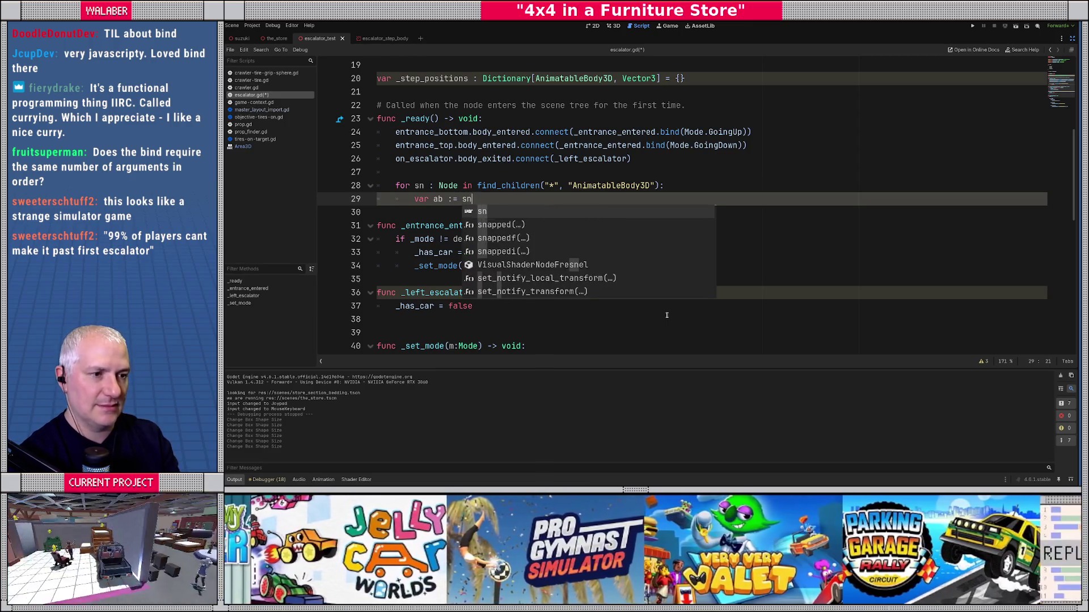
text( as animata)
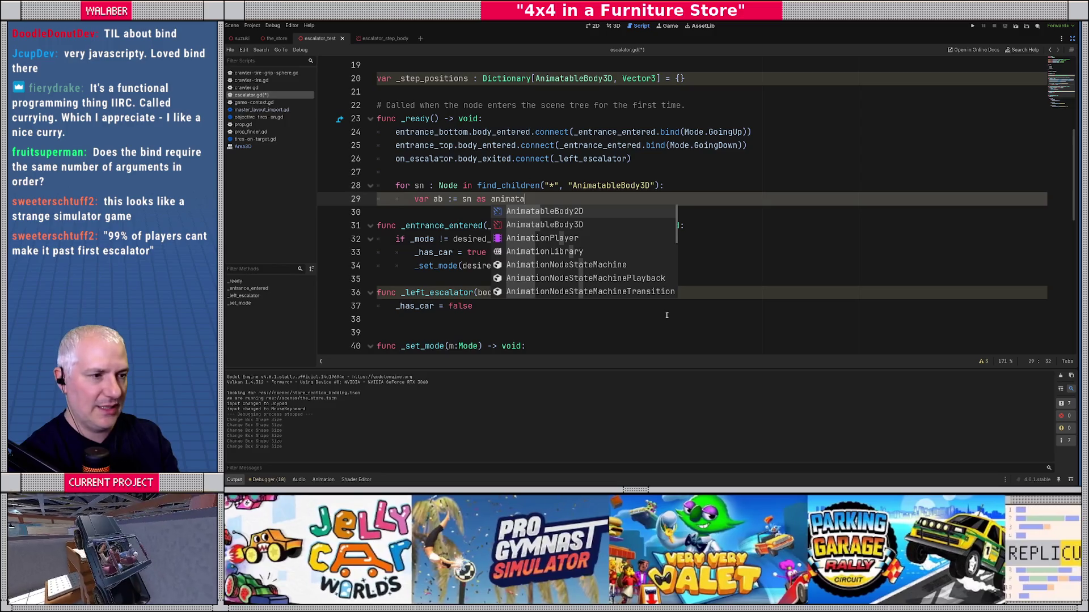
key(Down)
key(Return)
key(Return)
text(if )
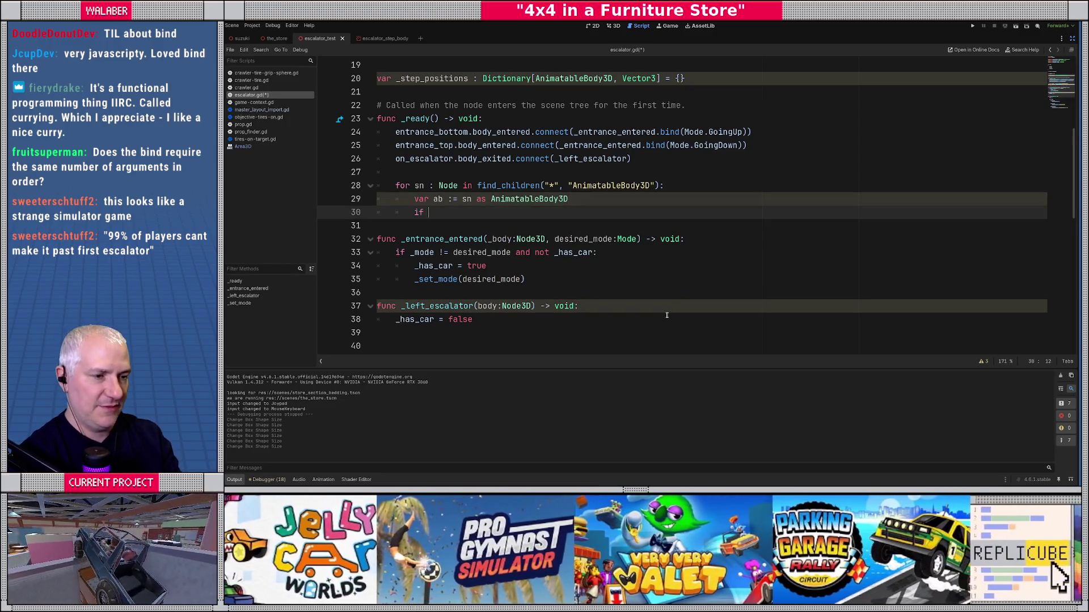
text(ab:)
Store each step with _step_positions.set(ab, ab.global_position) inside the if block.
key(Return)
text(_ste)
key(Return)
text(.se)
key(Return)
text(ab, ab.)
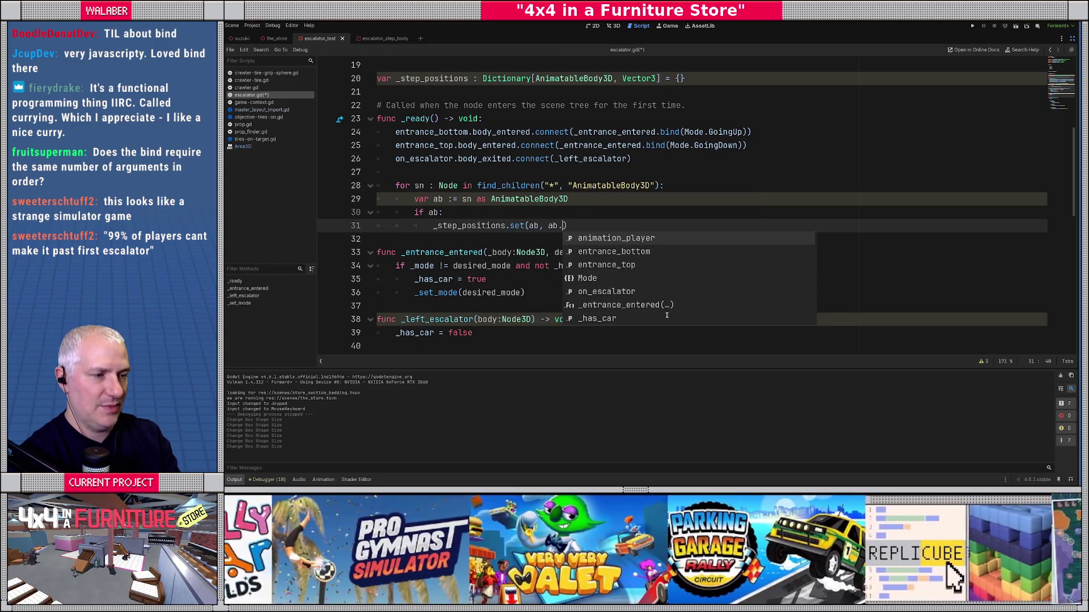
text(global_po)
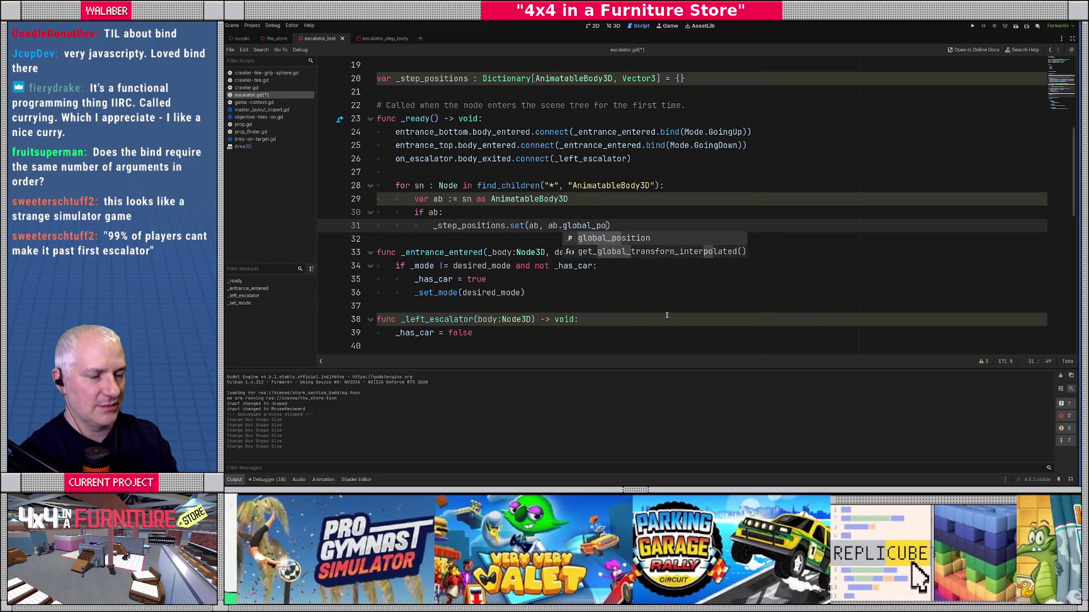
key(Return)
click(429, 238)
key(Return)
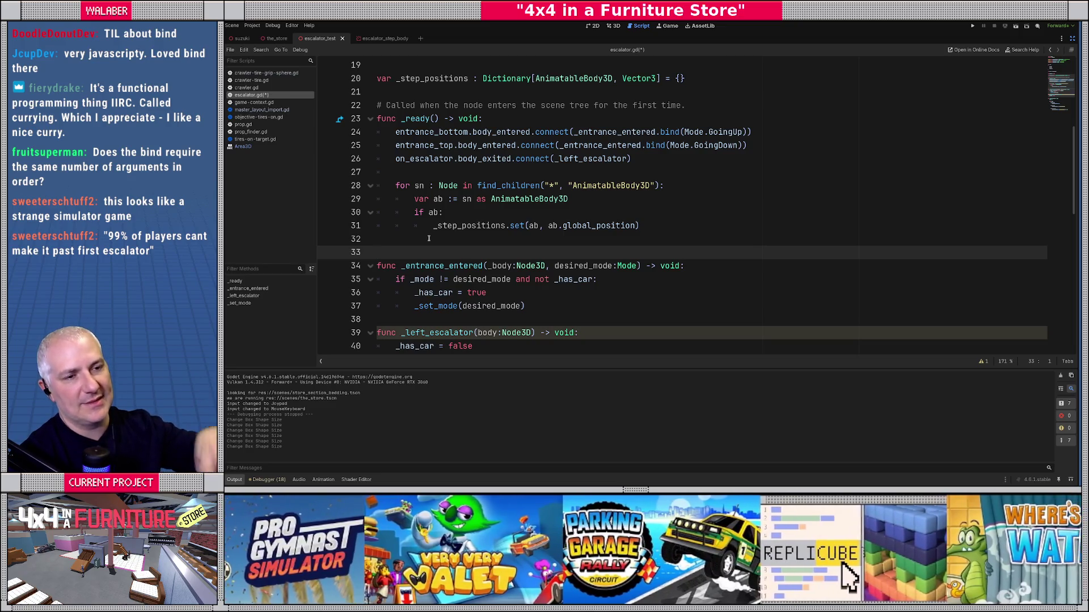
scroll(429, 238, down, 9)
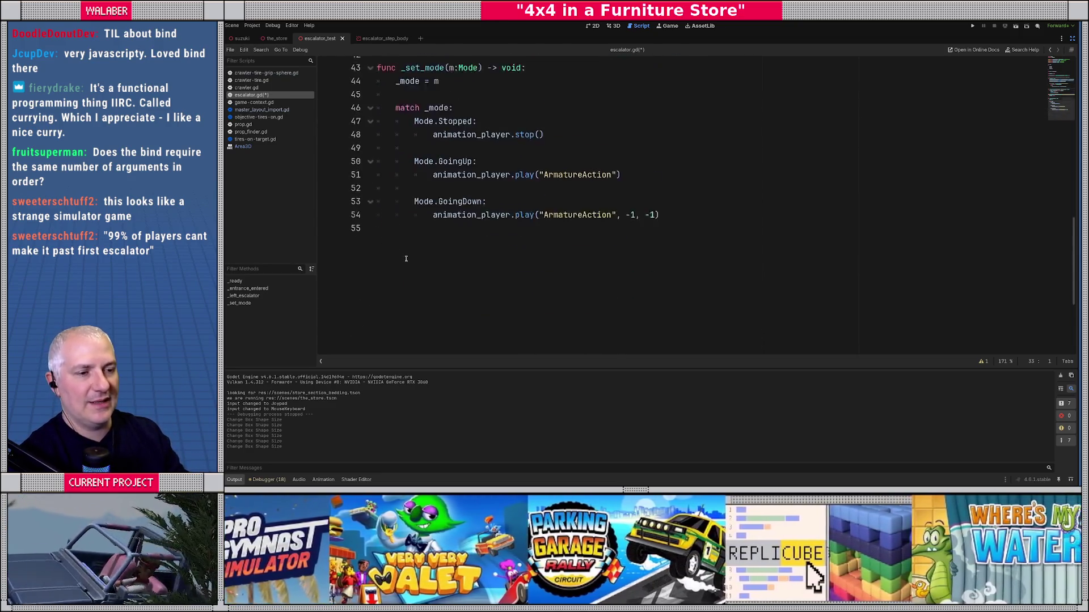
At the end of escalator.gd, add _physics_process(delta) starting a 'for step : AnimatableBody3D' loop.
click(380, 212)
text(func _ph)
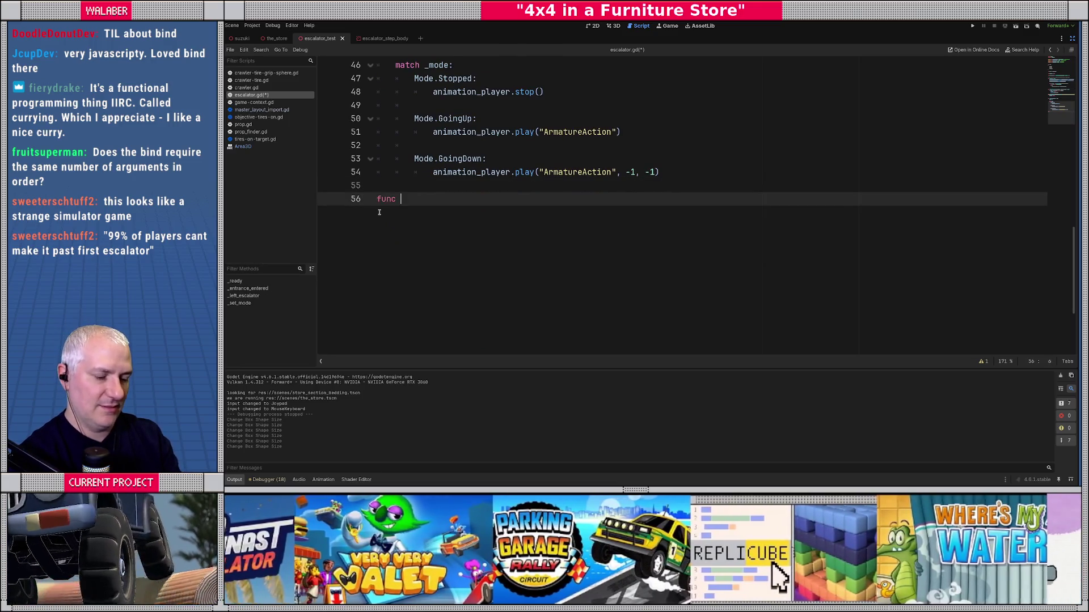
key(Return)
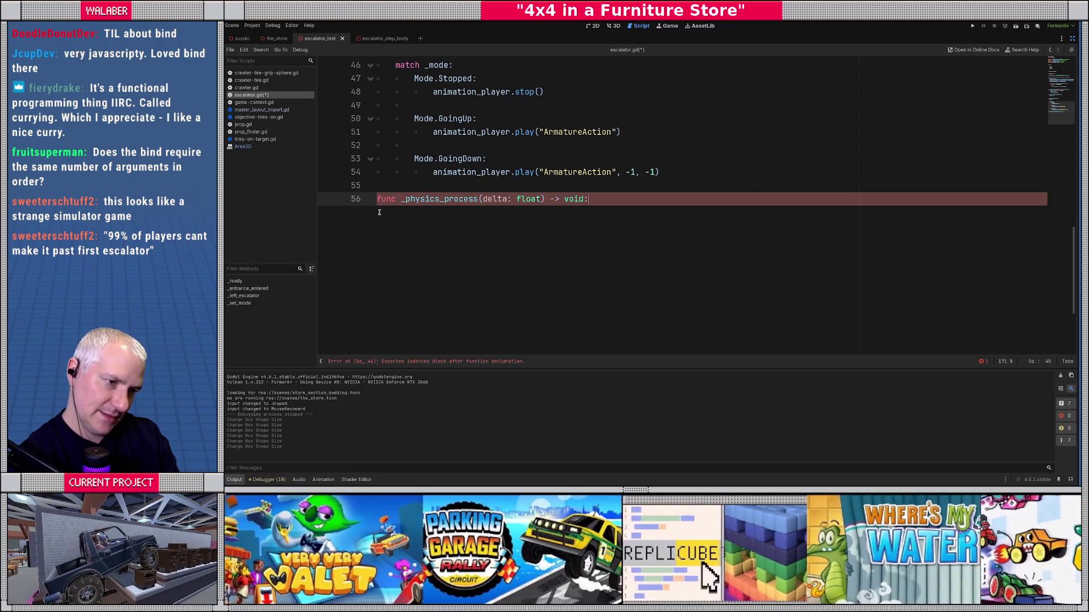
key(Return)
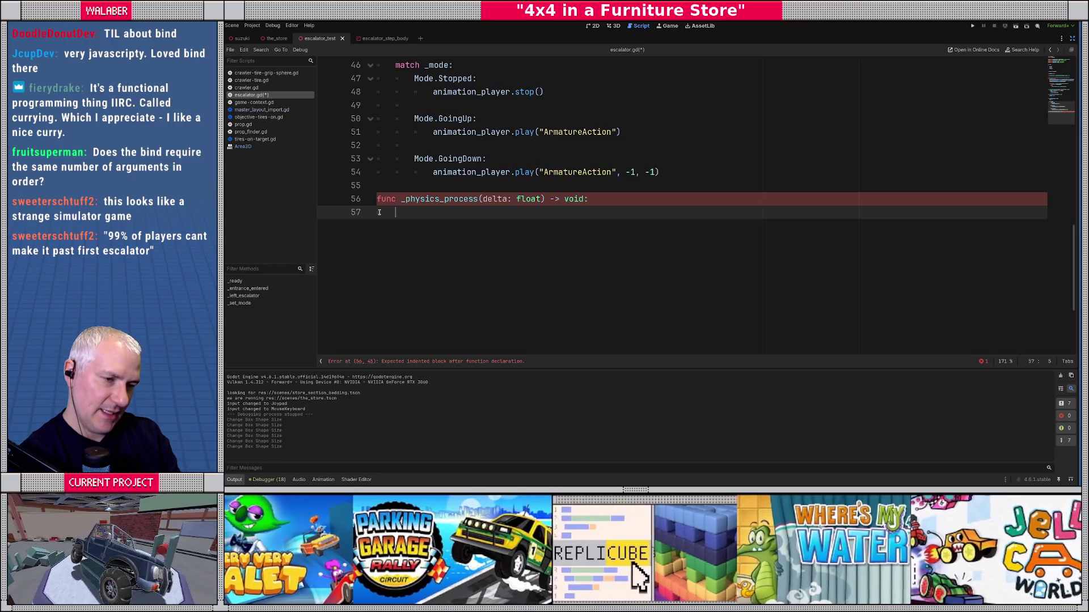
text(for)
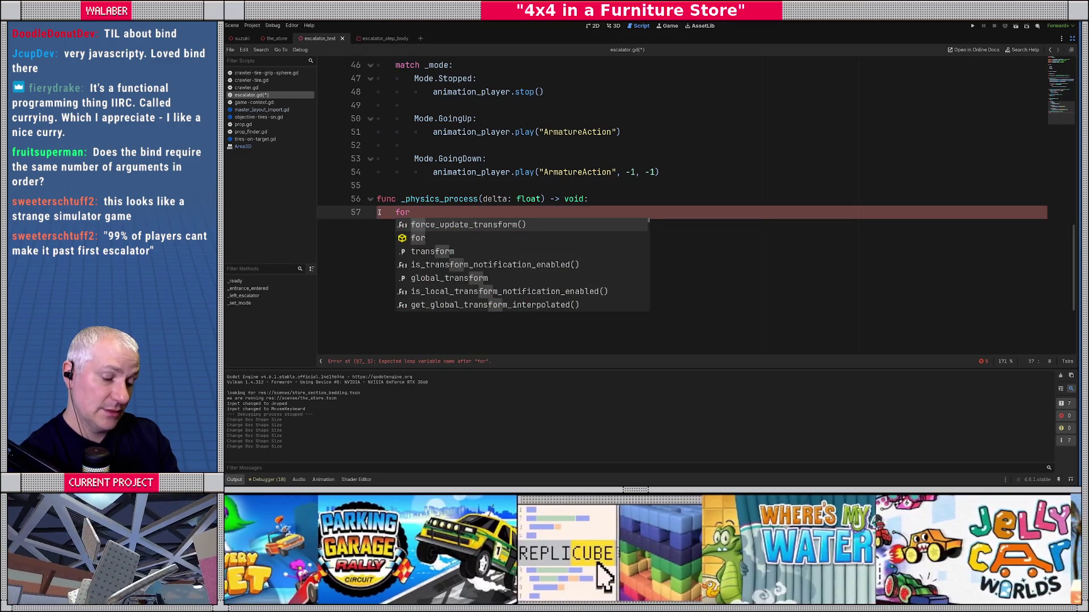
text( step : Anim)
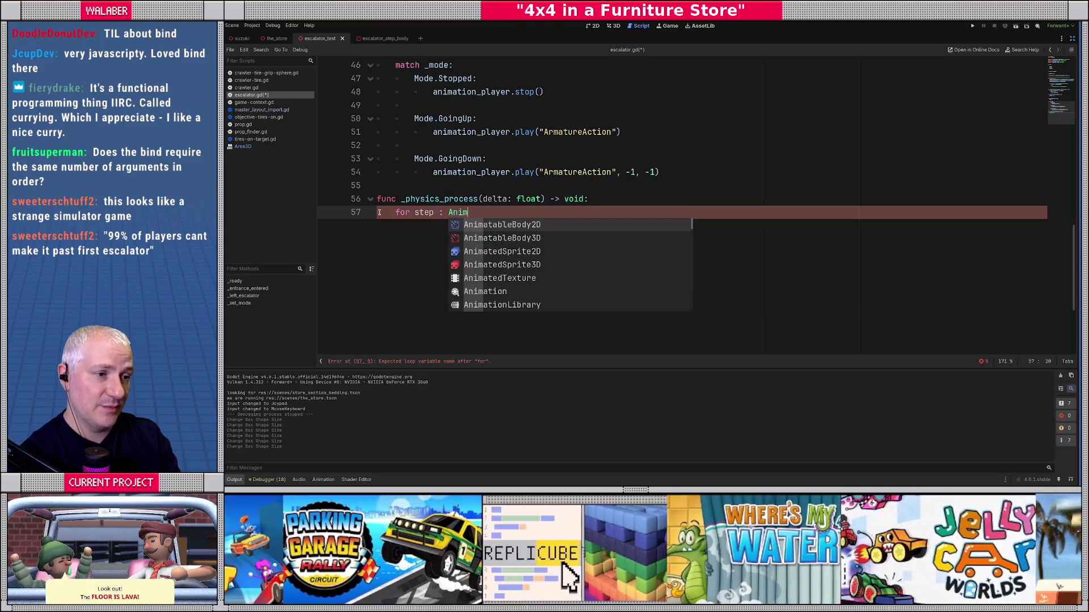
key(Down)
key(Return)
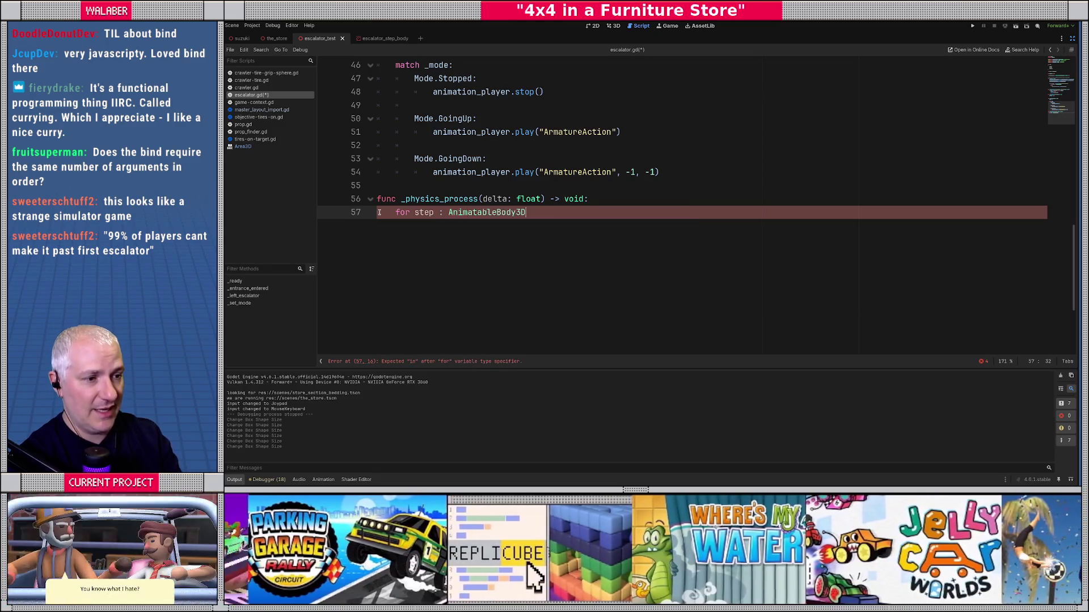
Finish the loop with 'in _step_positions:' and add 'var prev_pos : Vector3 = _step_positions[step]'.
scroll(379, 212, up, 8)
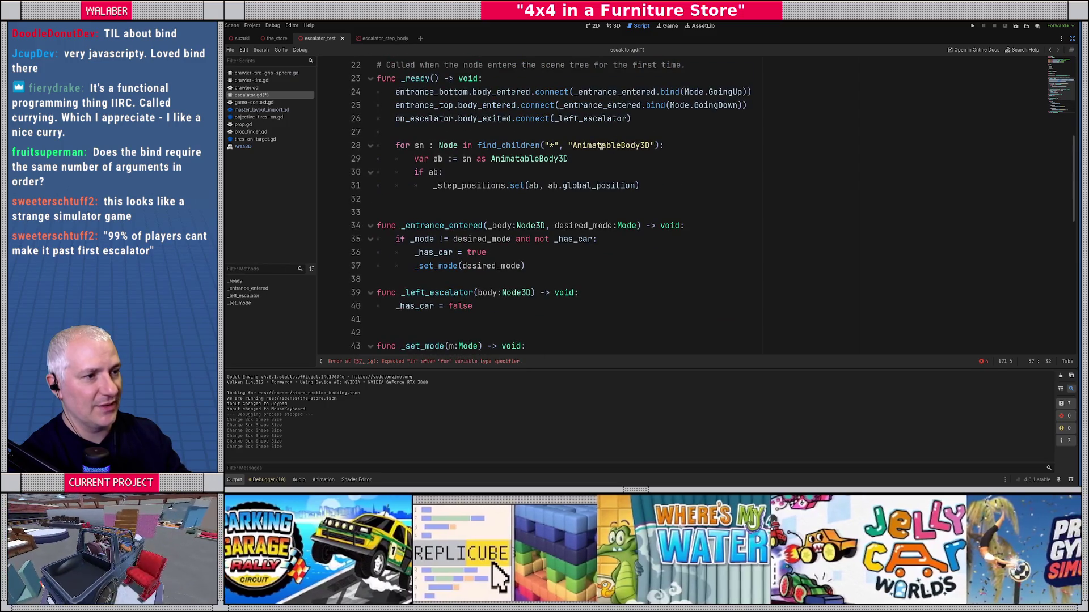
scroll(594, 145, down, 9)
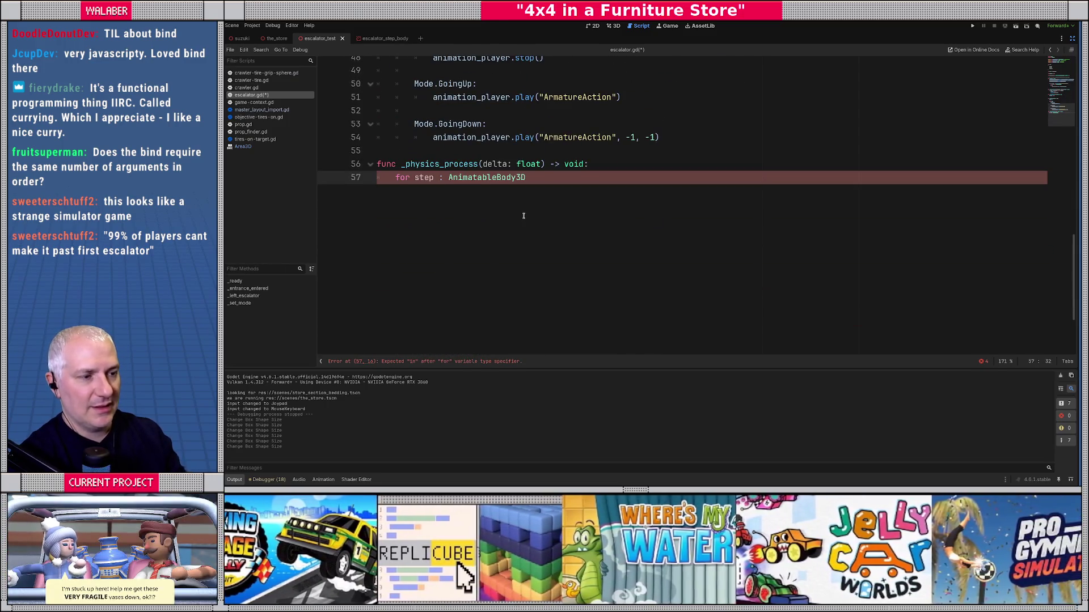
text( in _step)
key(Return)
text(:)
key(Return)
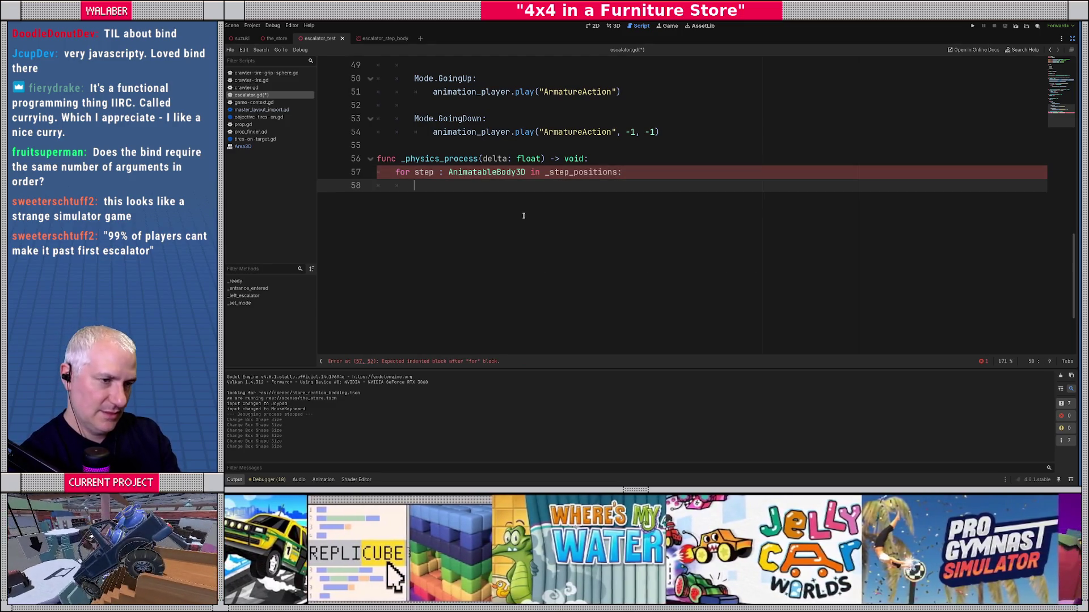
text(var prev_pos)
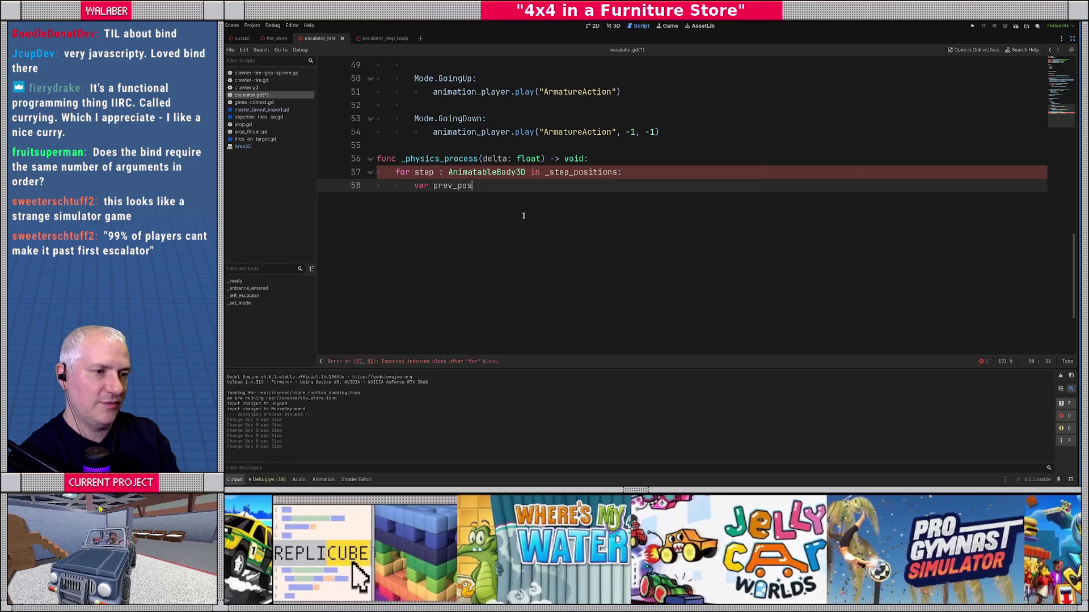
text( : Vector3 =)
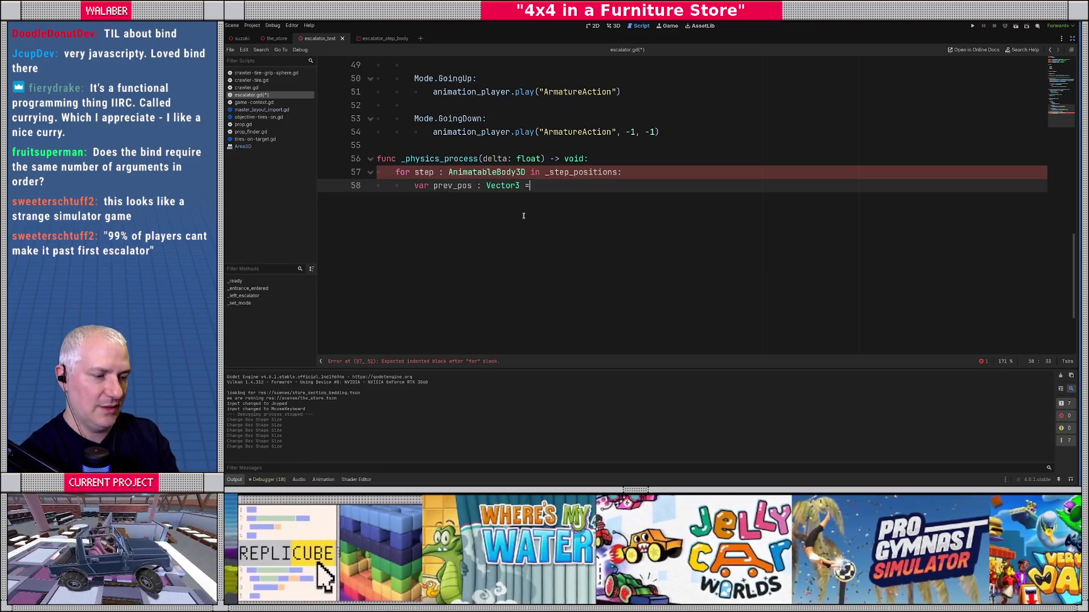
text( _ste)
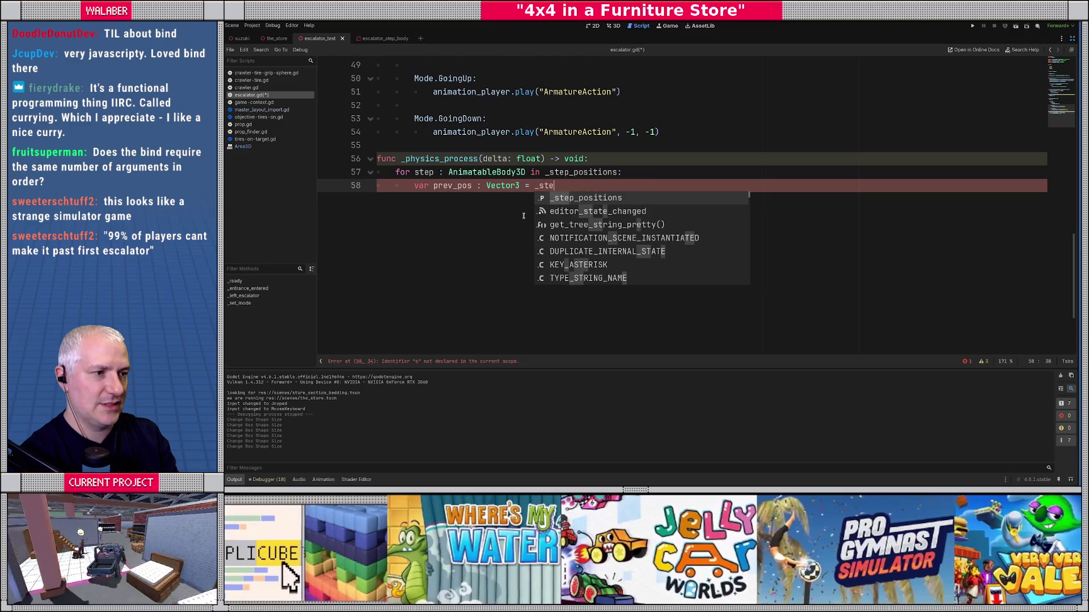
key(Return)
text([step])
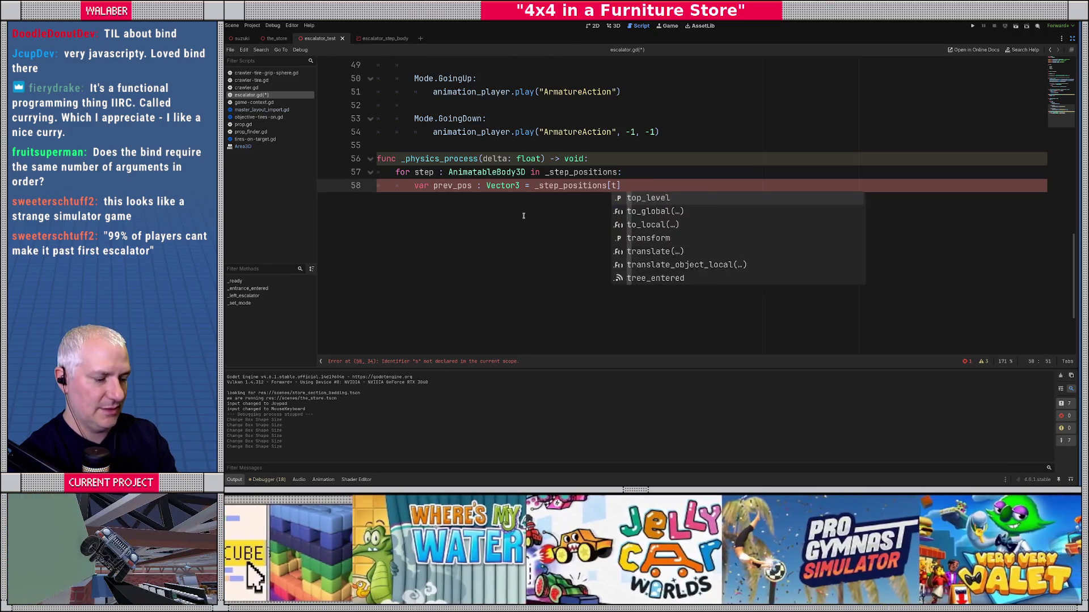
key(Return)
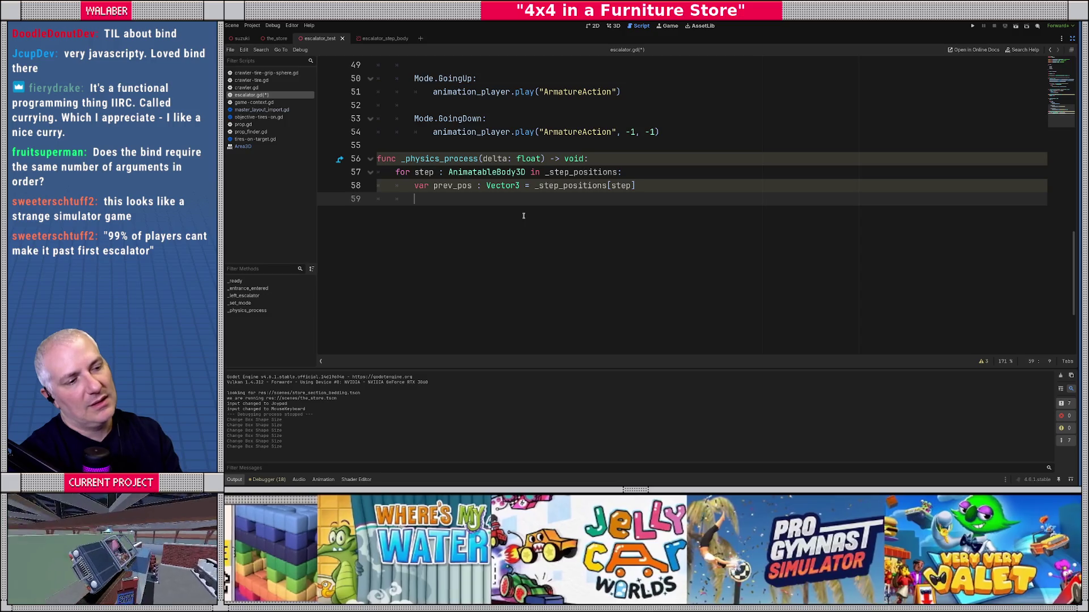
drag(401, 173, 567, 173)
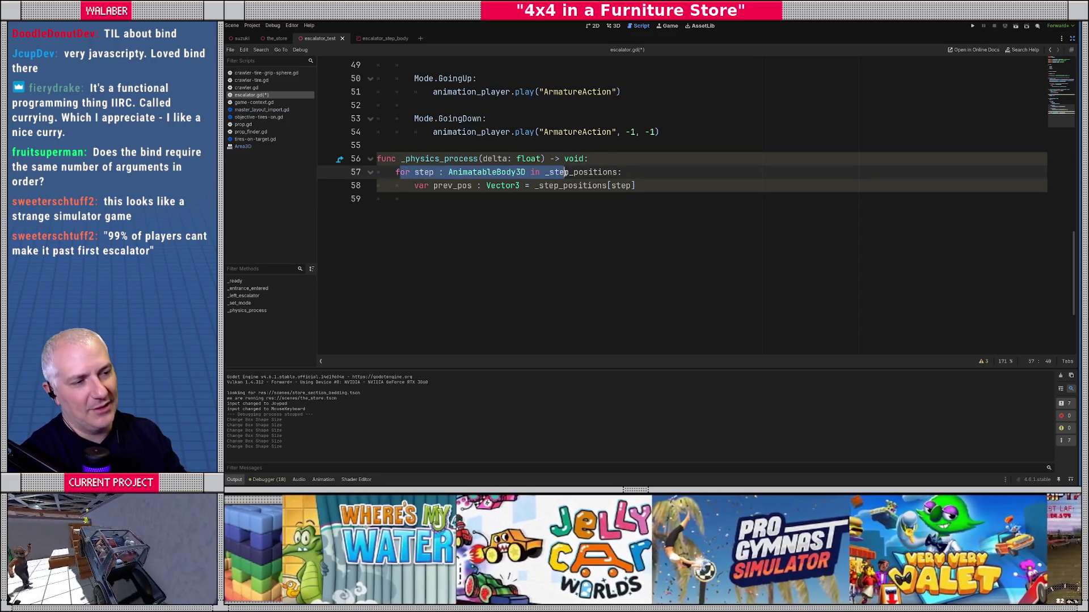
click(488, 179)
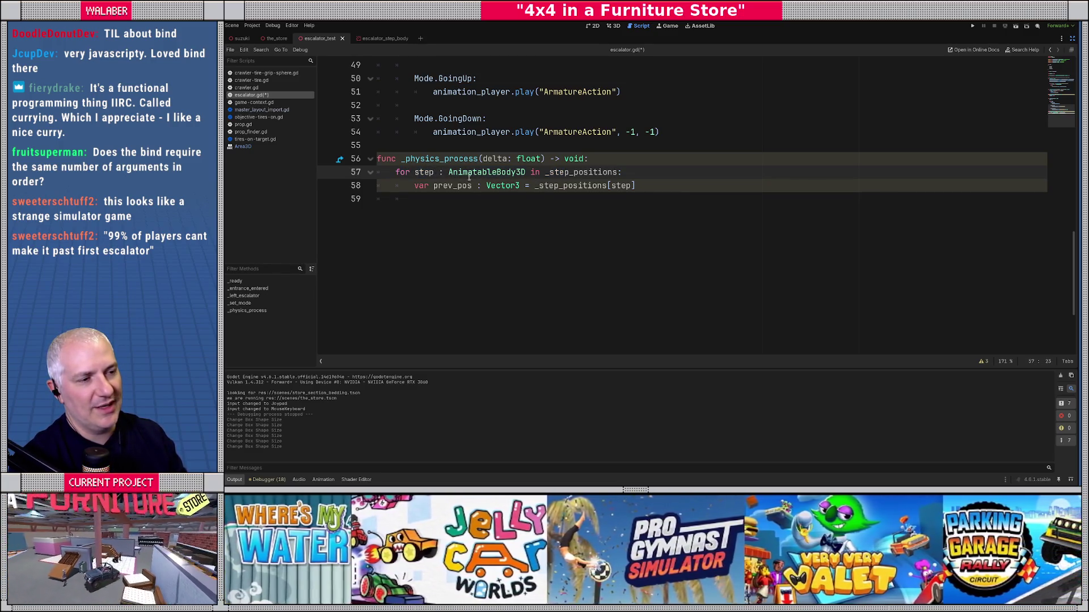
double_click(420, 173)
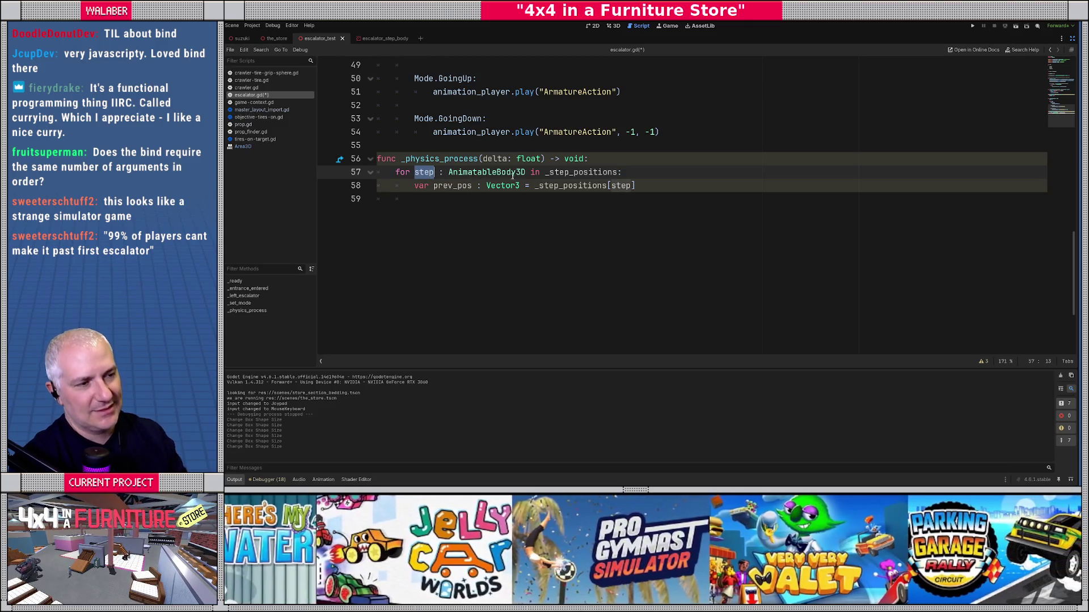
click(616, 173)
text(.ke)
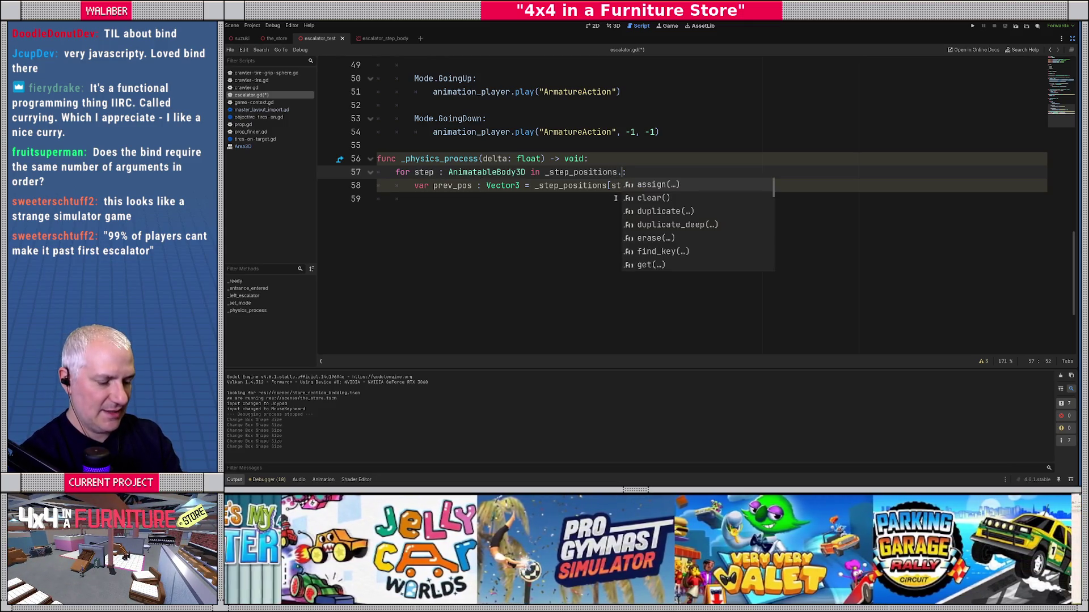
key(Return)
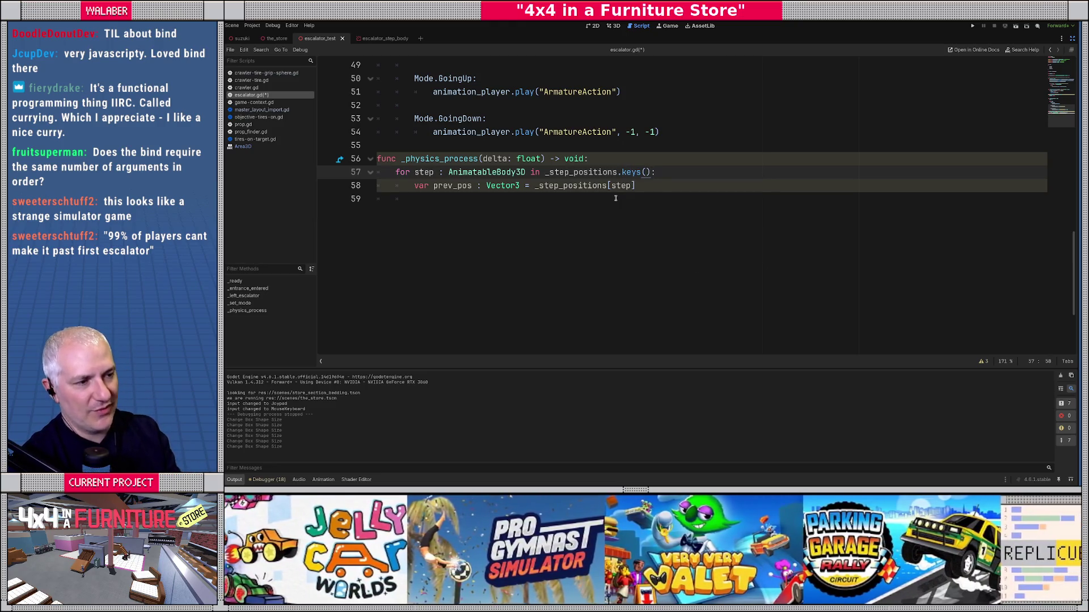
key(BackSpace)
key(BackSpace)
key(BackSpace)
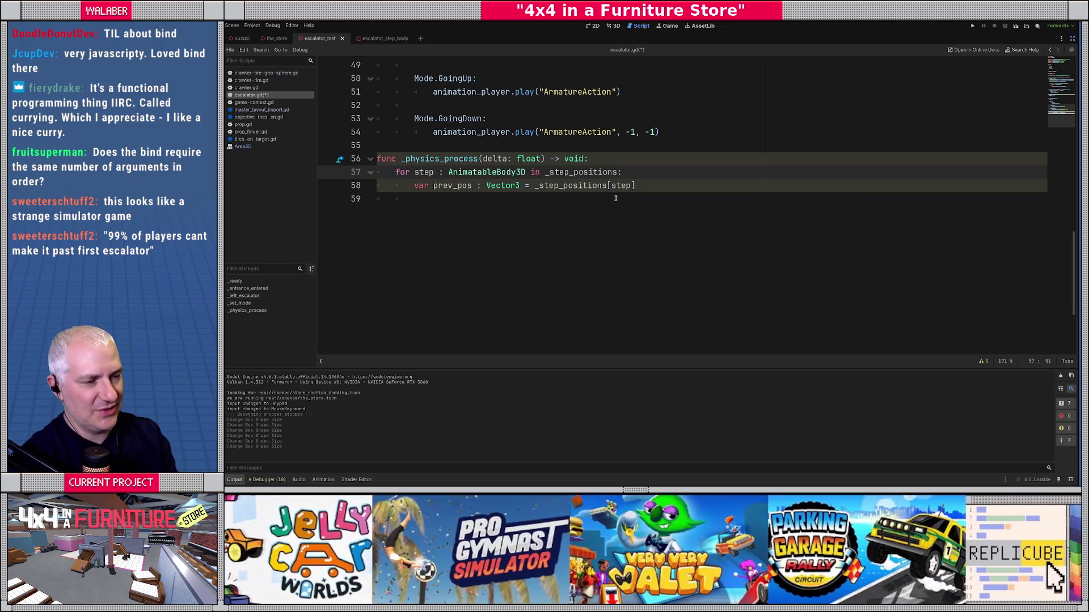
drag(424, 173, 647, 186)
mouse_move(489, 191)
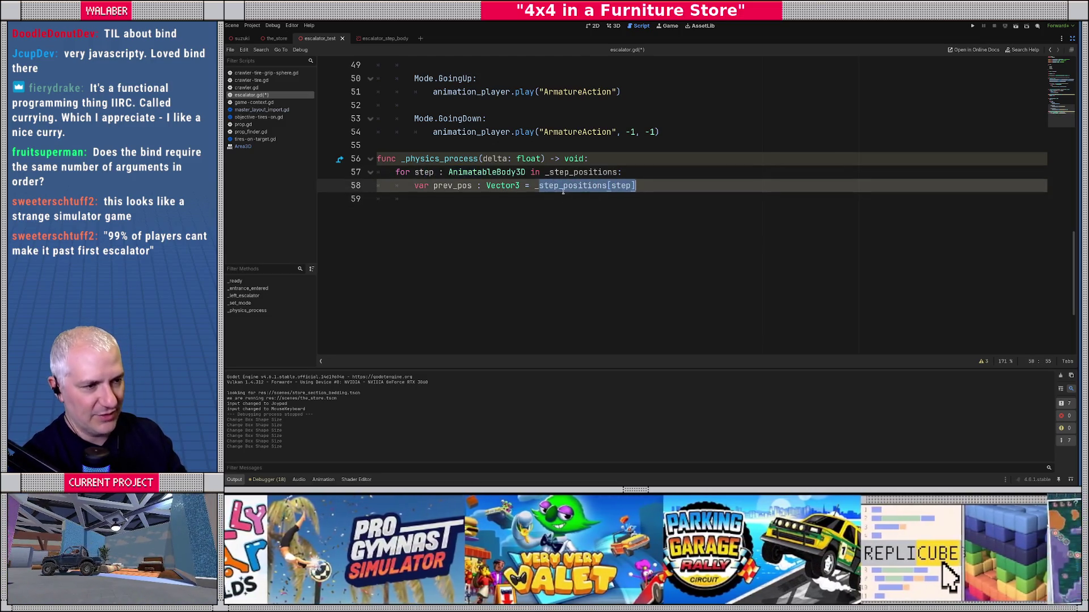
double_click(539, 186)
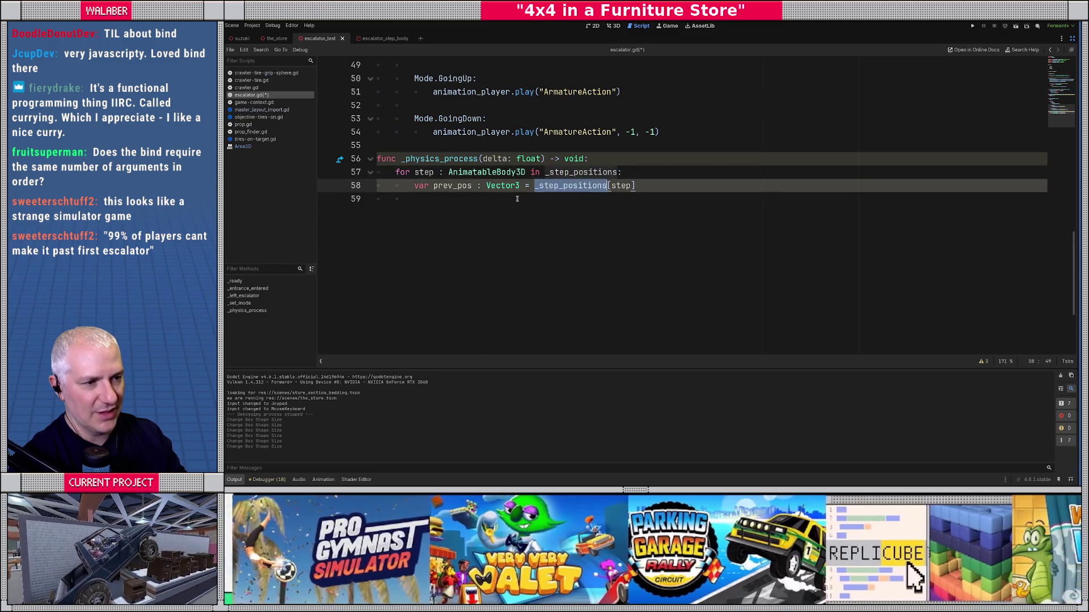
key(End)
key(Return)
Add 'step.constant_linear_velocity = (step.global_position - prev_pos) / delta' inside the loop.
text(step.)
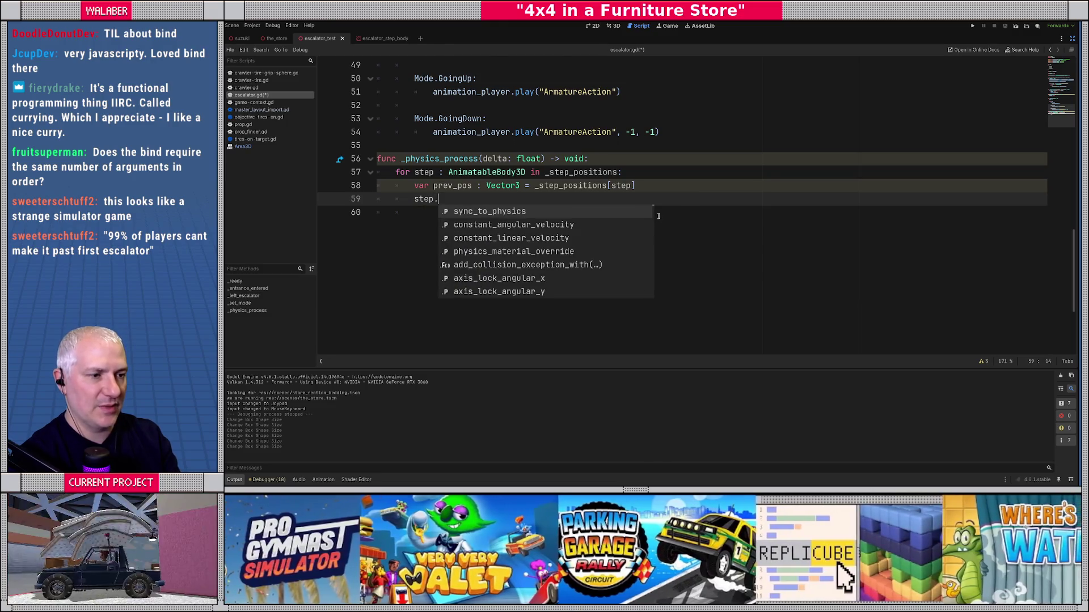
text(con)
key(Down)
key(Return)
text(= )
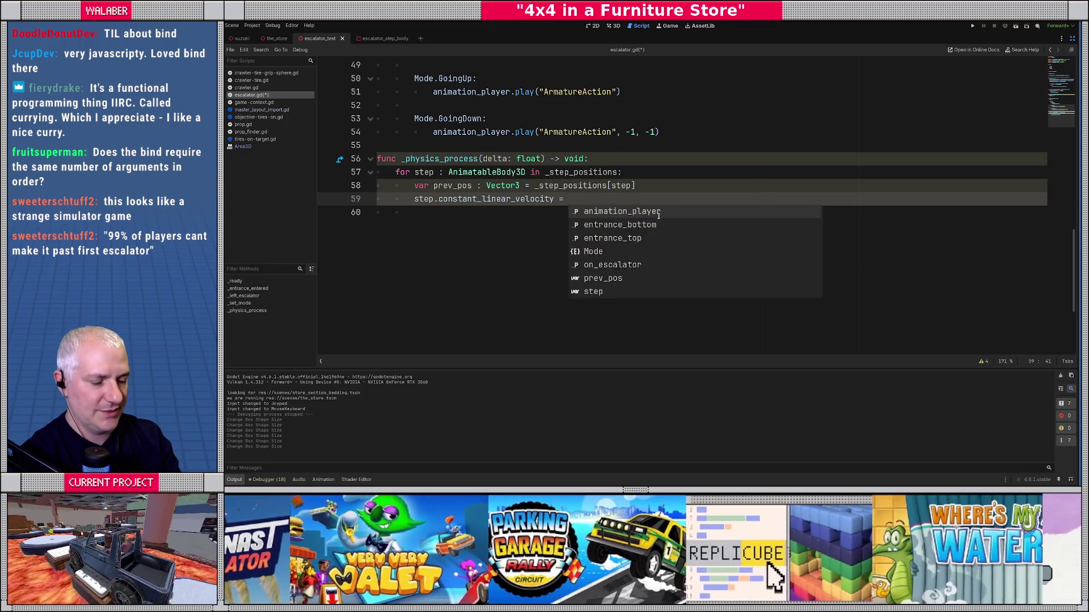
text((step.)
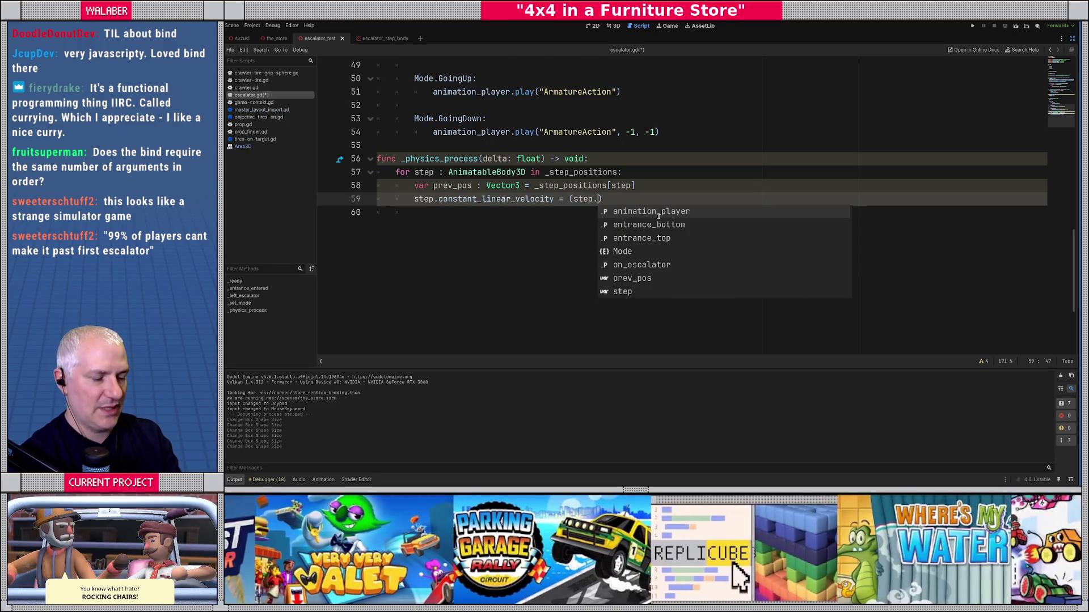
text(glo)
key(Down)
key(Return)
text(- pre)
key(Return)
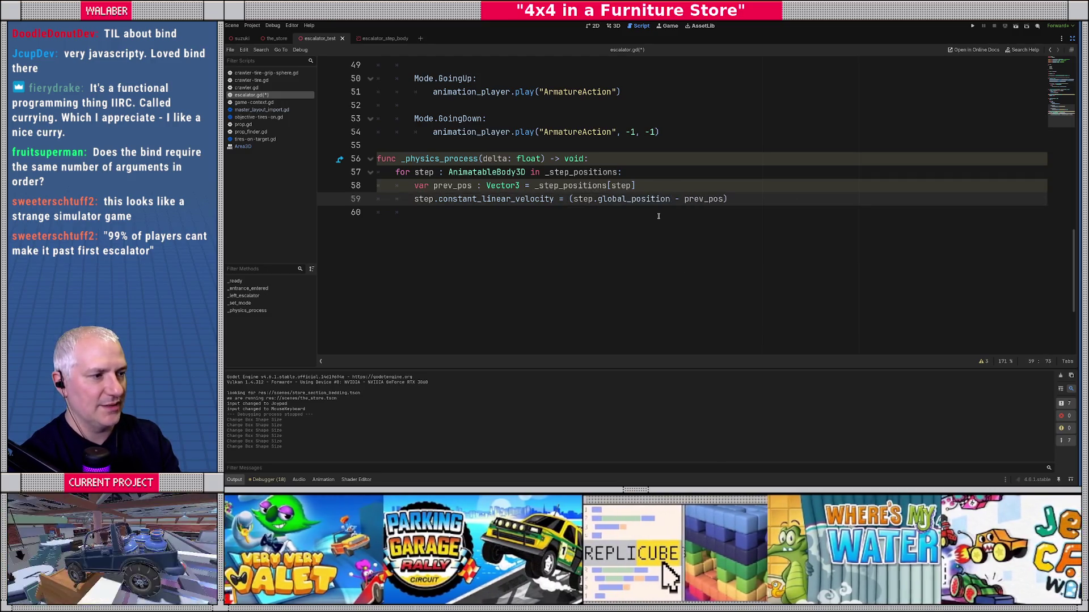
text( / delt)
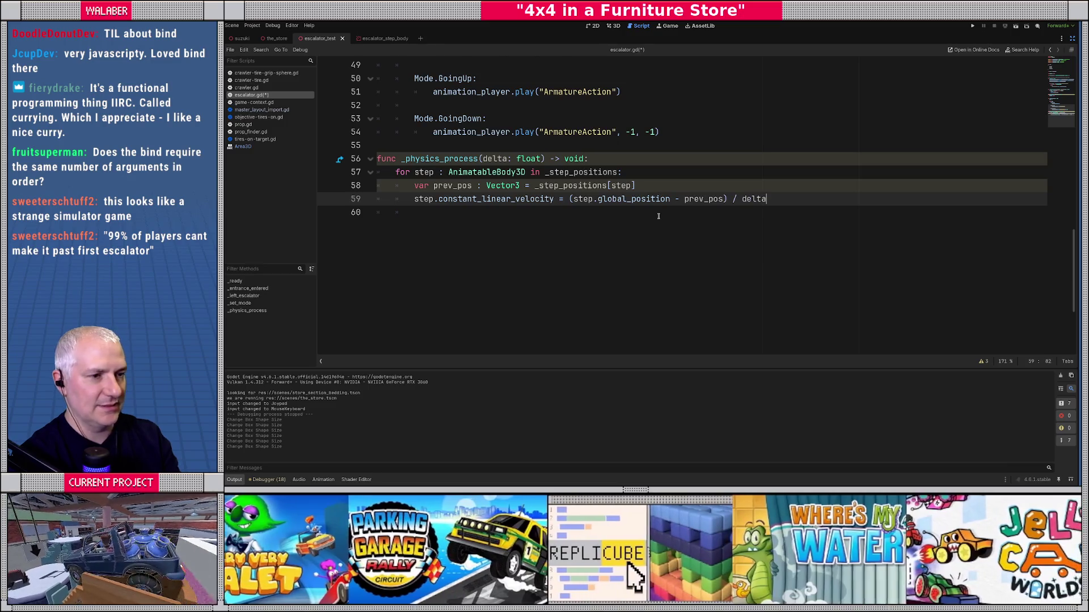
key(BackSpace)
key(BackSpace)
text(lta)
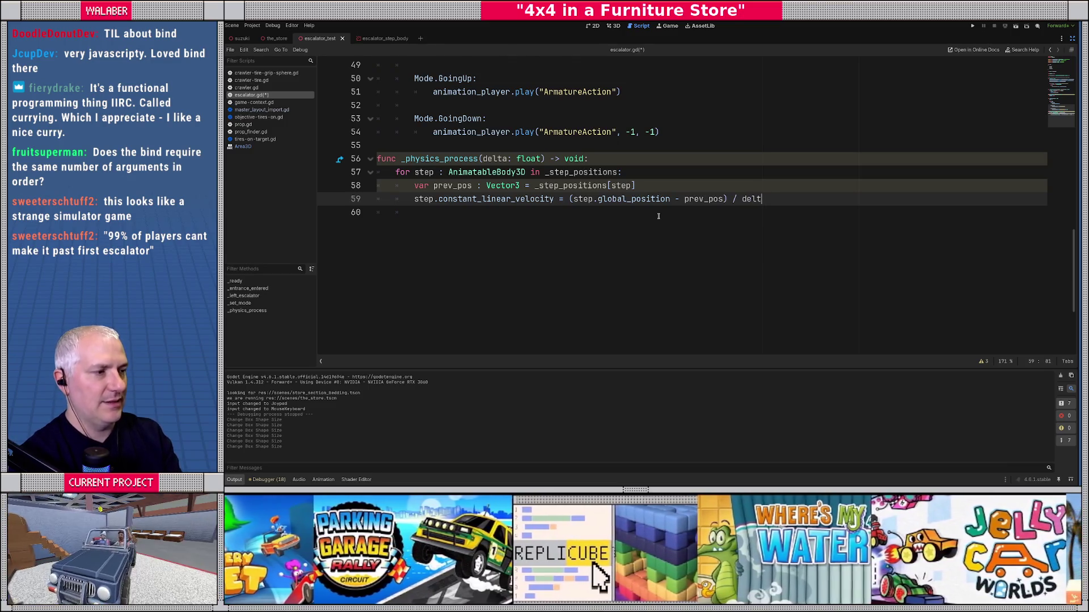
key(Return)
key(Return)
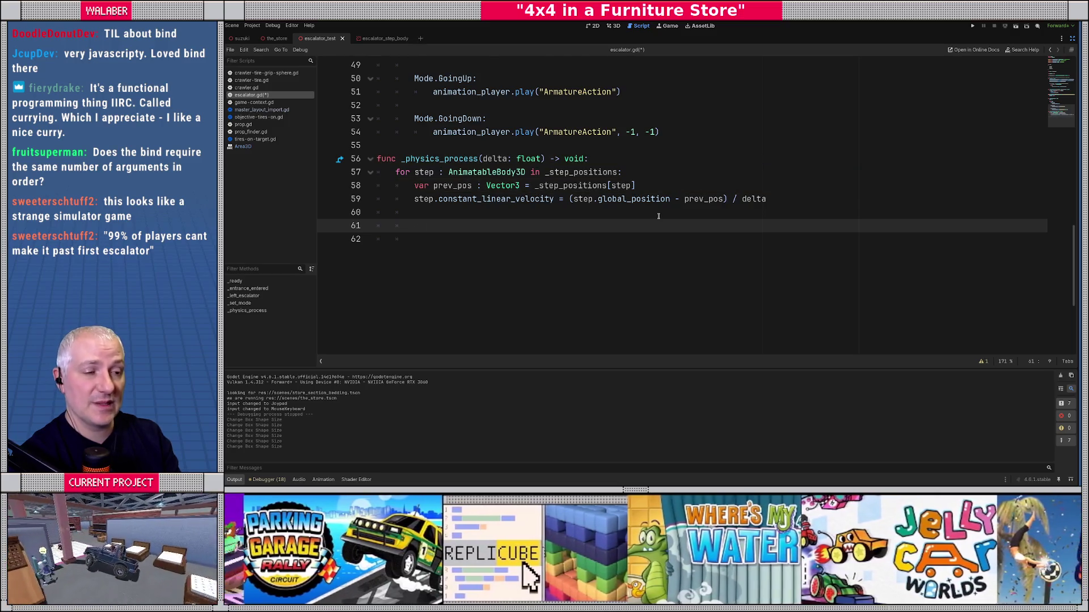
Add '_step_positions[step] = step.global_position' and save escalator.gd.
text(_s)
key(Down)
key(Return)
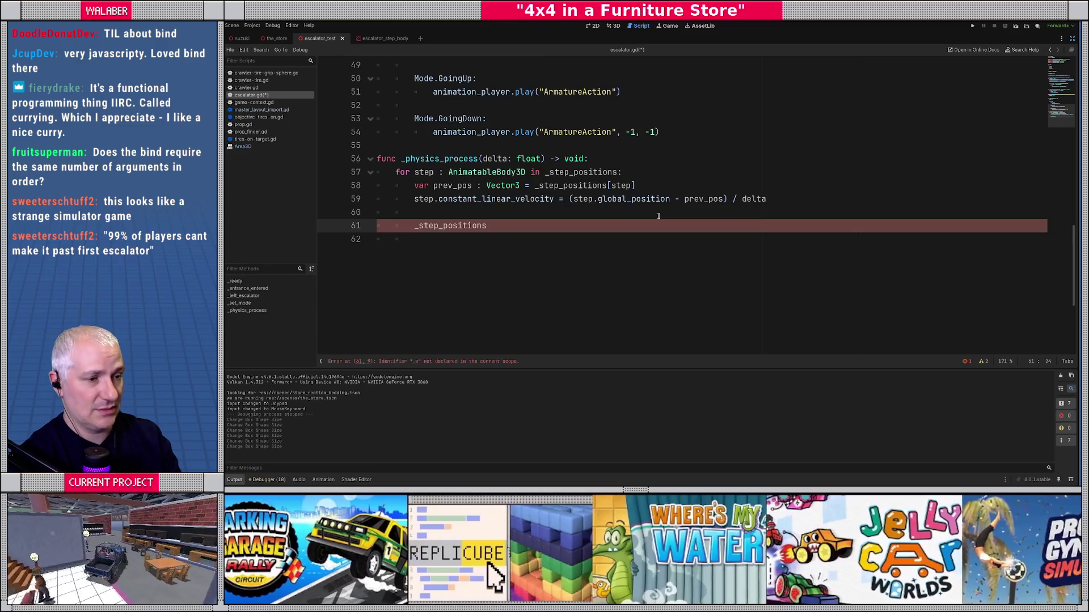
text(step] = step.)
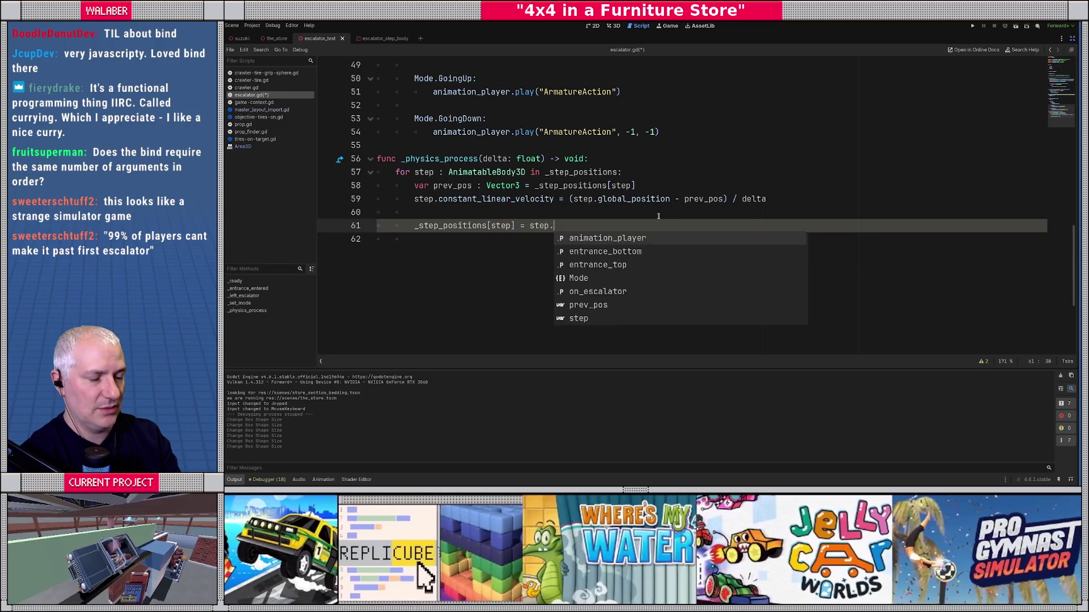
text(global_po)
key(Return)
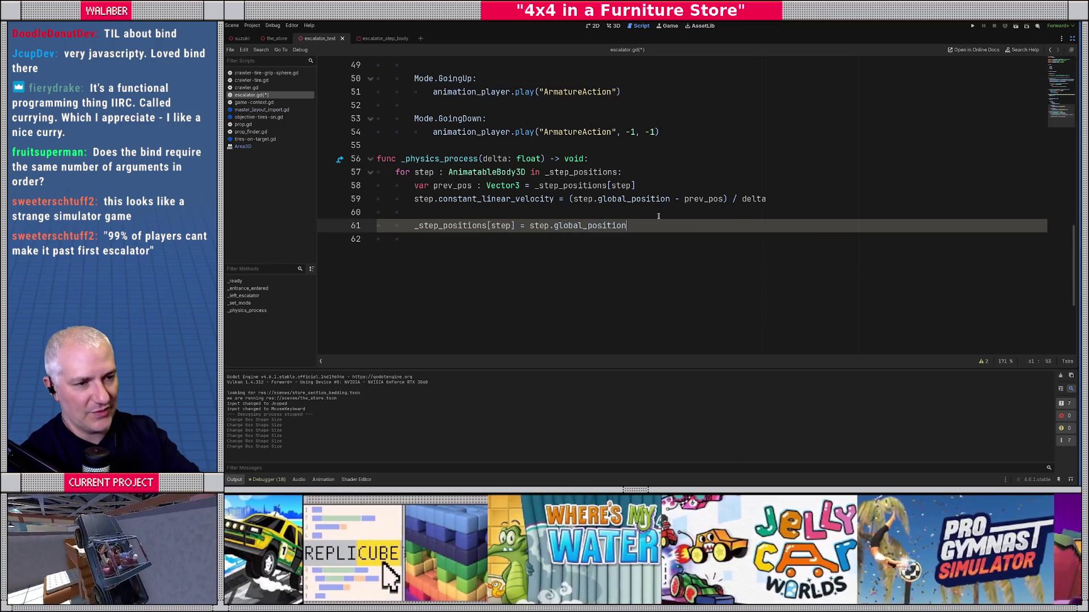
click(514, 142)
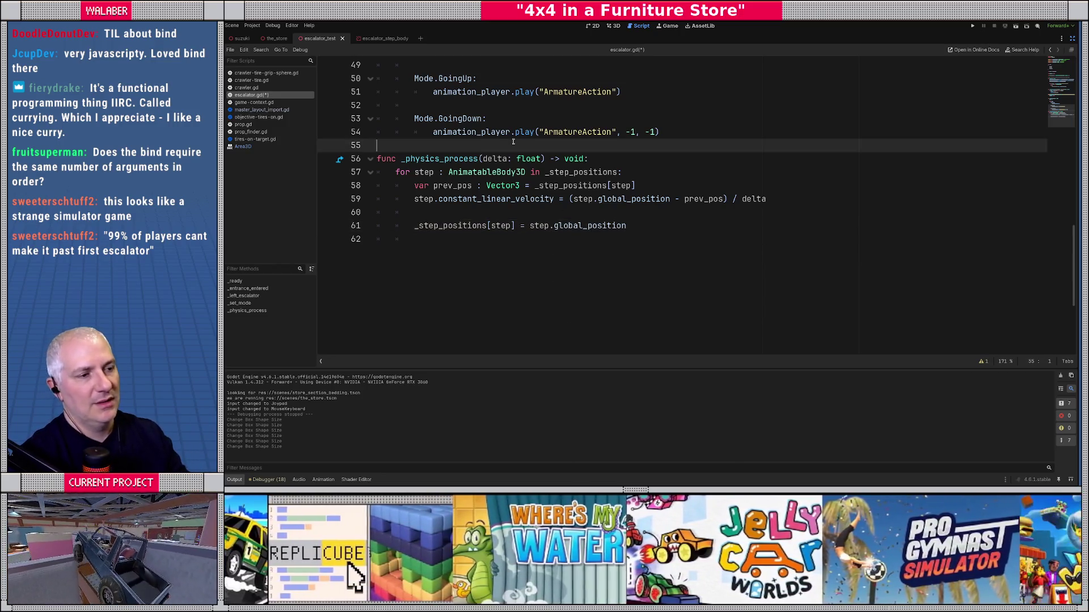
key(ctrl+s)
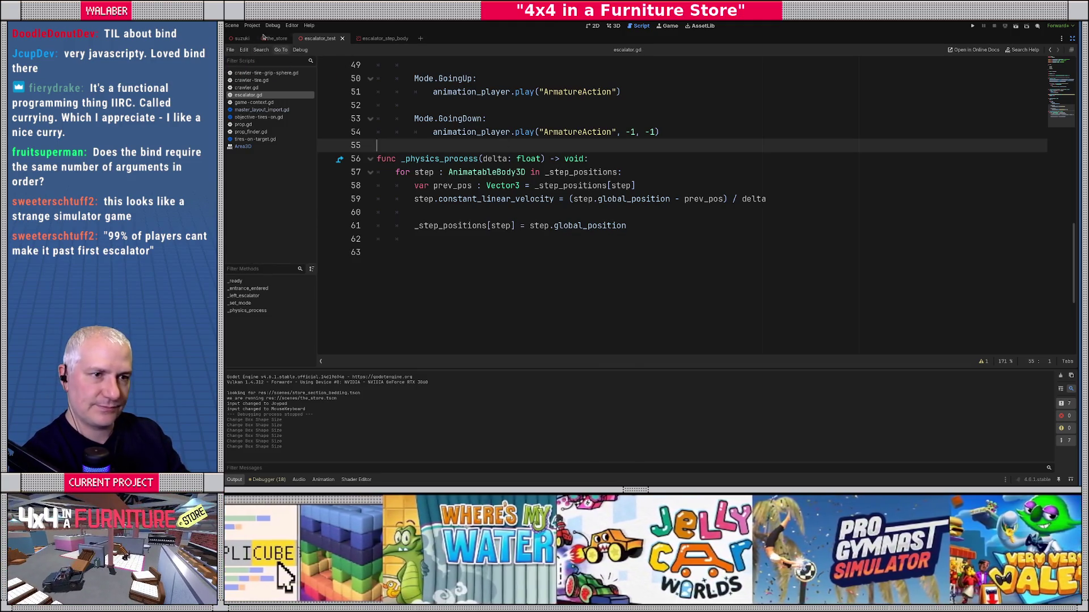
Switch to the the_store scene and run it with F6 to test the escalator.
key(ctrl+shift+Tab)
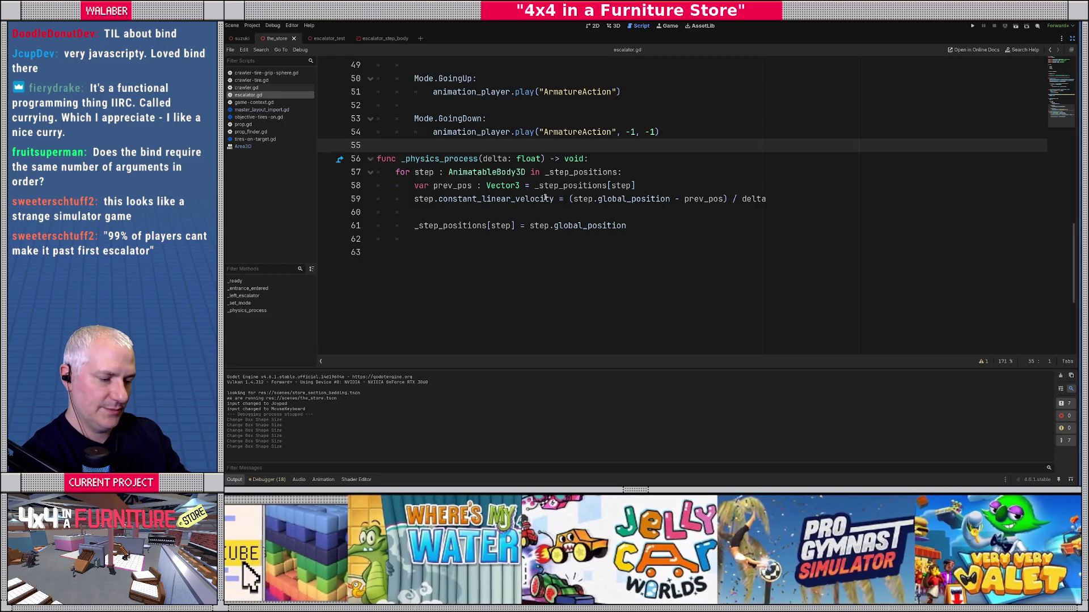
key(F6)
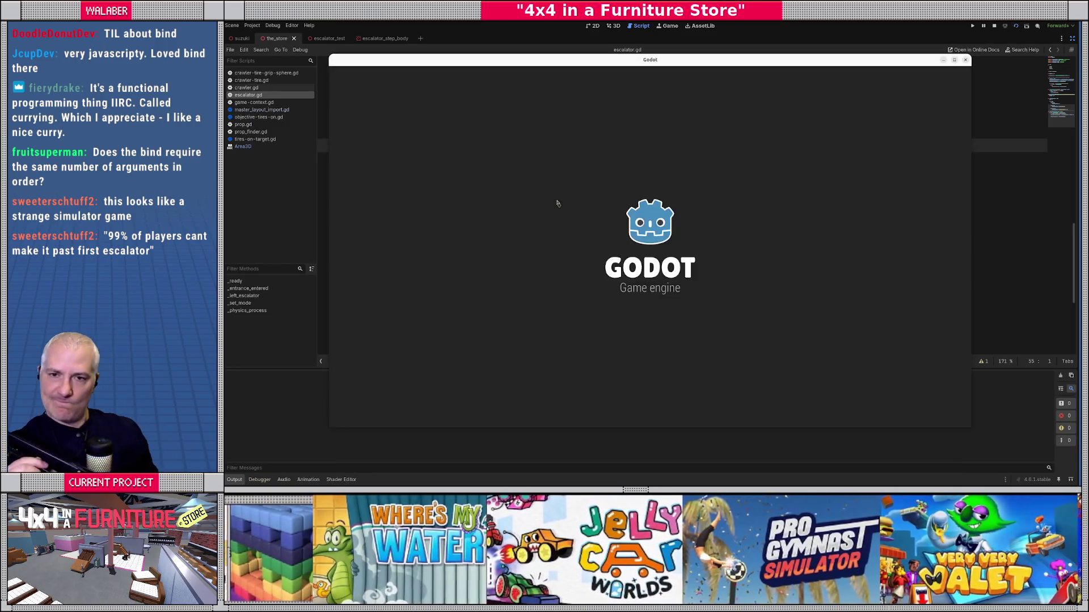
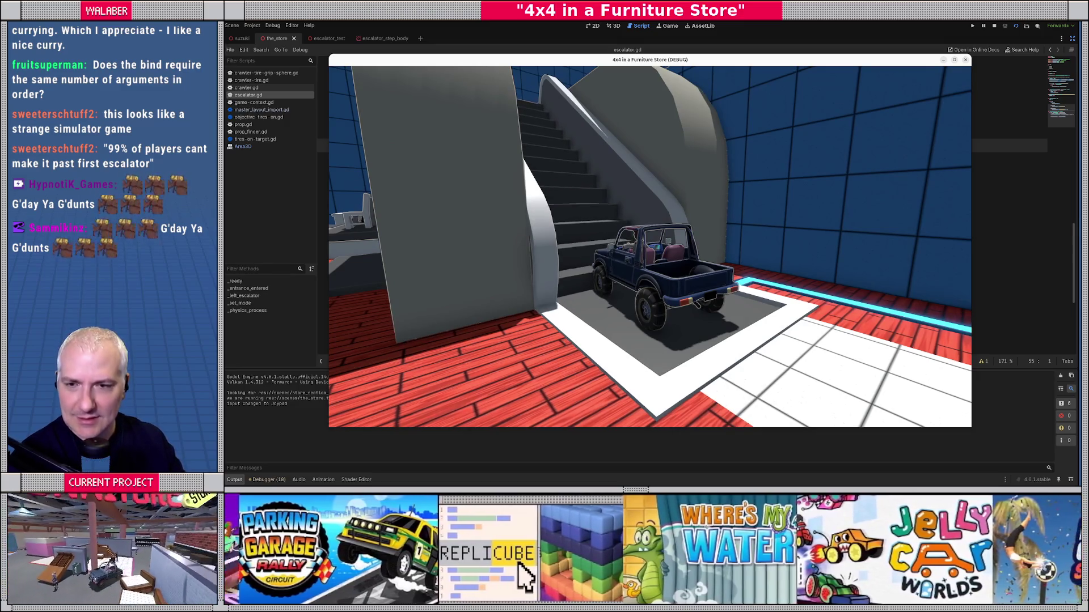
Stop the game and put the caret on the GoingDown play line in escalator.gd.
key(F8)
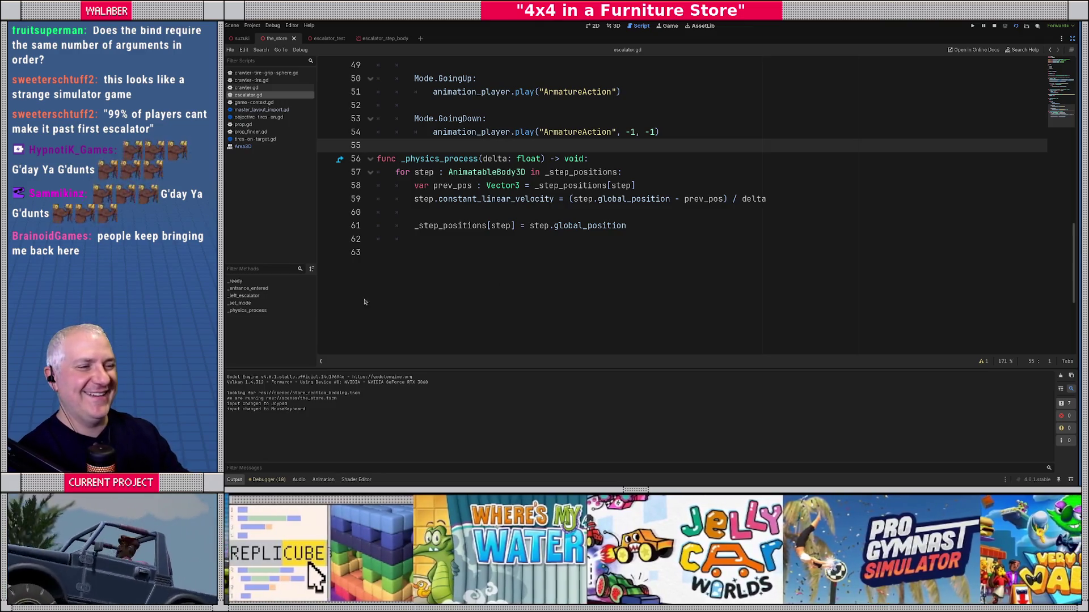
click(513, 132)
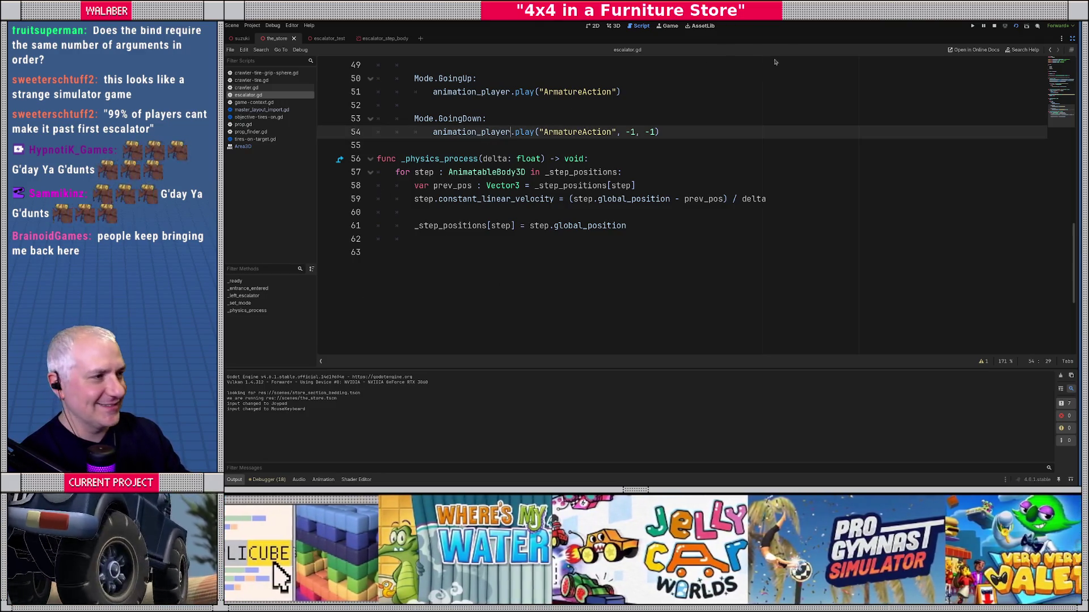
Check the game window, then set a breakpoint on the mode check line 35.
key(Up)
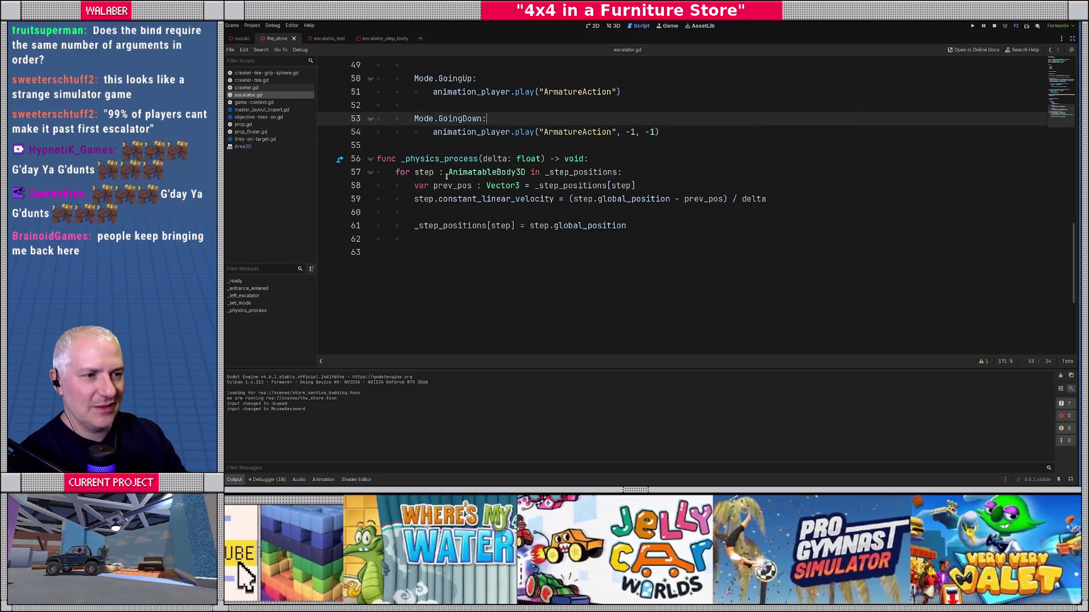
scroll(446, 178, up, 4)
scroll(446, 178, up, 2)
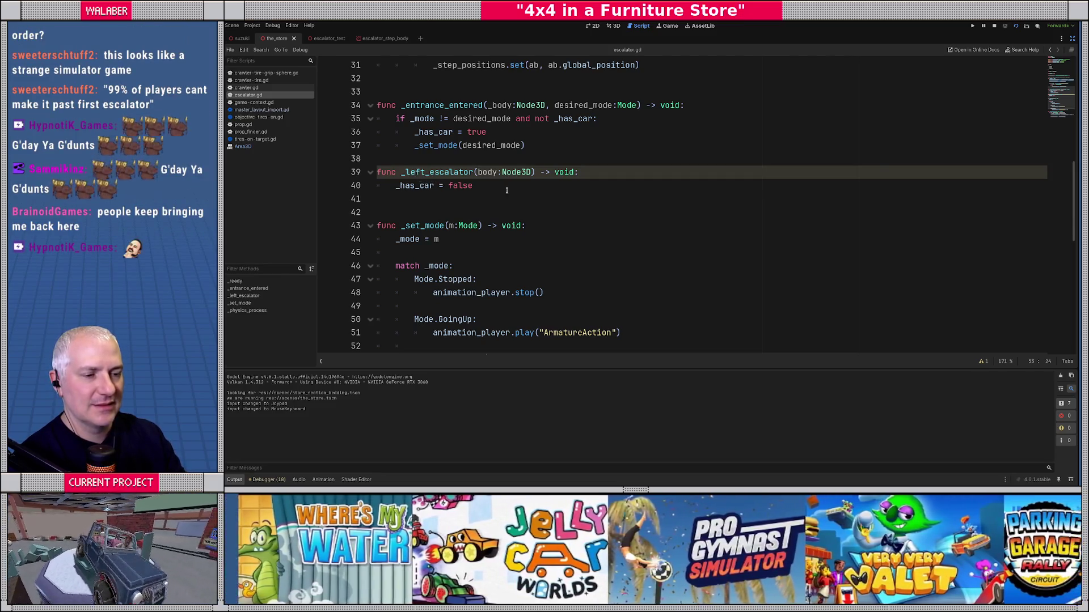
key(alt+Tab)
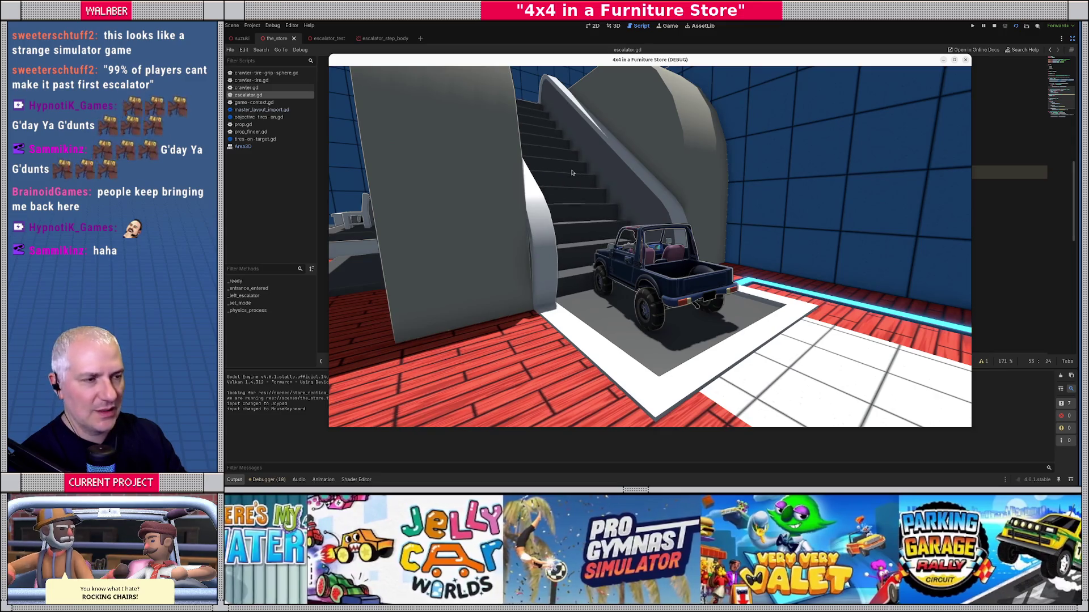
key(alt+Tab)
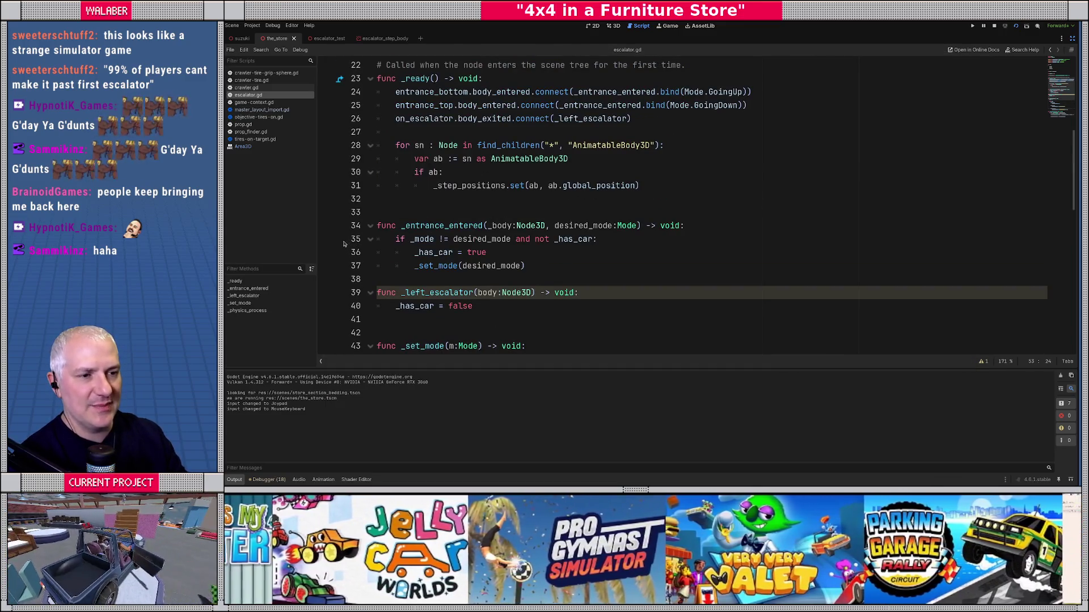
click(327, 239)
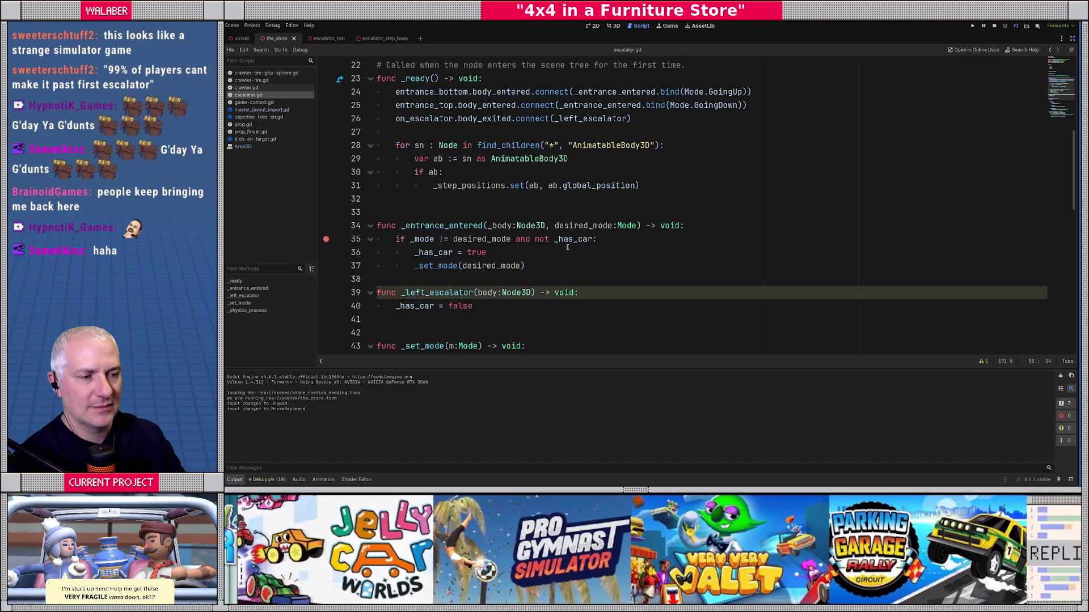
Review the script around the prev_pos line and empty line 33.
scroll(566, 246, down, 2)
scroll(407, 243, down, 2)
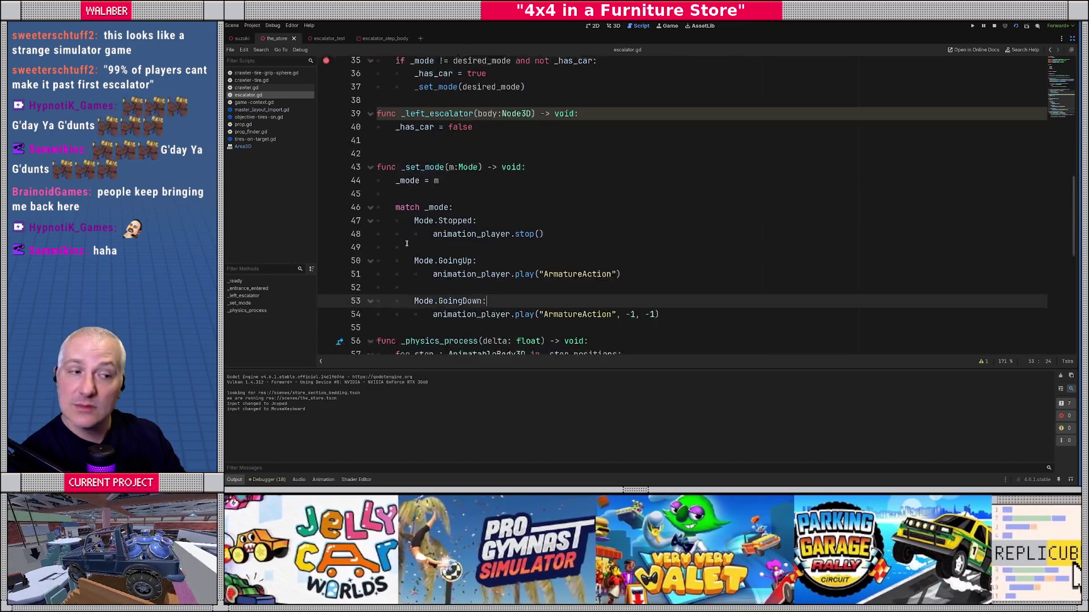
scroll(407, 243, down, 1)
scroll(420, 243, up, 1)
scroll(427, 242, down, 4)
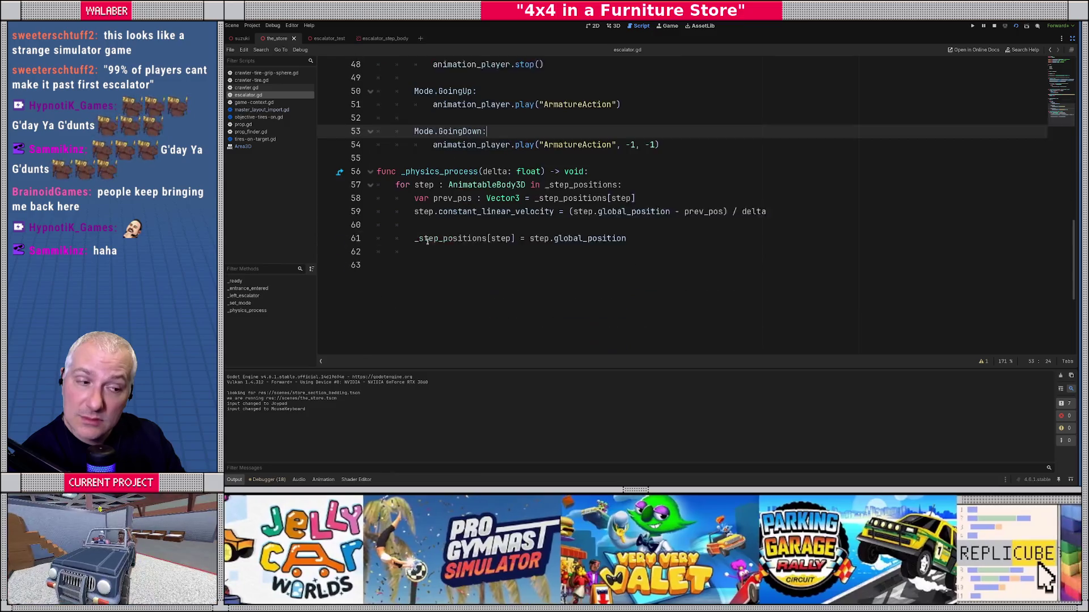
scroll(427, 242, down, 1)
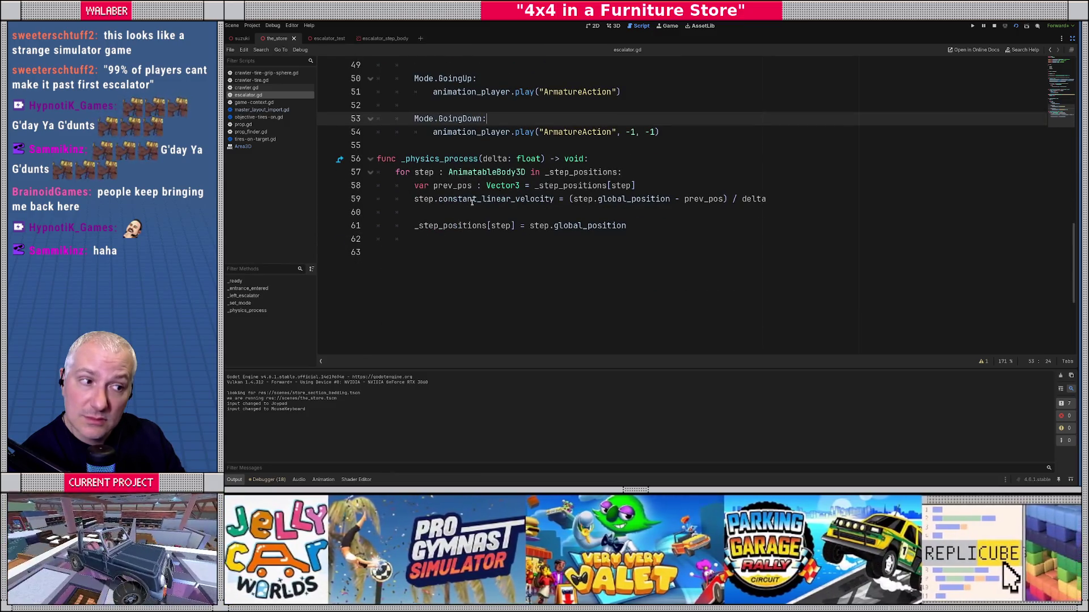
mouse_move(471, 202)
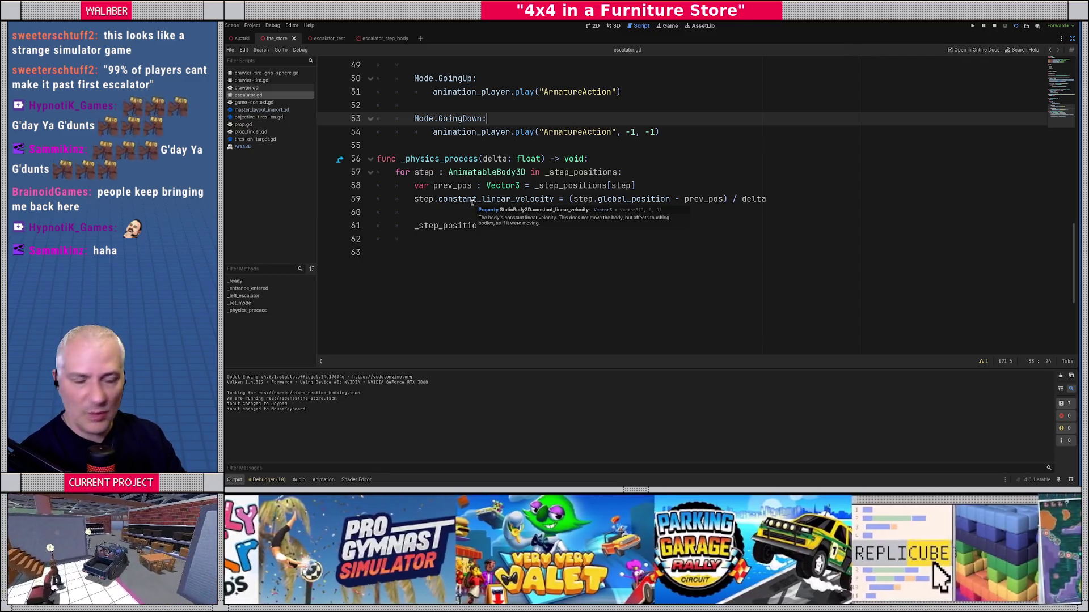
click(429, 188)
scroll(435, 186, up, 9)
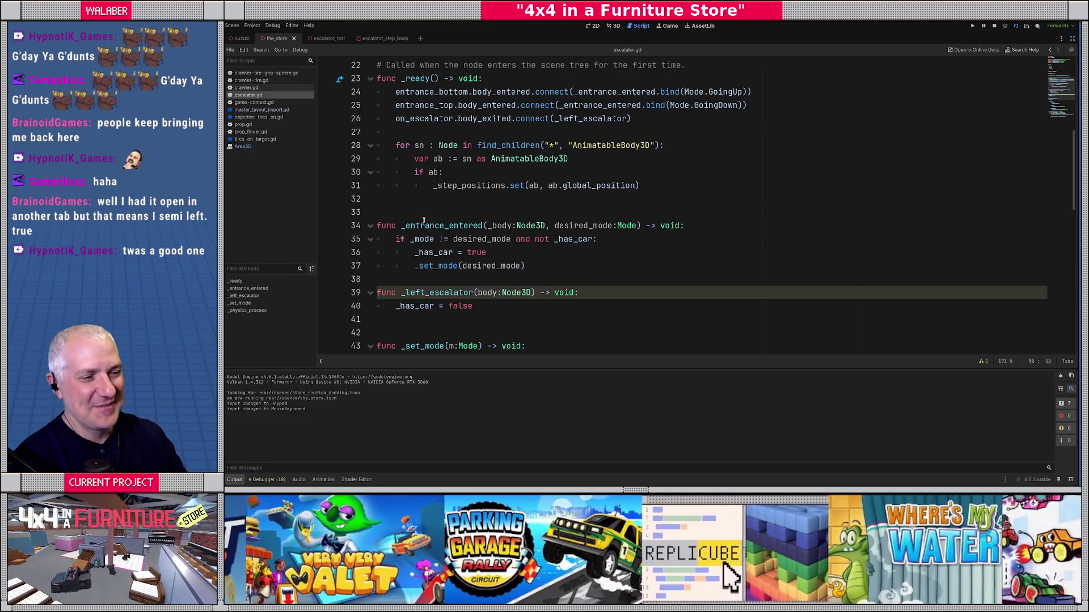
click(428, 211)
scroll(451, 195, up, 5)
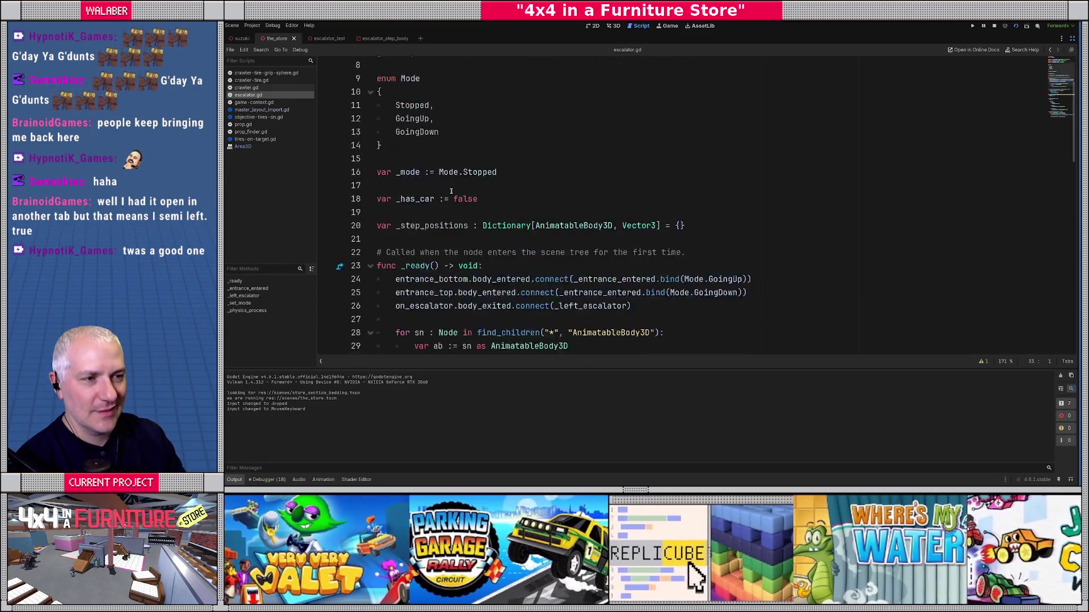
Stop the running game and close the Area3D reference page.
click(994, 27)
click(236, 149)
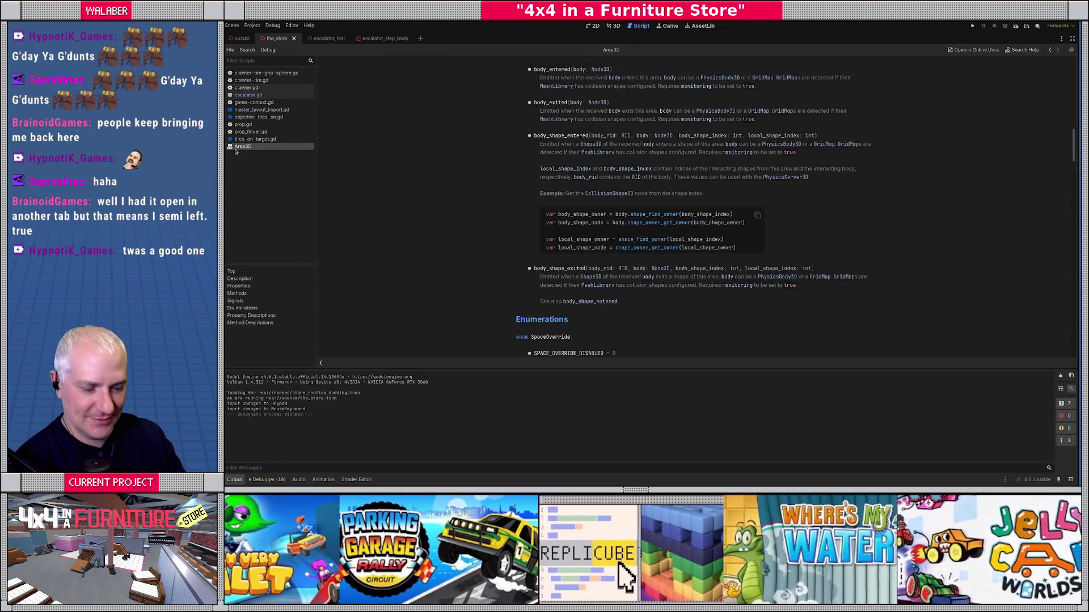
middle_click(235, 149)
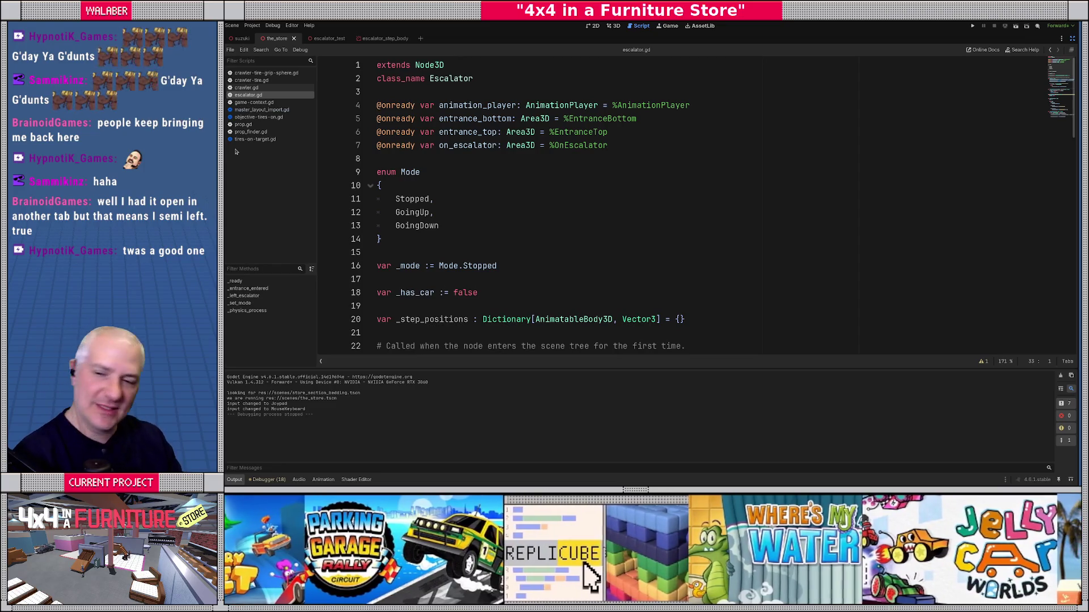
Insert a blank line after line 21, below the _step_positions declaration.
click(477, 145)
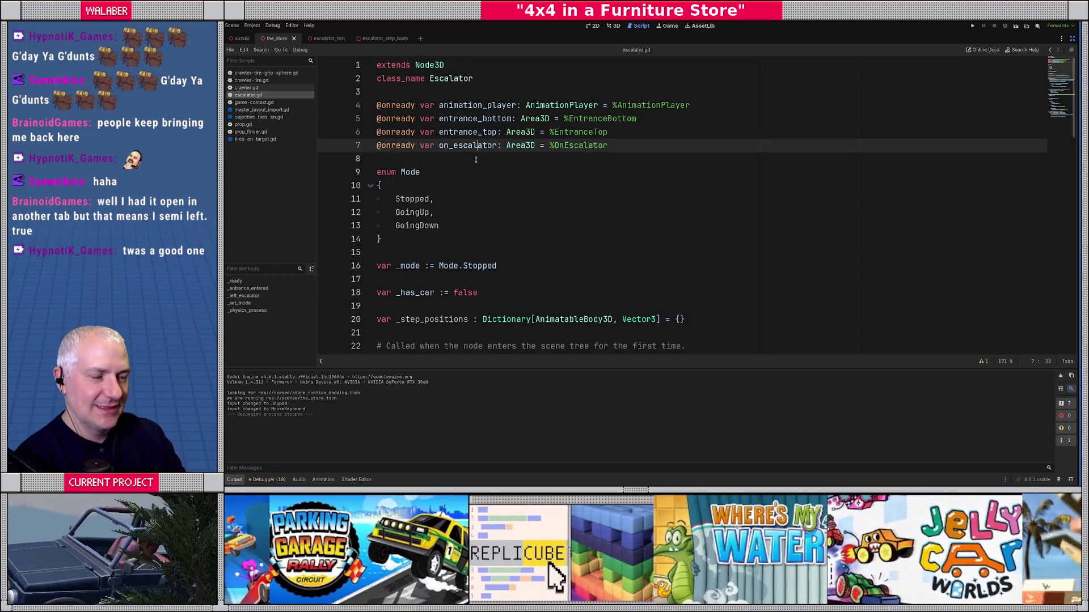
scroll(478, 170, down, 5)
click(421, 135)
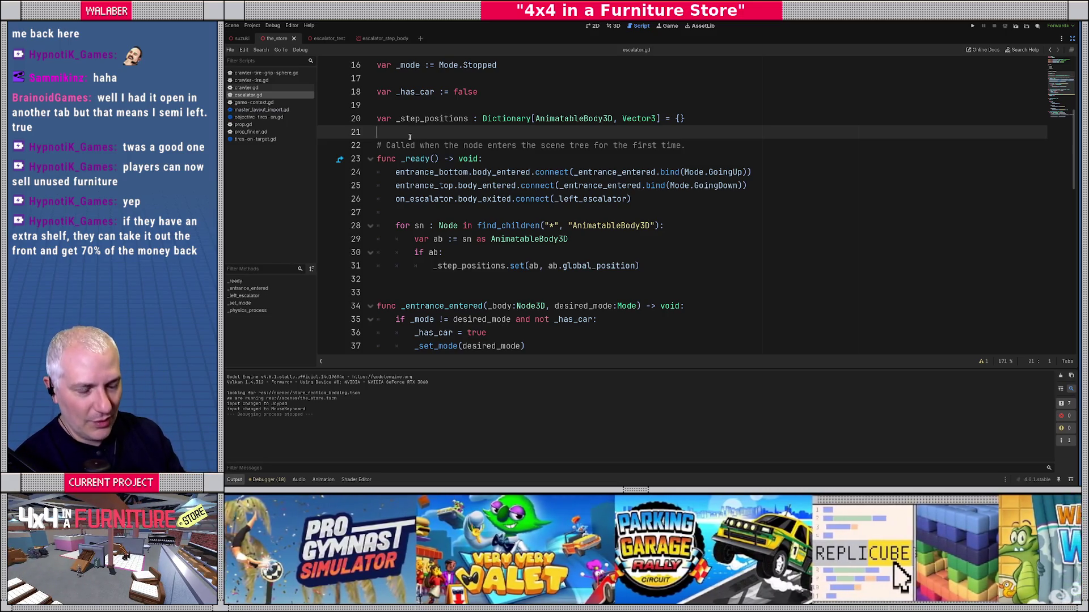
key(Return)
Add _set_mode(Mode.Stopped) under _has_car = false in _left_escalator.
key(Up)
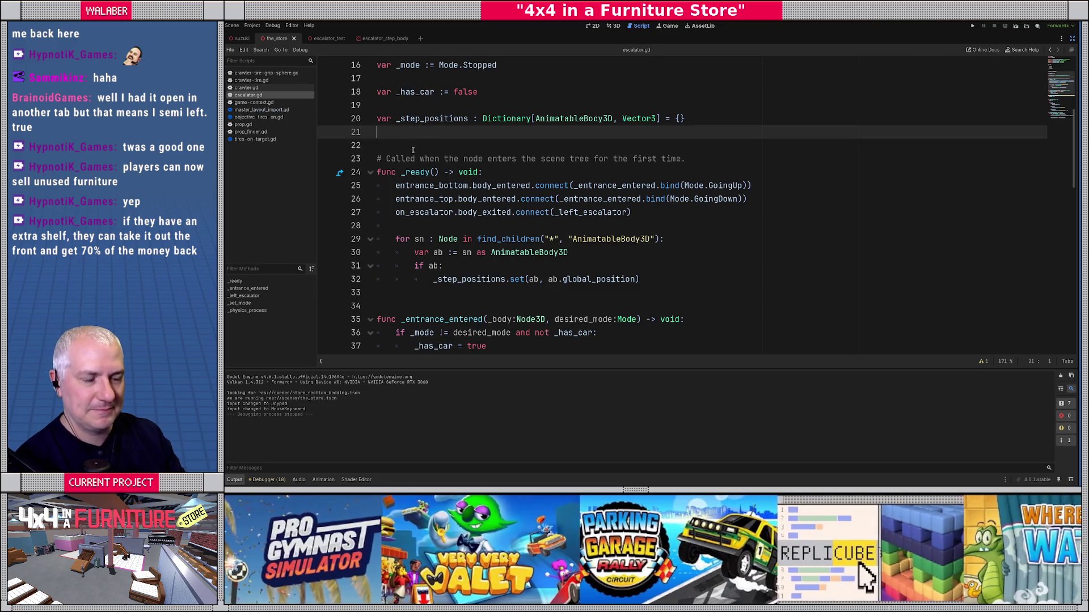
scroll(413, 148, down, 1)
click(461, 186)
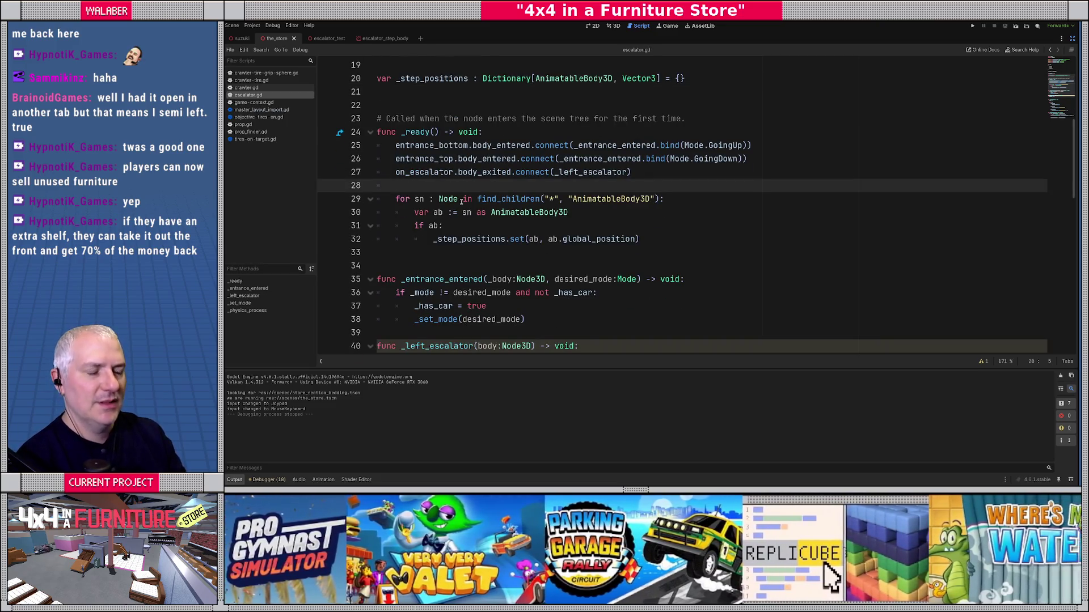
mouse_move(478, 197)
click(412, 238)
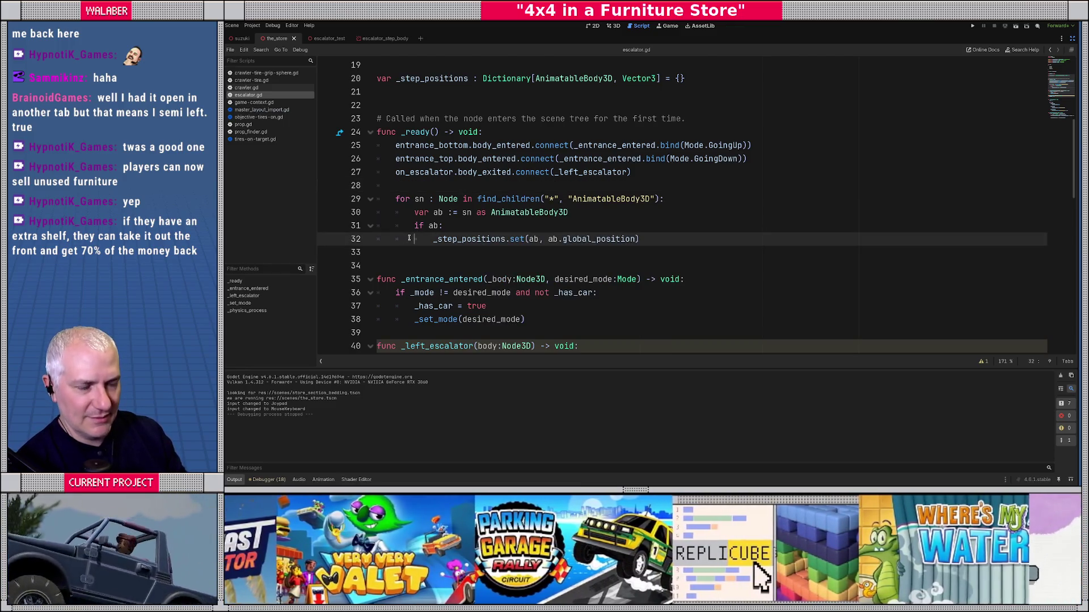
scroll(409, 238, down, 2)
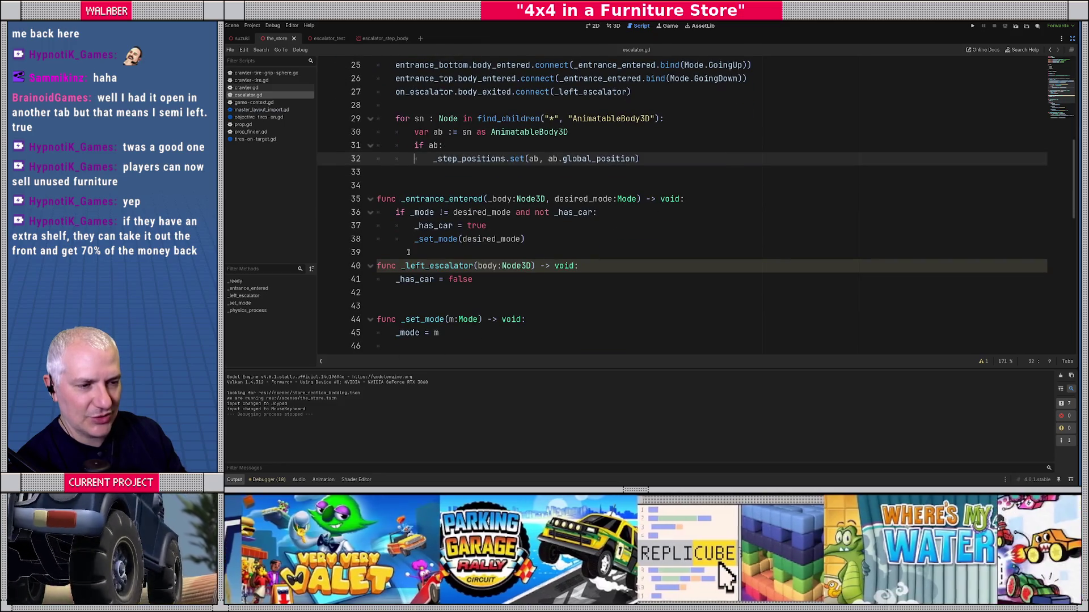
click(481, 281)
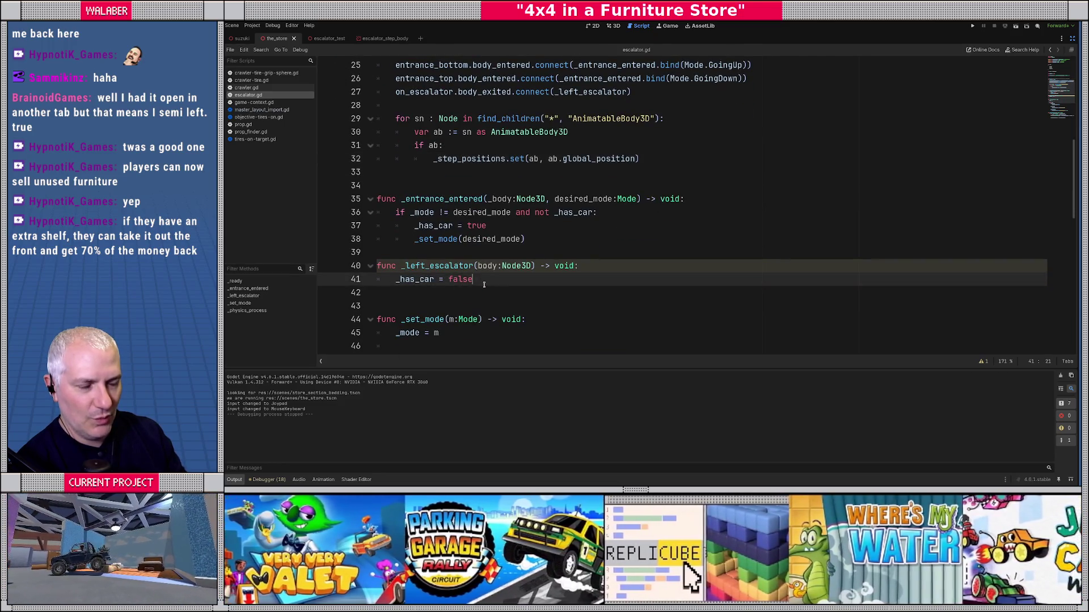
key(Return)
text(_)
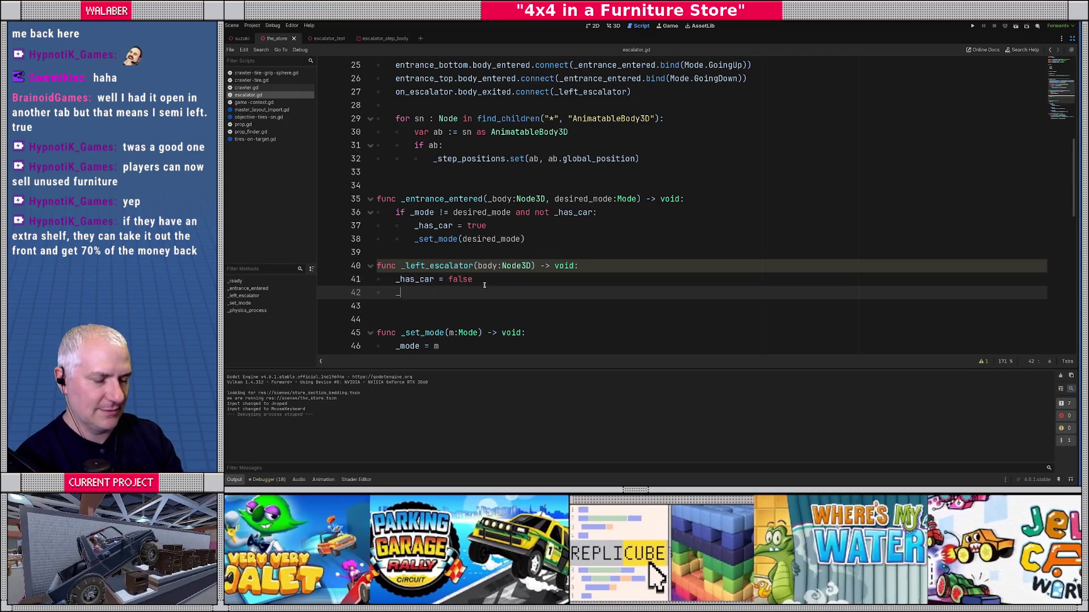
text(set_mode(Mode.sto)
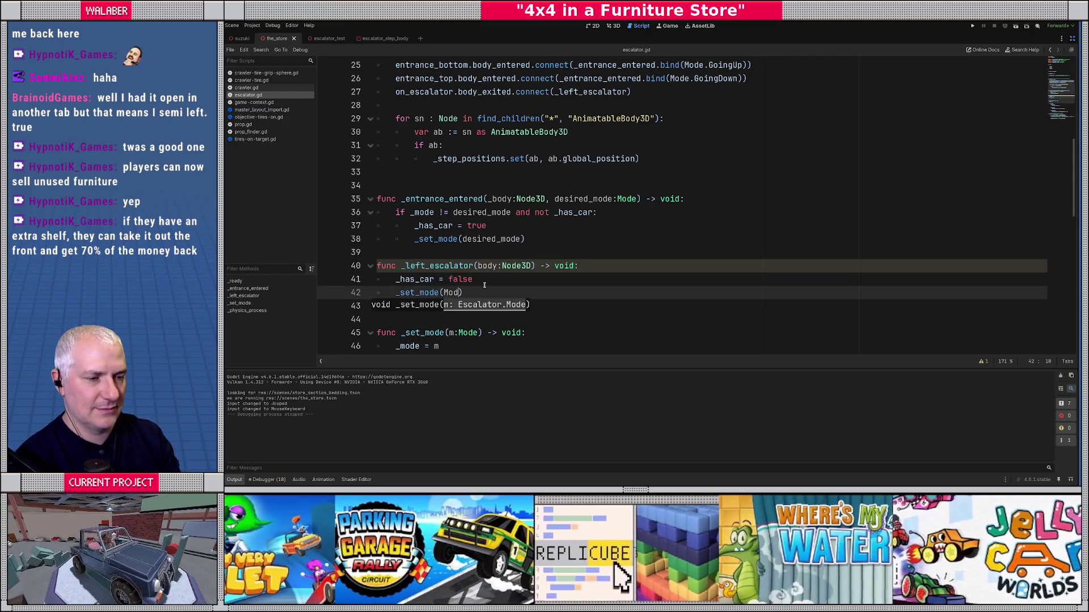
key(Return)
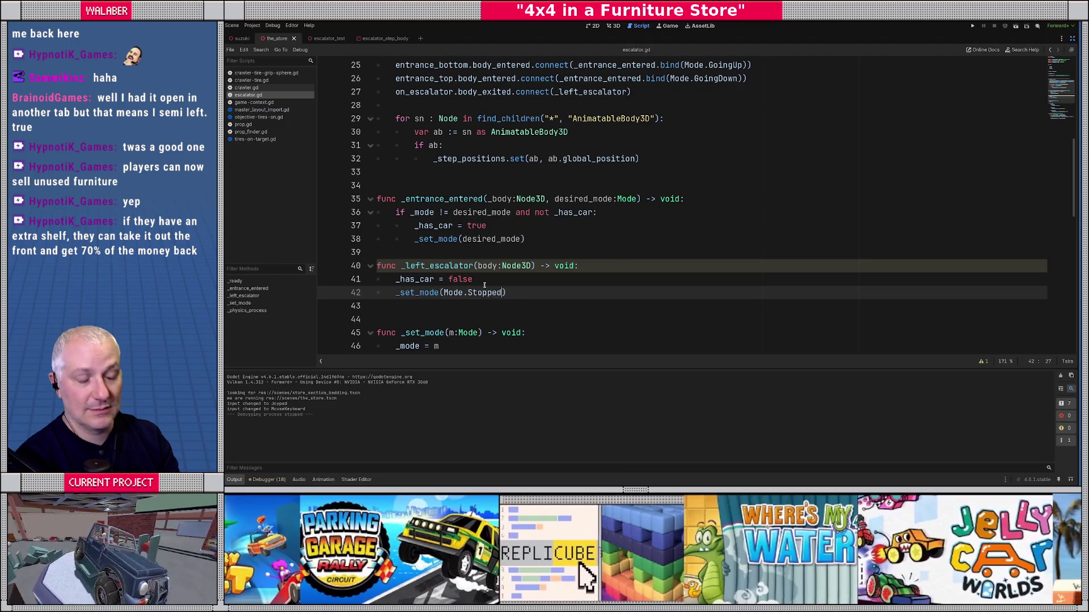
key(End)
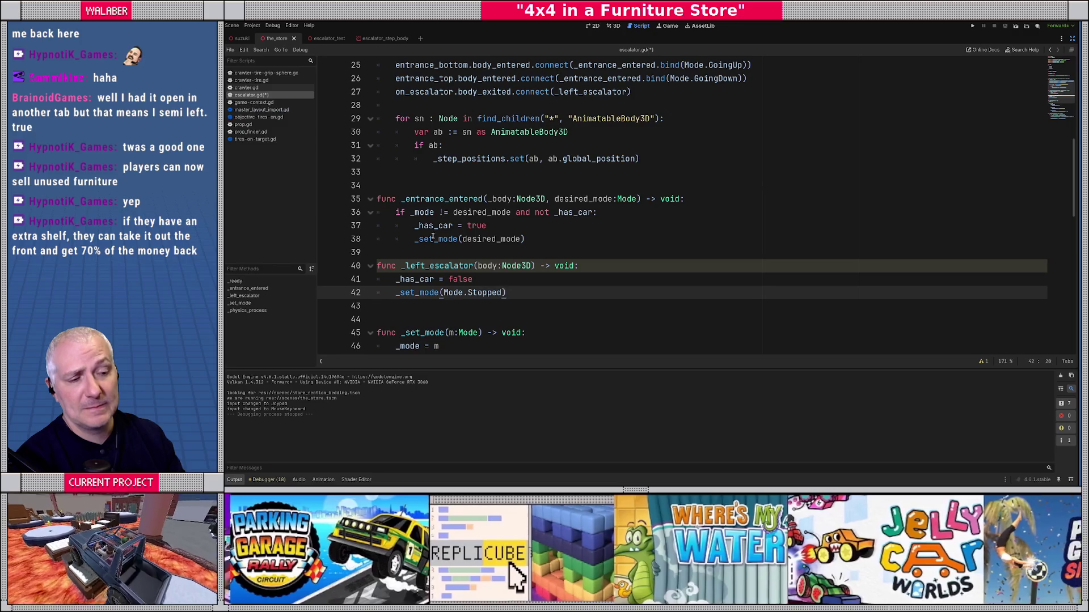
Review the end of the script and bring back the scene, file and inspector docks.
scroll(431, 244, down, 2)
click(429, 227)
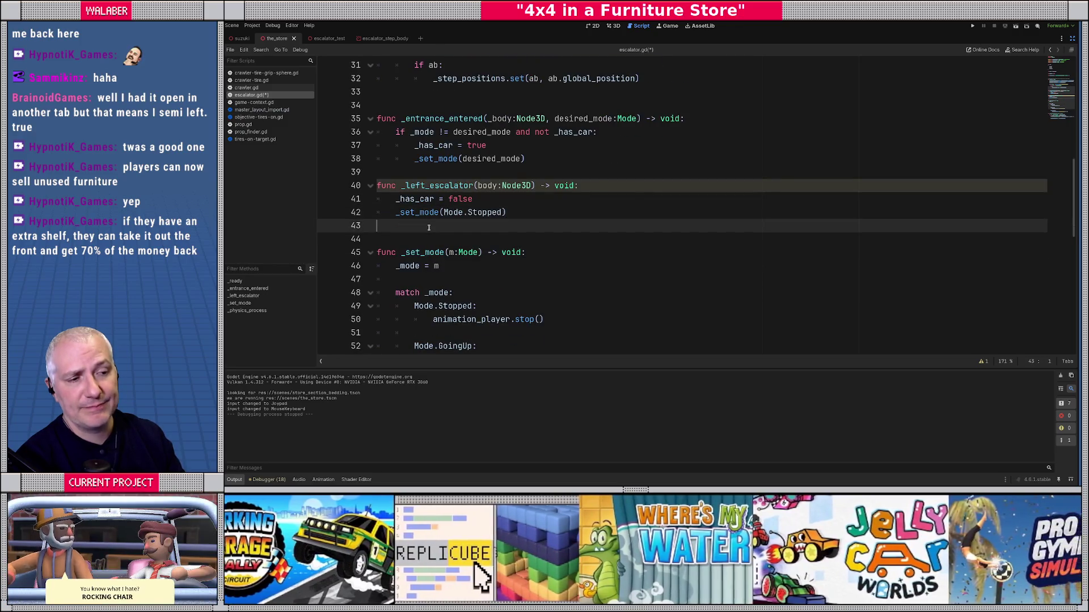
scroll(429, 227, up, 4)
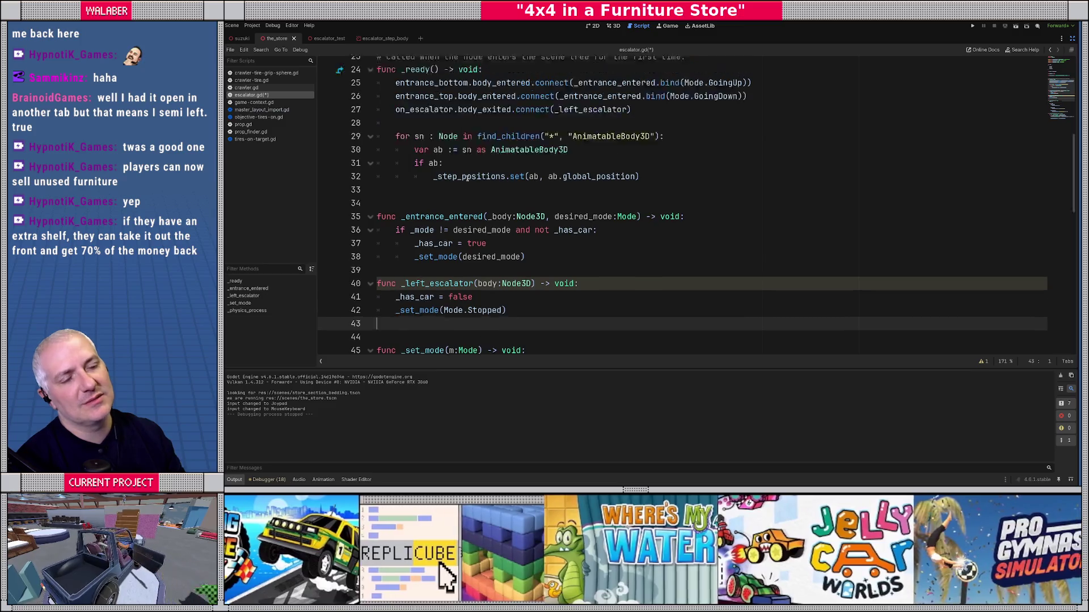
scroll(467, 179, down, 2)
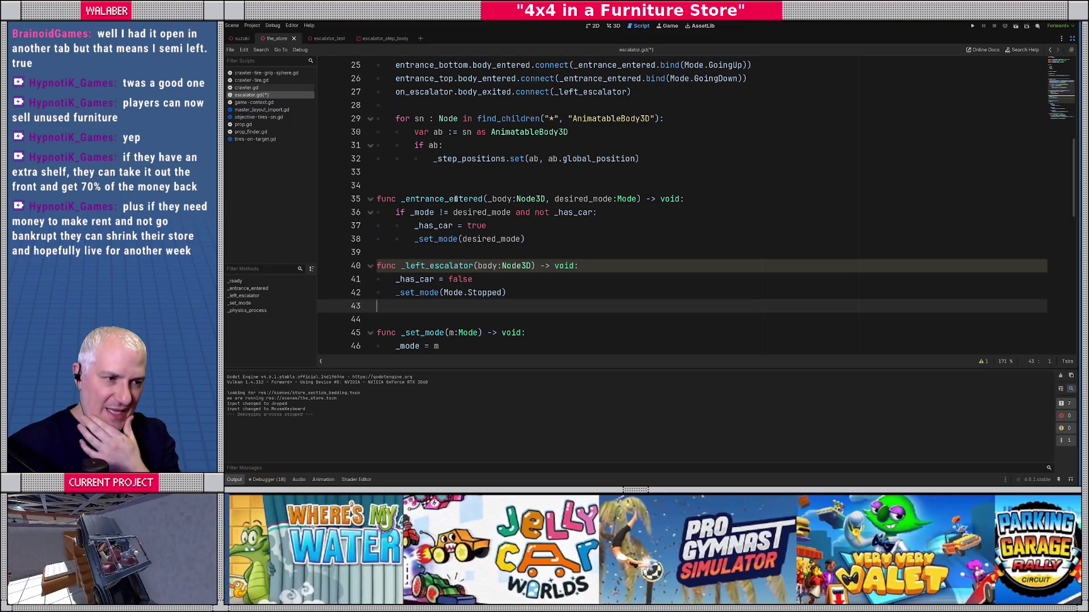
click(1073, 38)
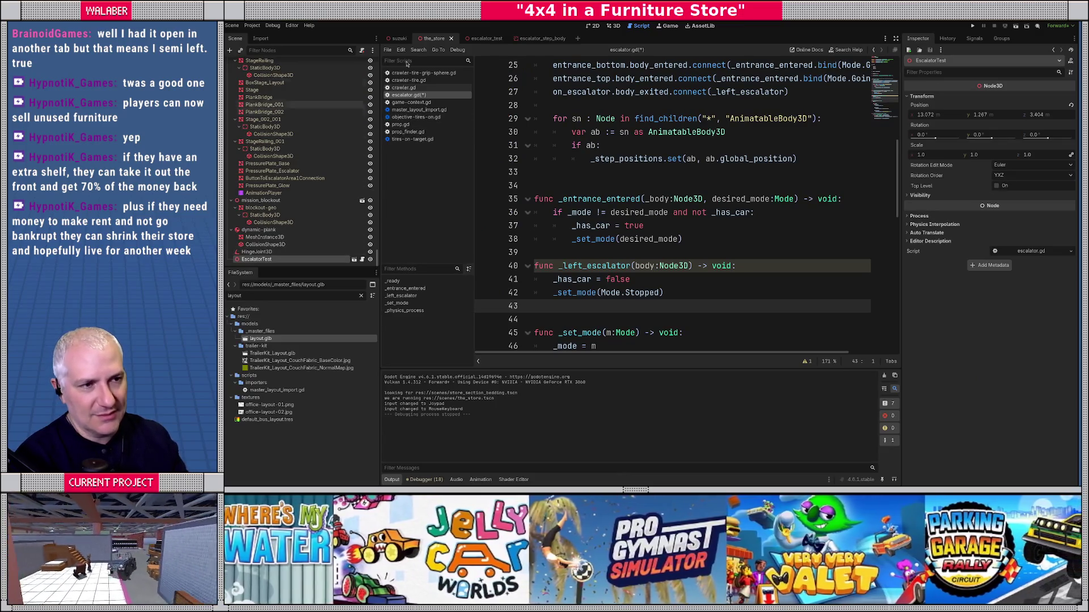
Open escalator_test in 3D and orbit to the escalator top with preview sunlight off.
click(533, 38)
click(485, 40)
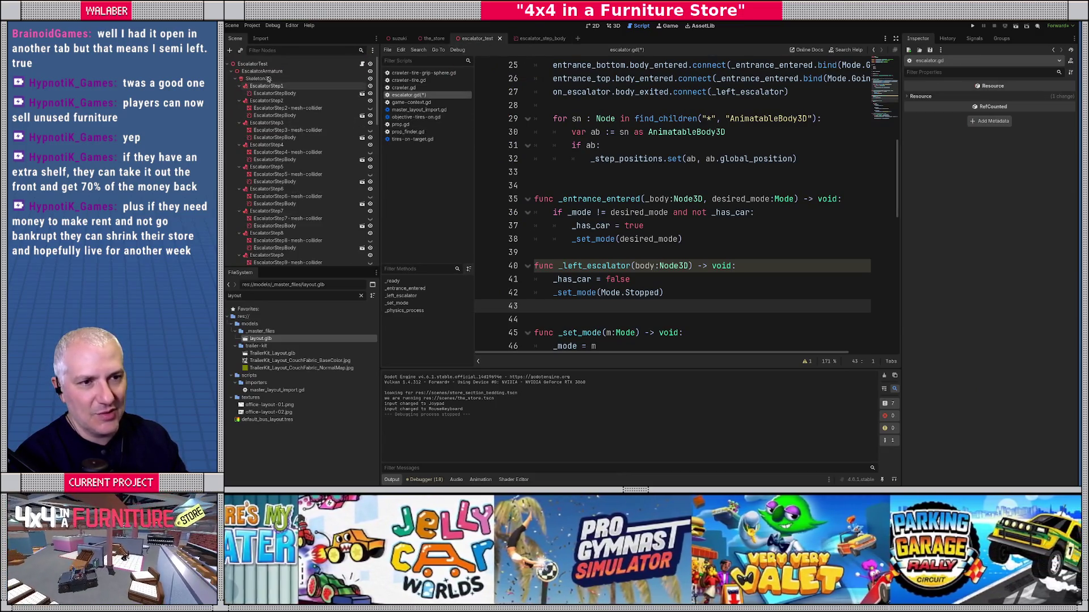
click(253, 86)
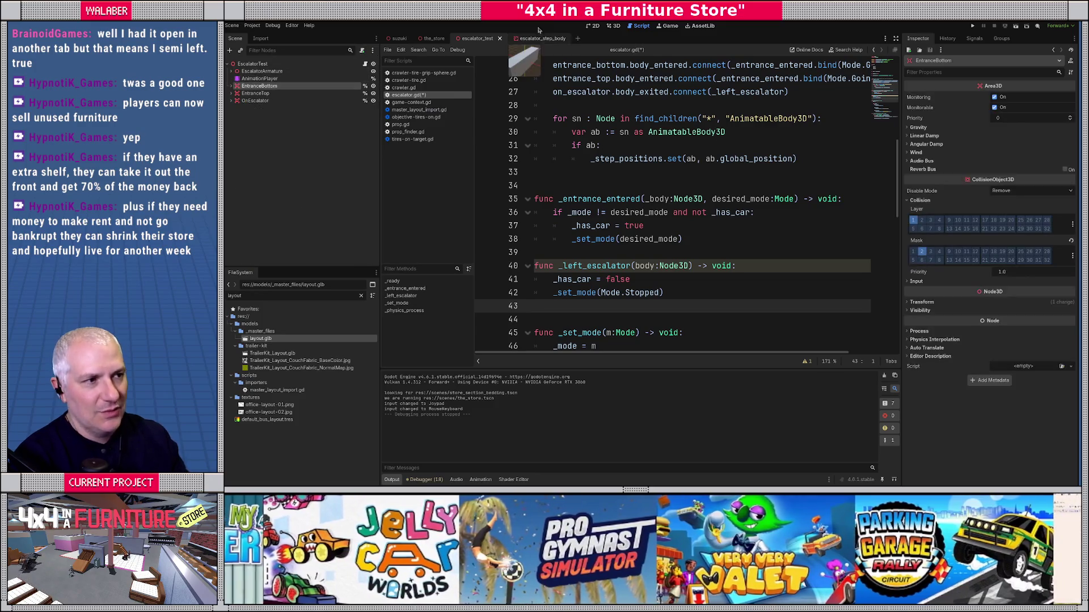
click(613, 26)
key(f)
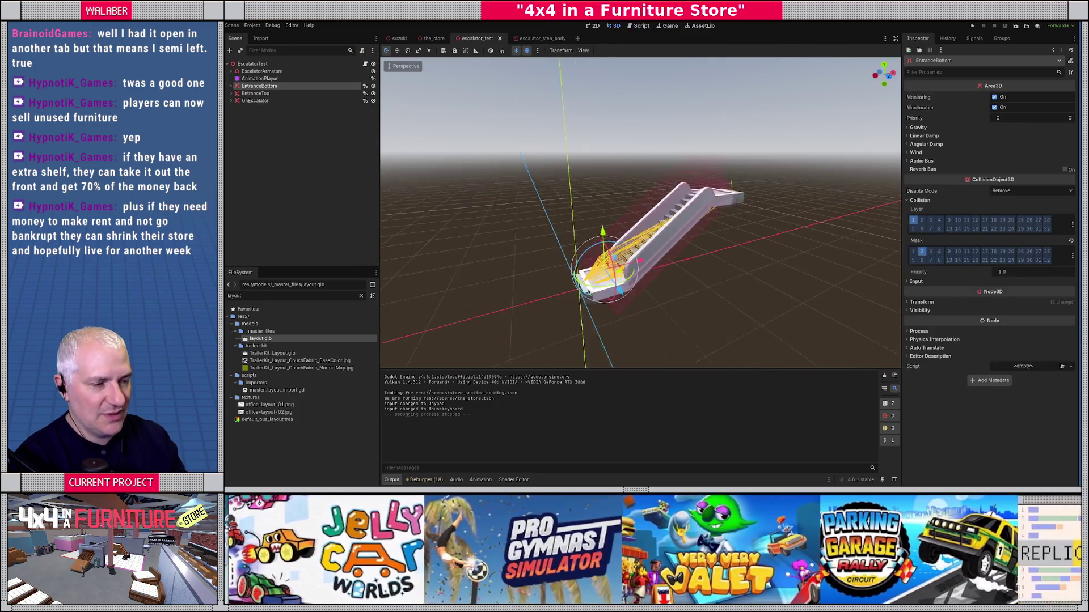
scroll(571, 245, up, 5)
drag(571, 245, 629, 194)
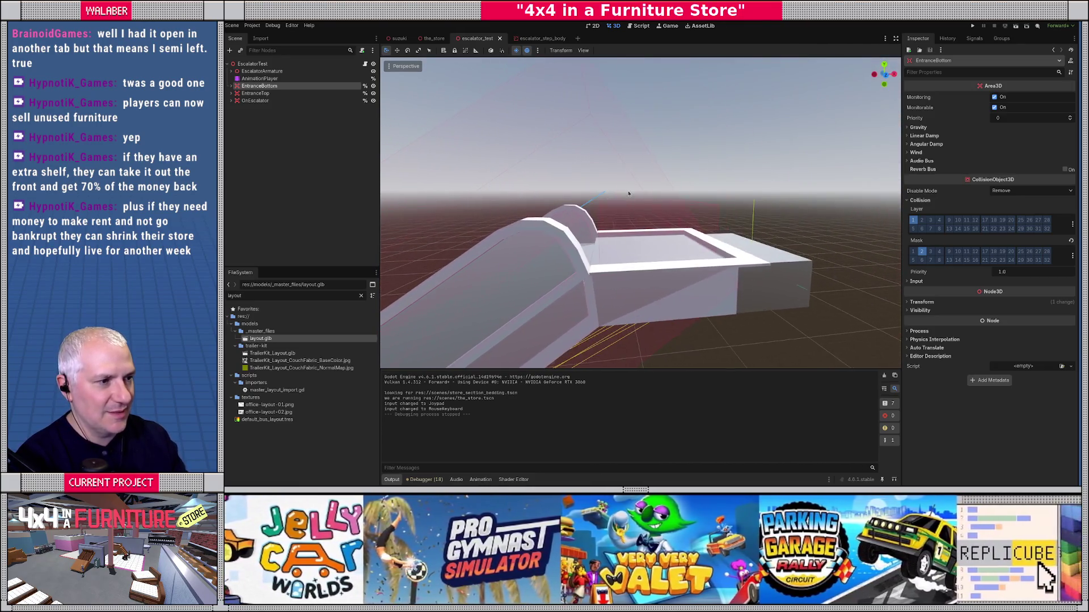
click(519, 51)
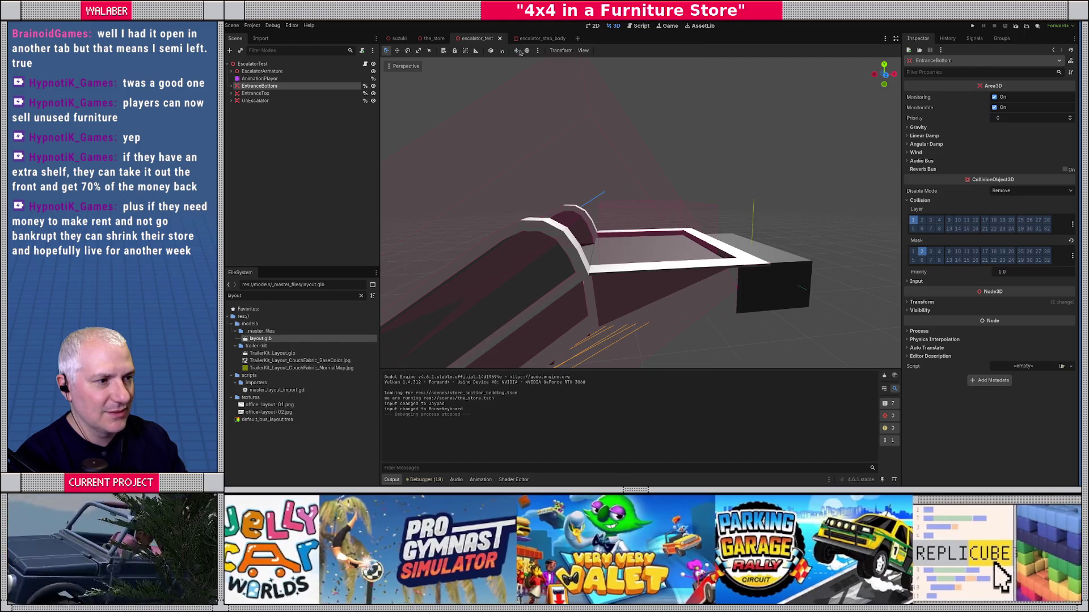
drag(659, 194, 674, 185)
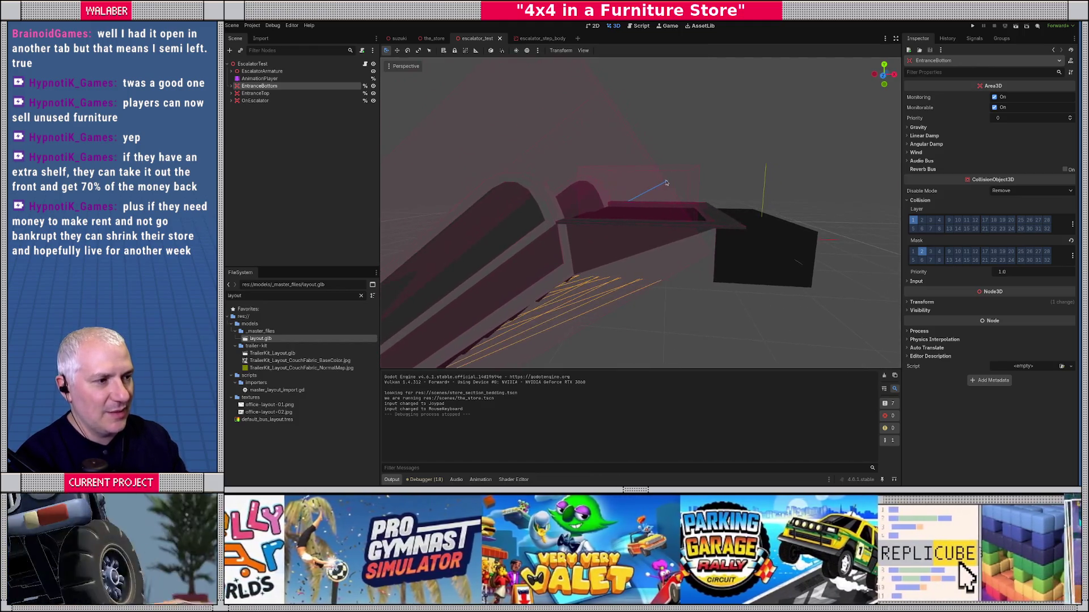
Confirm EntranceTop's collision mask includes the CarBody layer, then return to escalator.gd.
click(682, 170)
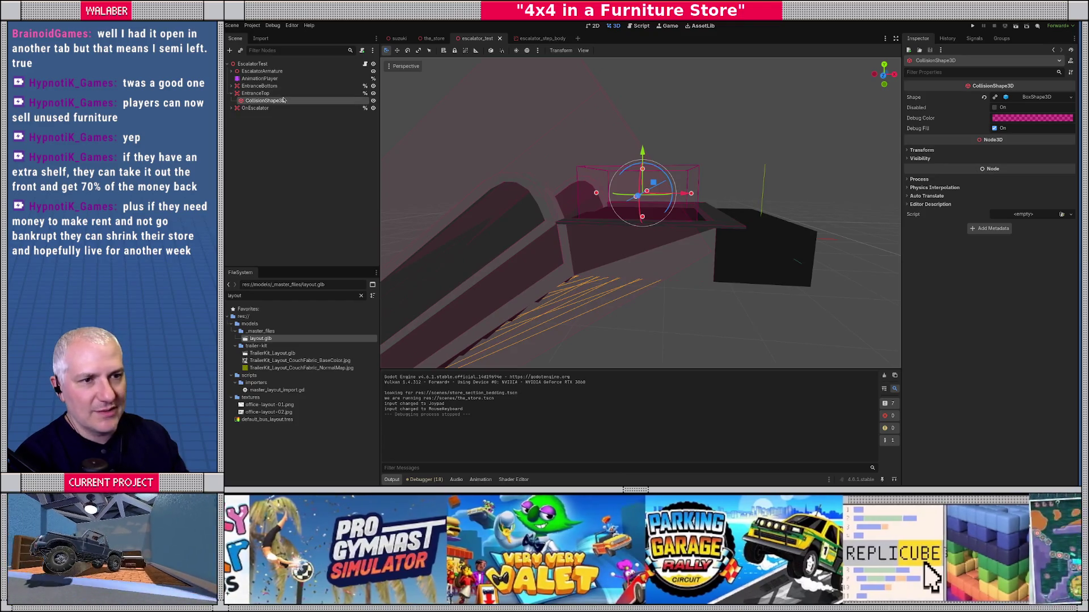
click(256, 93)
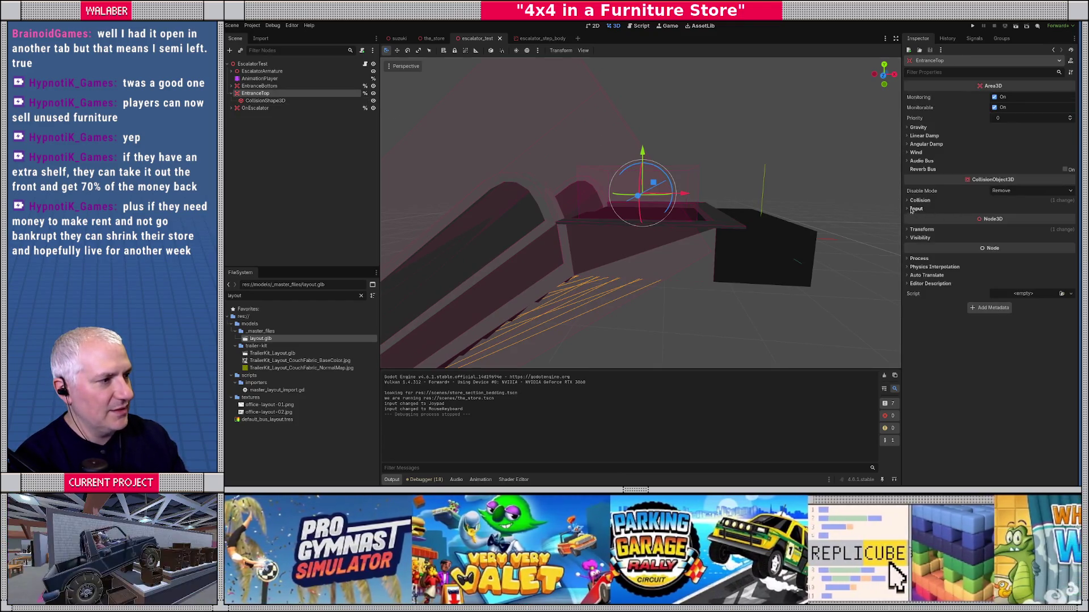
click(917, 202)
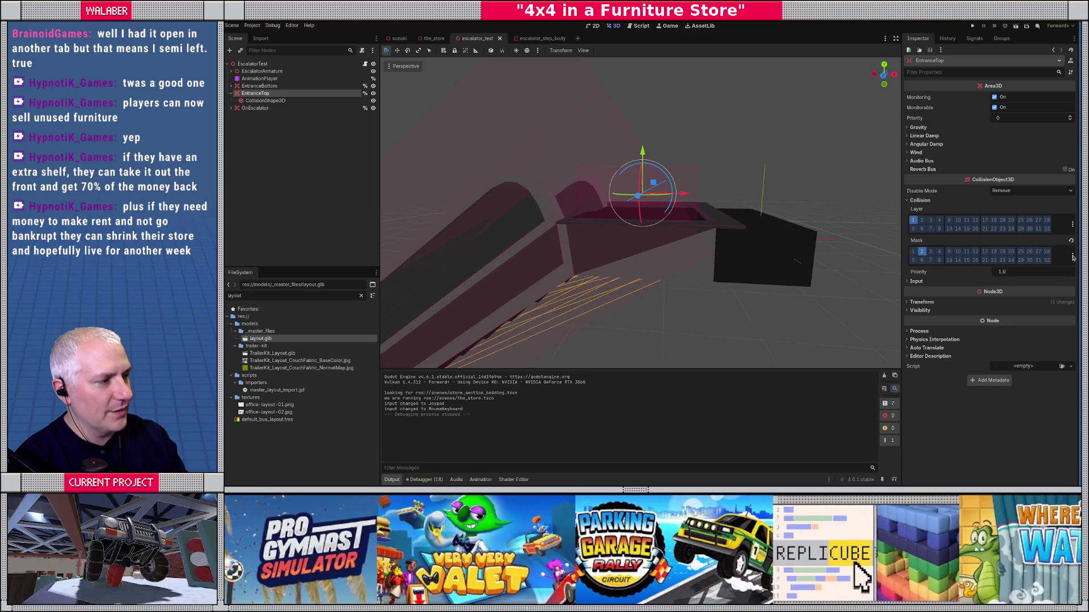
click(1072, 256)
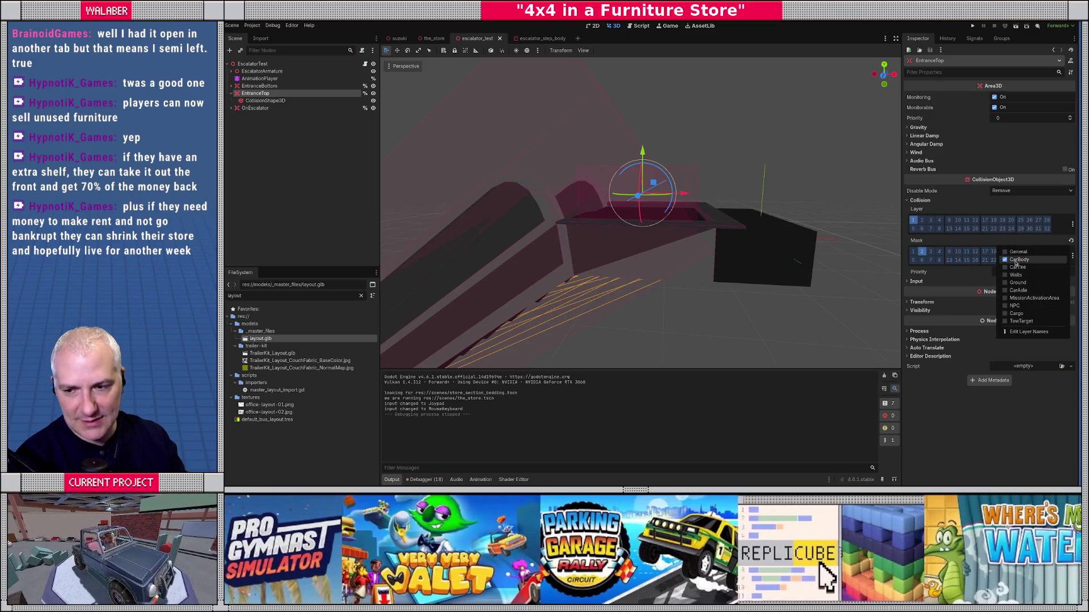
click(309, 144)
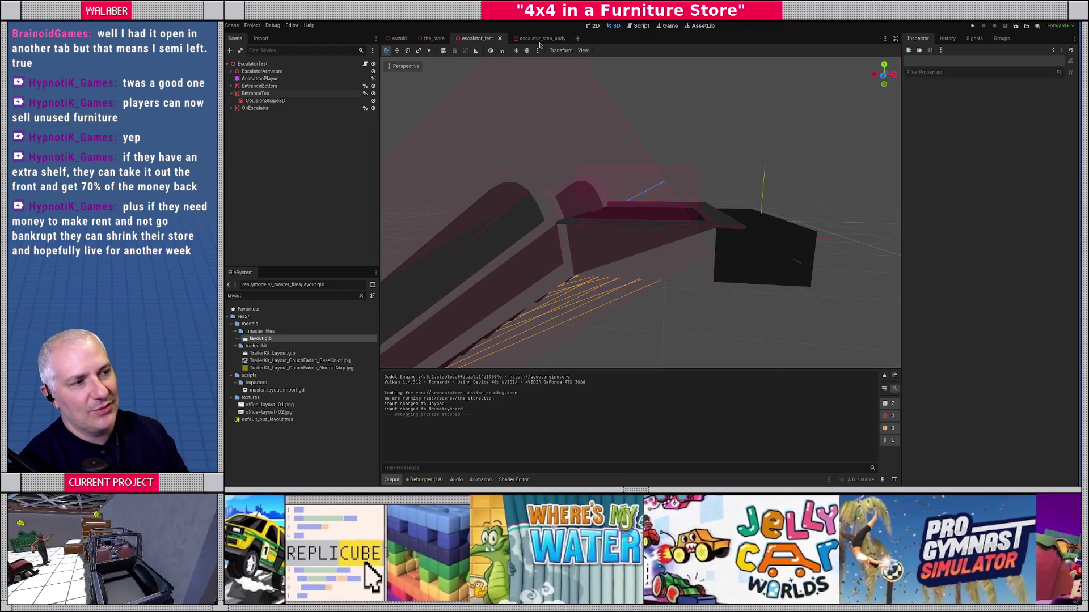
click(637, 26)
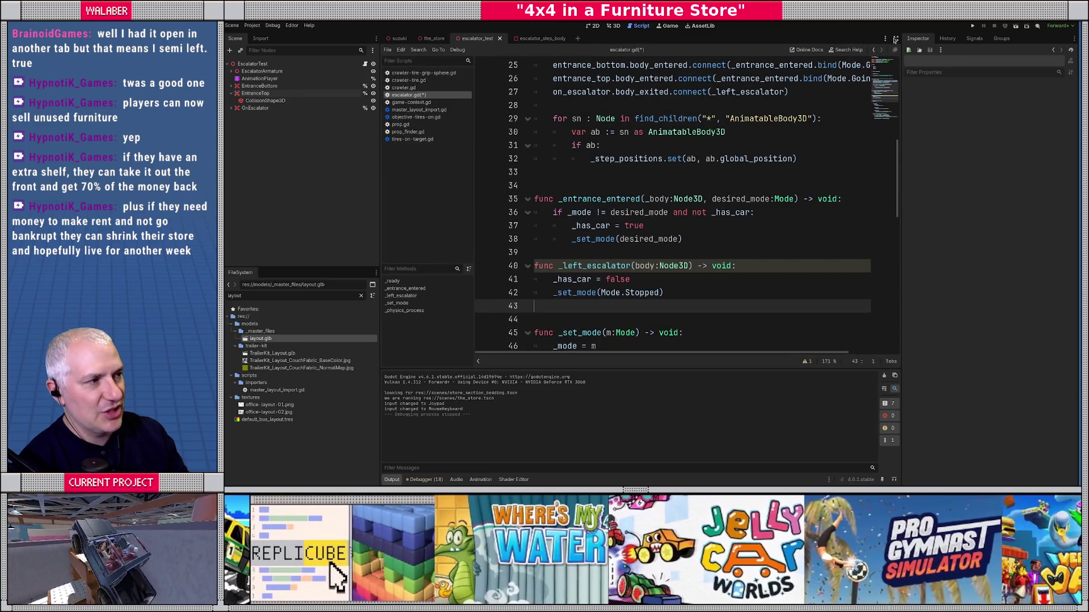
Add 'if _body != Context._crawler.car_body: return' at the start of _entrance_entered.
click(896, 38)
click(464, 187)
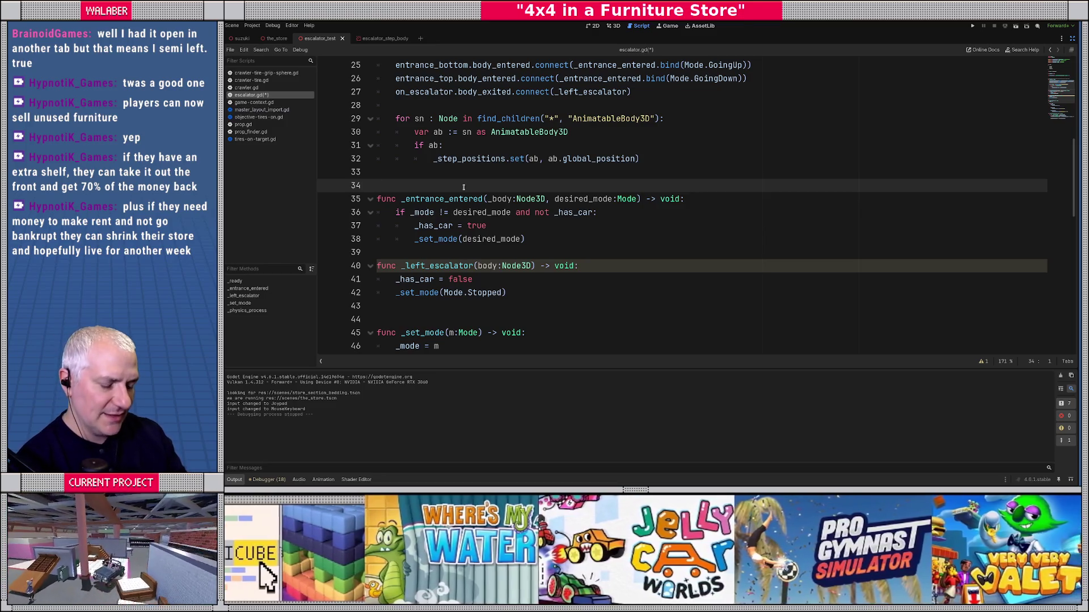
click(684, 199)
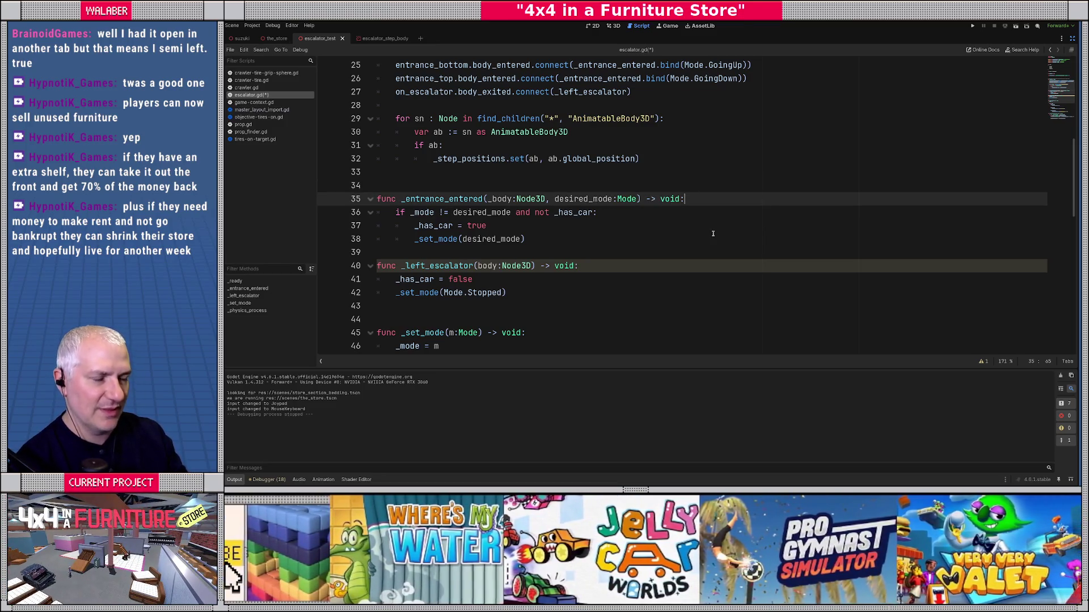
key(Return)
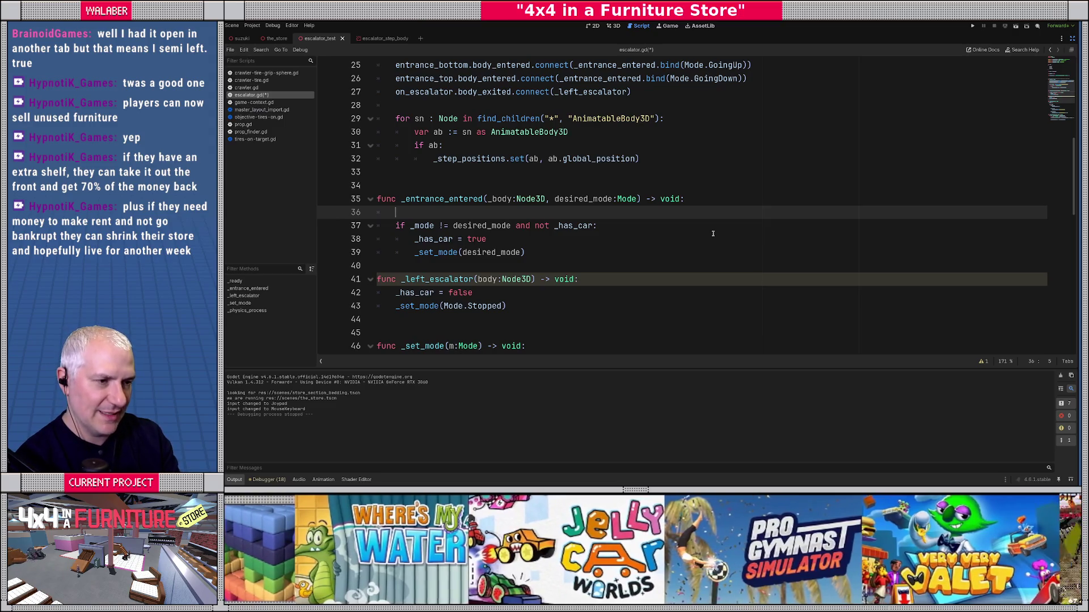
text(if _body)
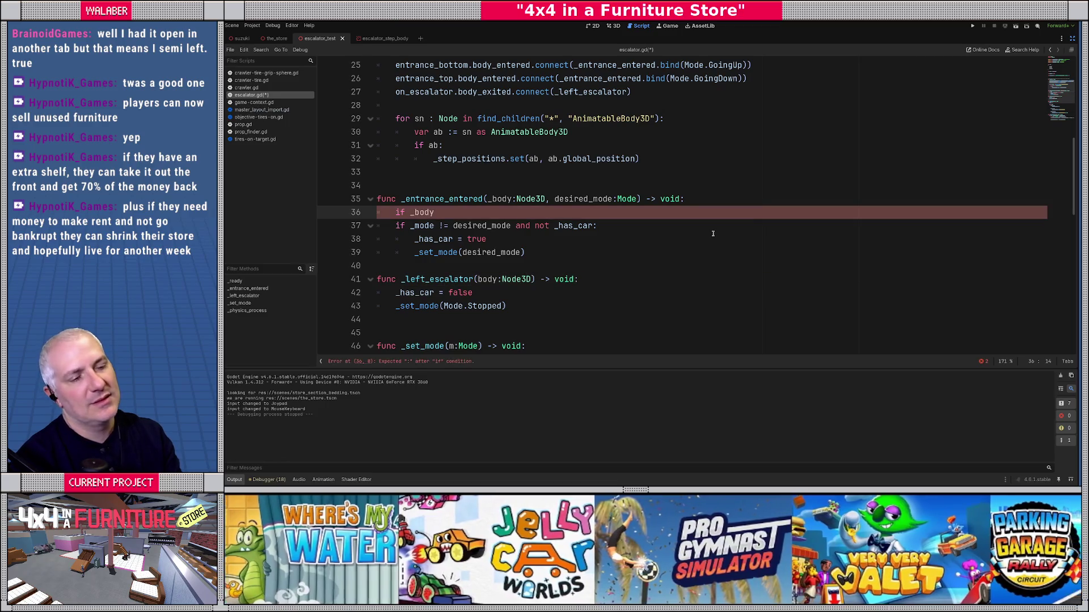
text( != Con)
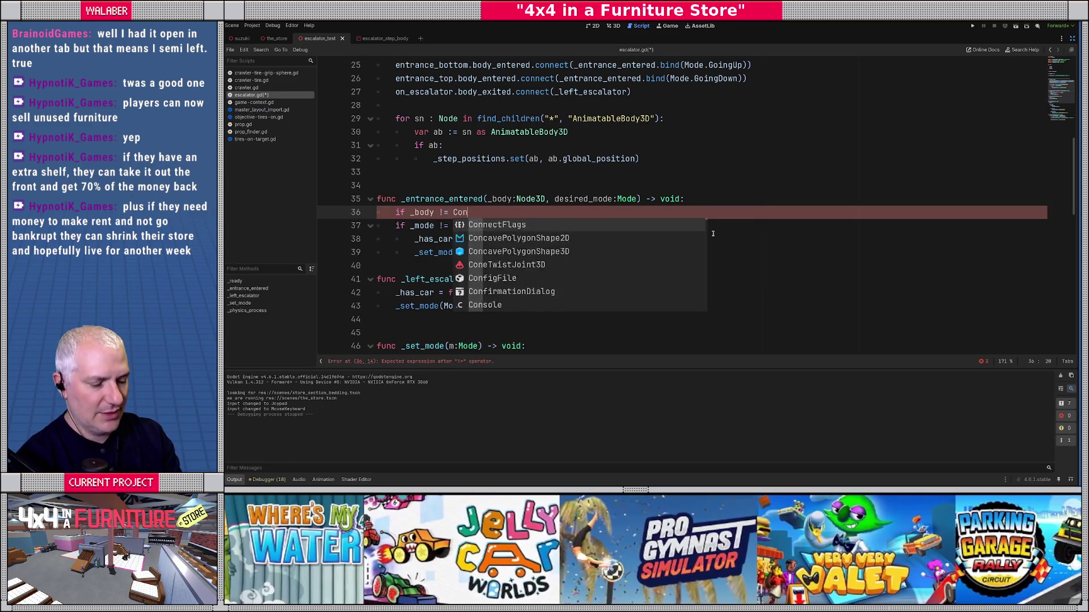
text(text._crawler)
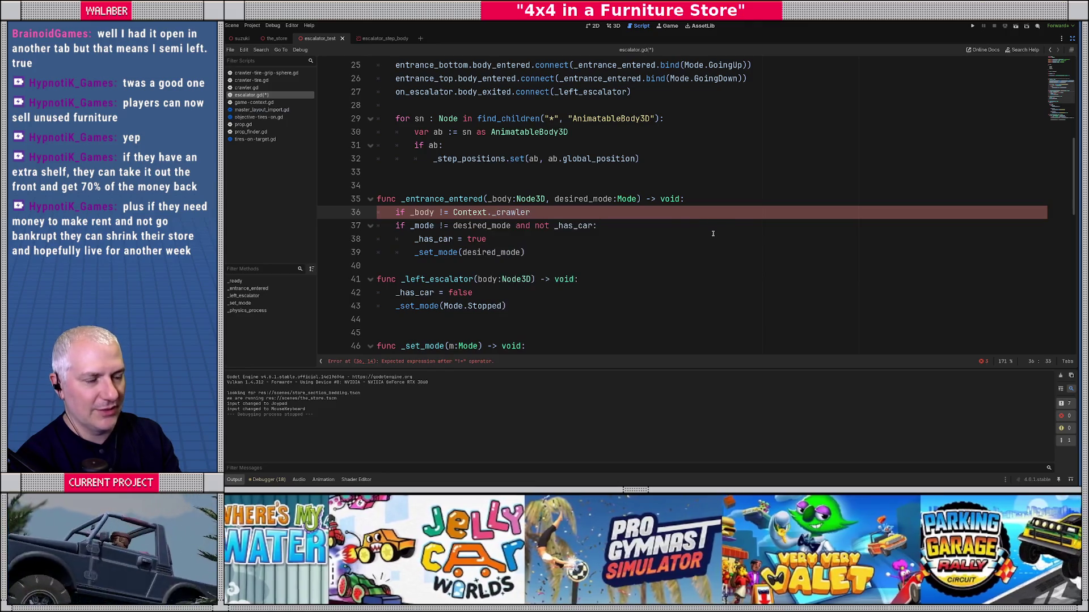
text(.car)
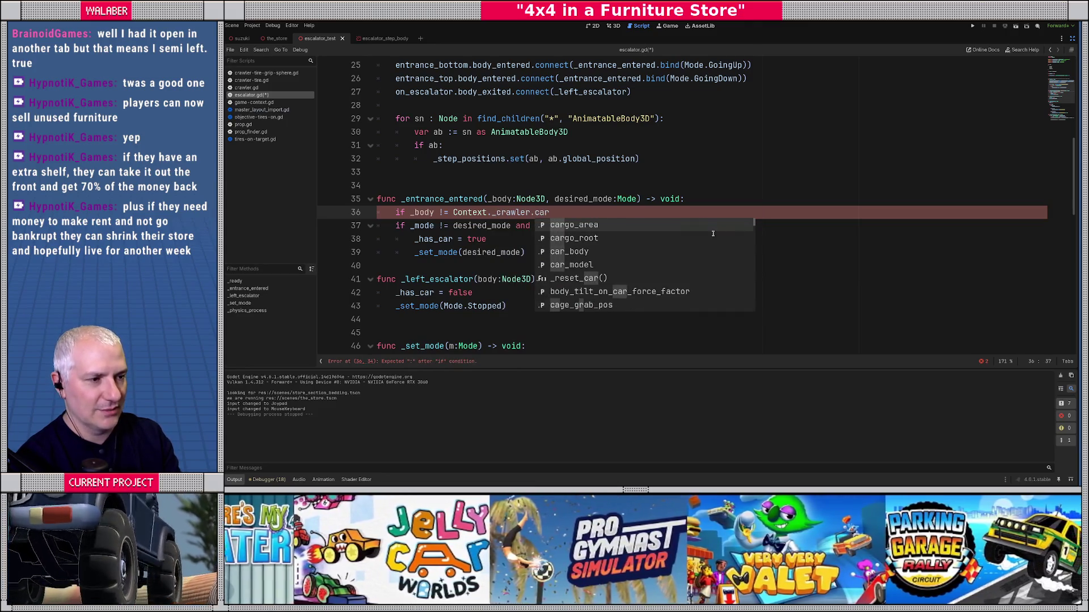
text(_body:)
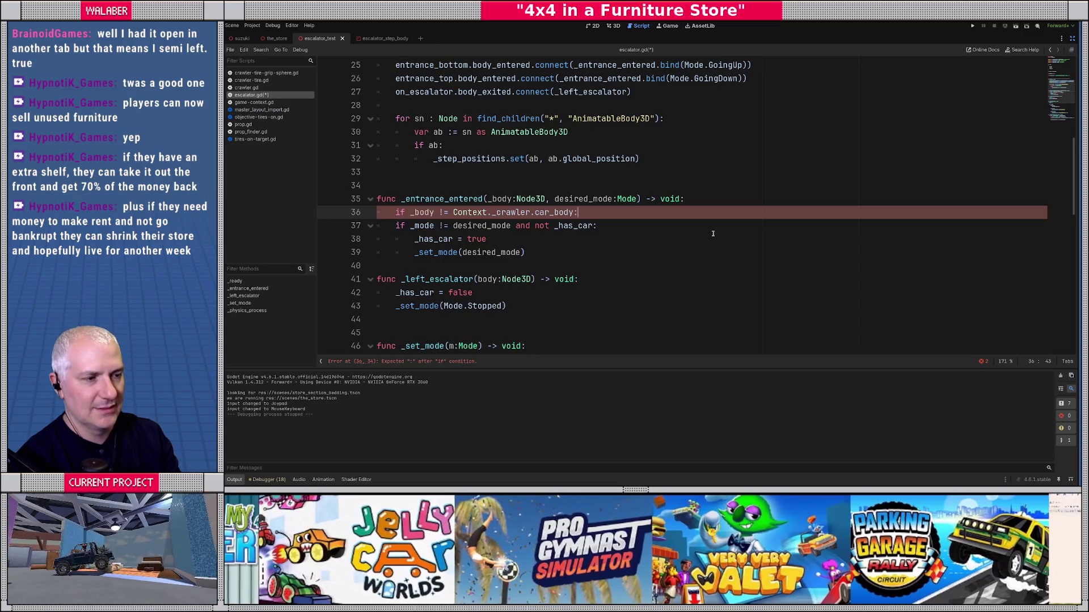
key(Return)
text(return)
key(Return)
Copy the car-body guard into _left_escalator and save the script.
key(Up)
key(Up)
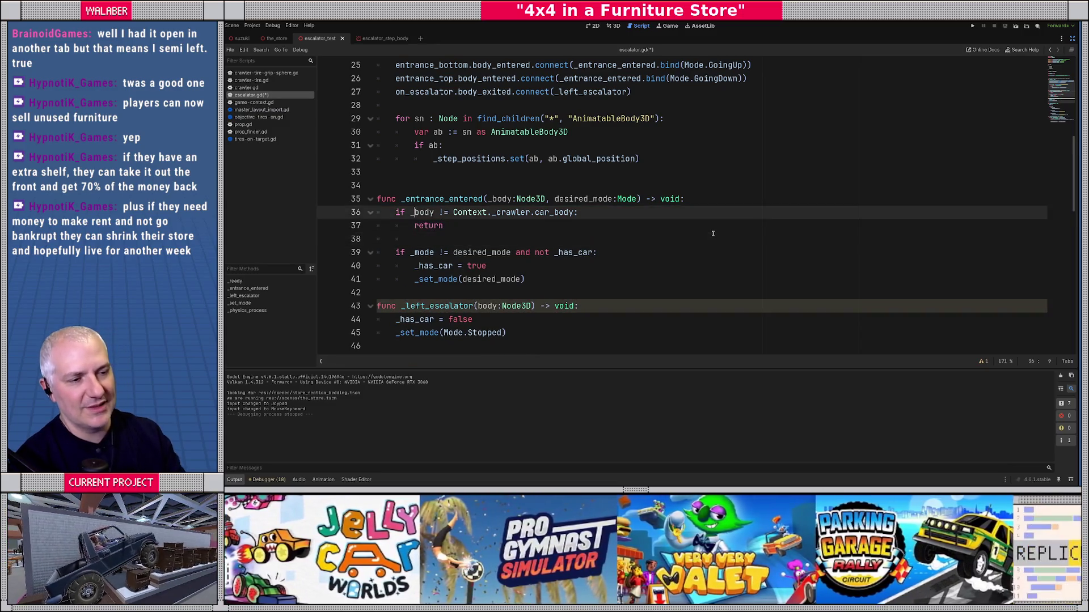
key(Home)
key(shift+Down)
key(shift+End)
key(ctrl+c)
scroll(713, 234, down, 1)
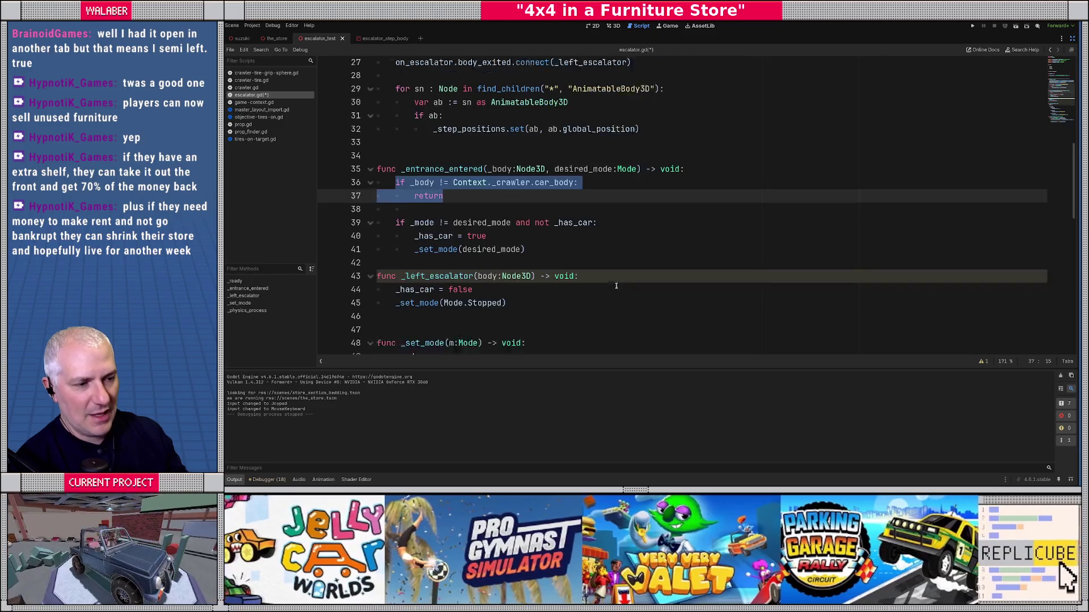
click(594, 266)
key(Return)
key(ctrl+v)
key(Return)
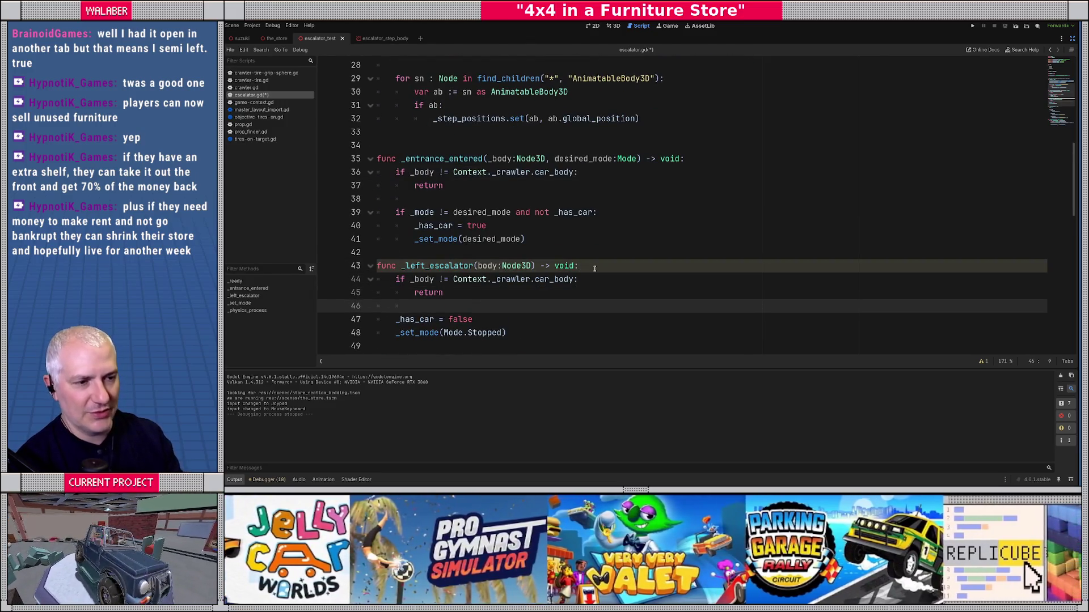
key(ctrl+s)
Rename _body to body on lines 35, 36 and 44, save, and restore the docks.
scroll(475, 207, down, 3)
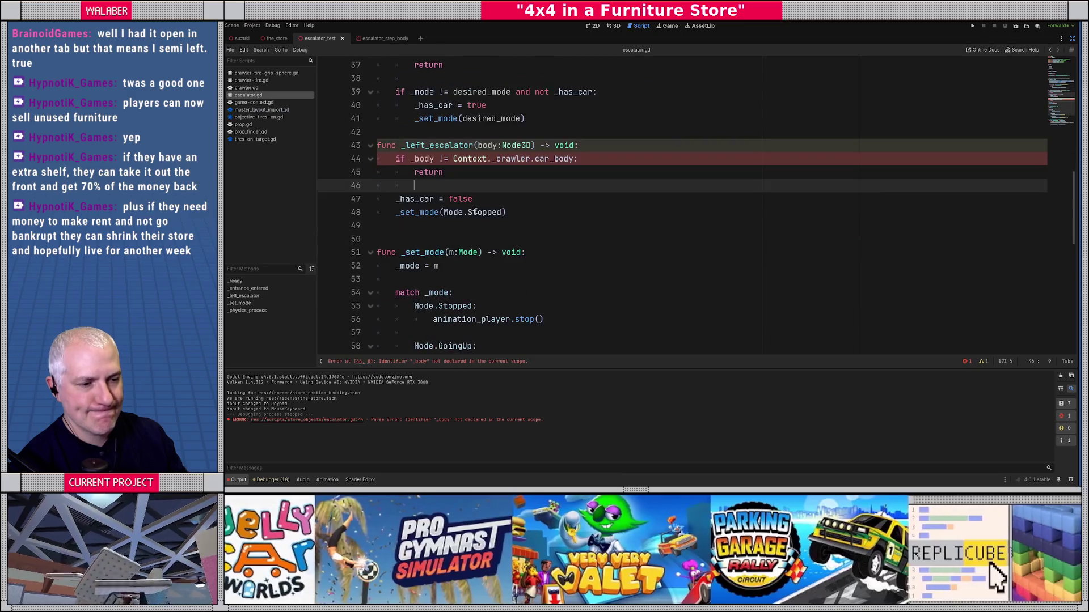
click(410, 159)
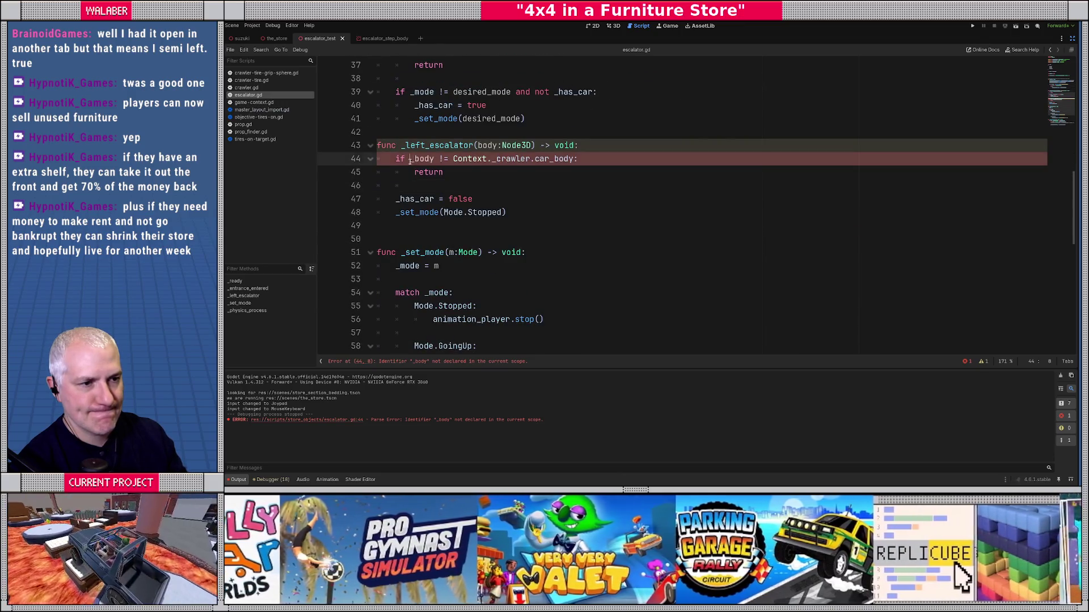
key(Delete)
scroll(410, 184, up, 3)
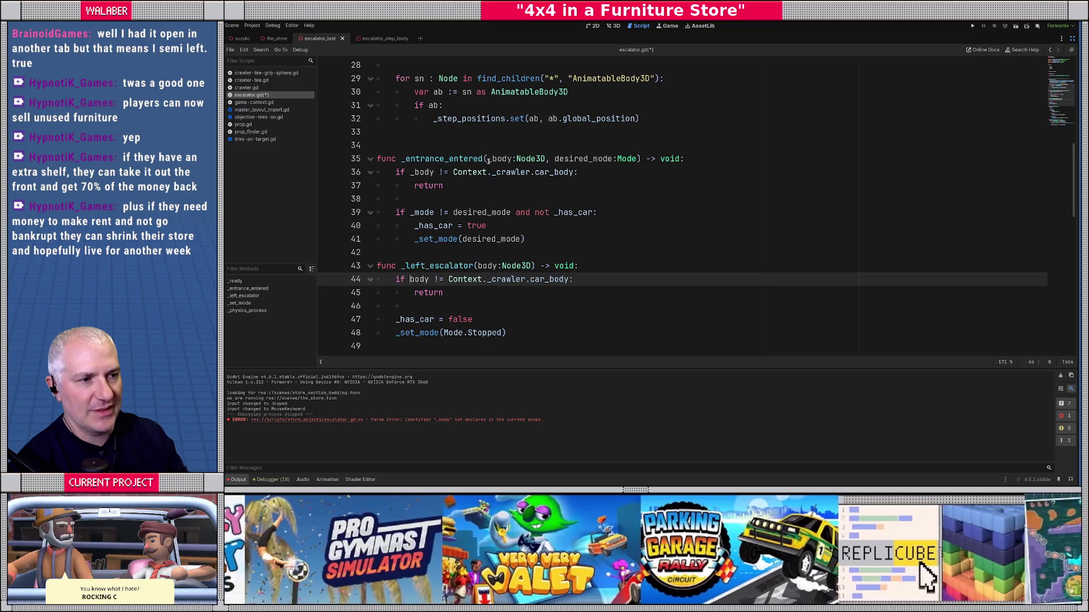
double_click(490, 160)
key(ctrl+d)
key(Left)
key(Delete)
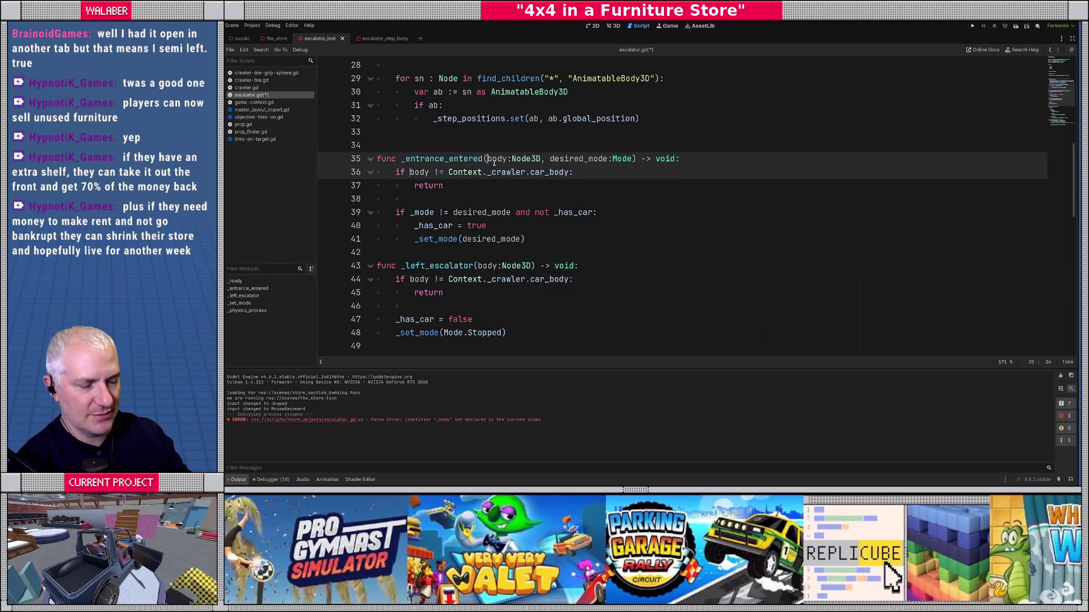
key(ctrl+s)
click(936, 145)
scroll(1024, 81, down, 2)
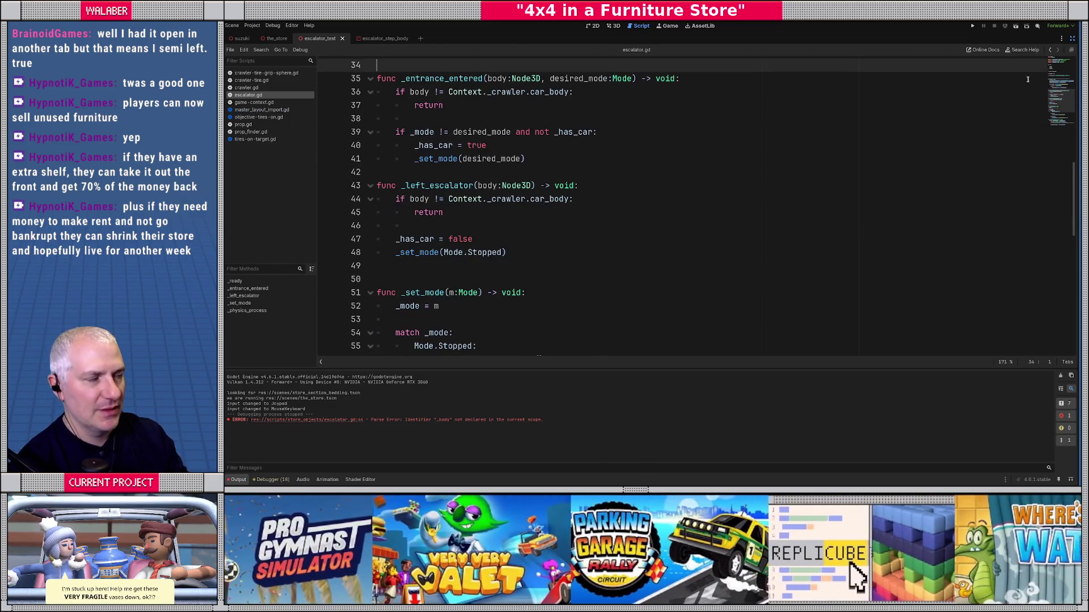
click(1072, 39)
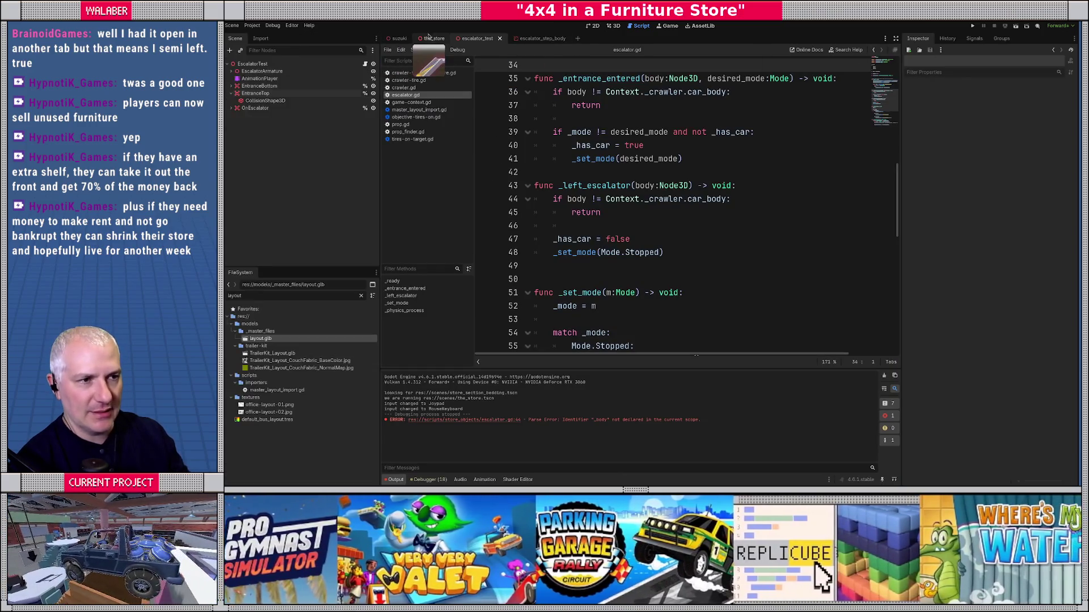
Run the project and drive the jeep across the store toward the escalator, then stop.
key(F5)
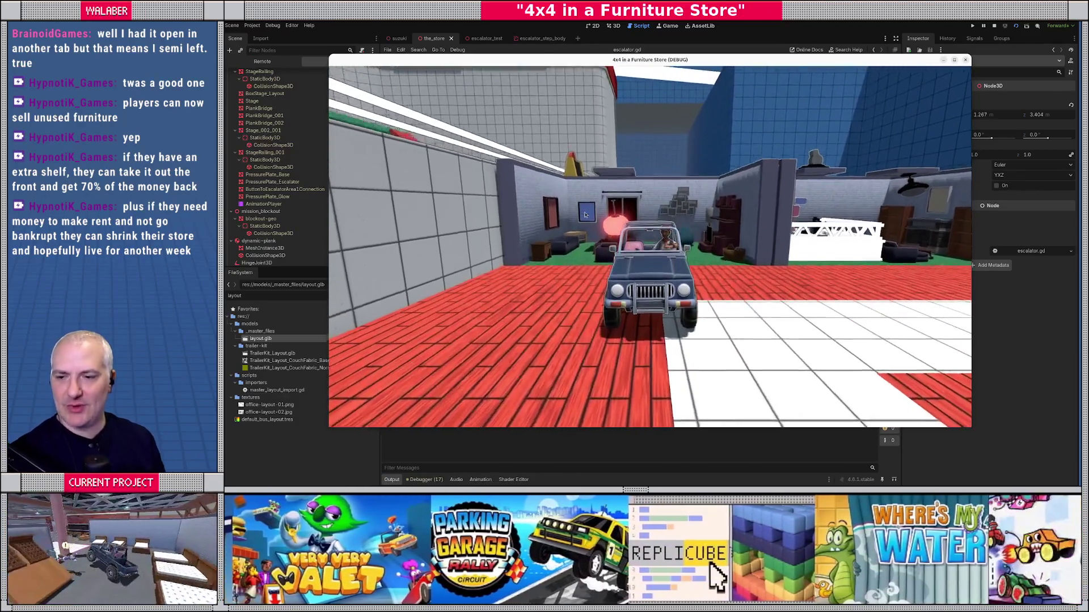
key(w+d)
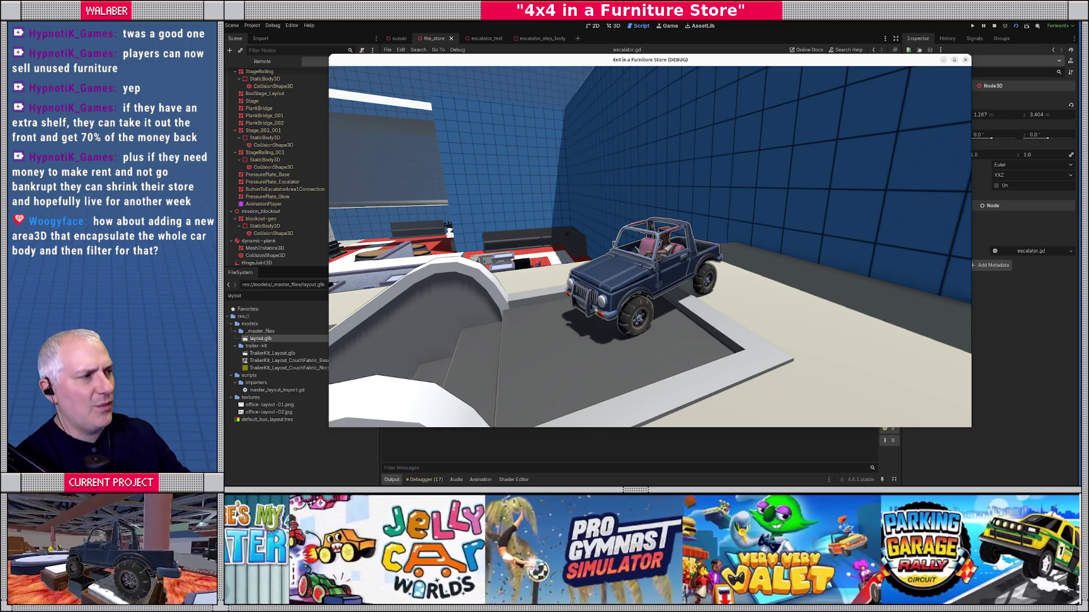
key(F8)
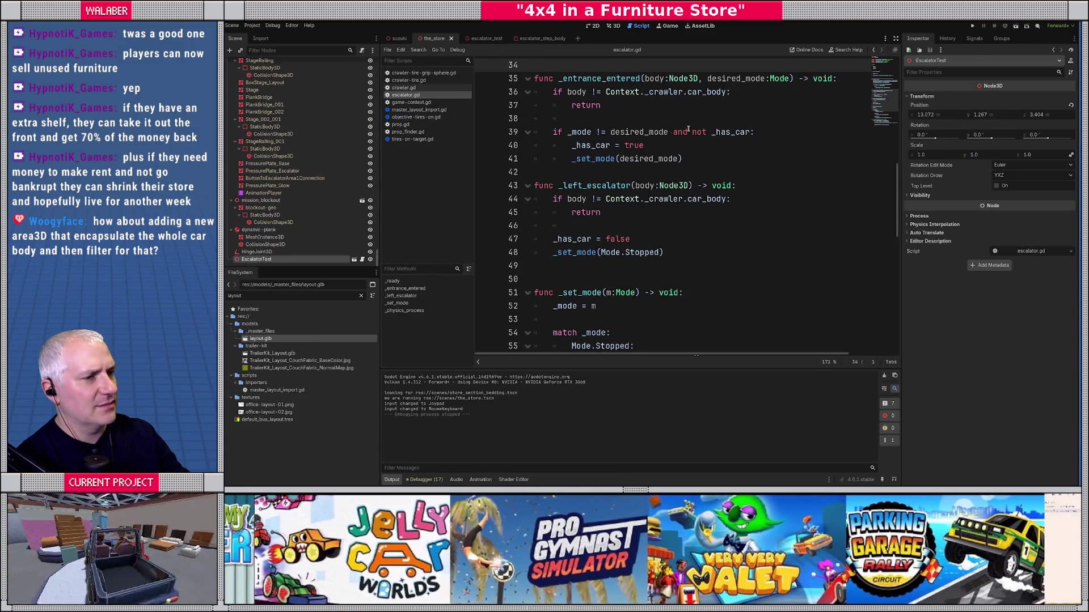
Comment out line 67's constant_linear_velocity in _physics_process and relaunch the game.
click(621, 172)
scroll(621, 247, down, 3)
scroll(621, 247, down, 3)
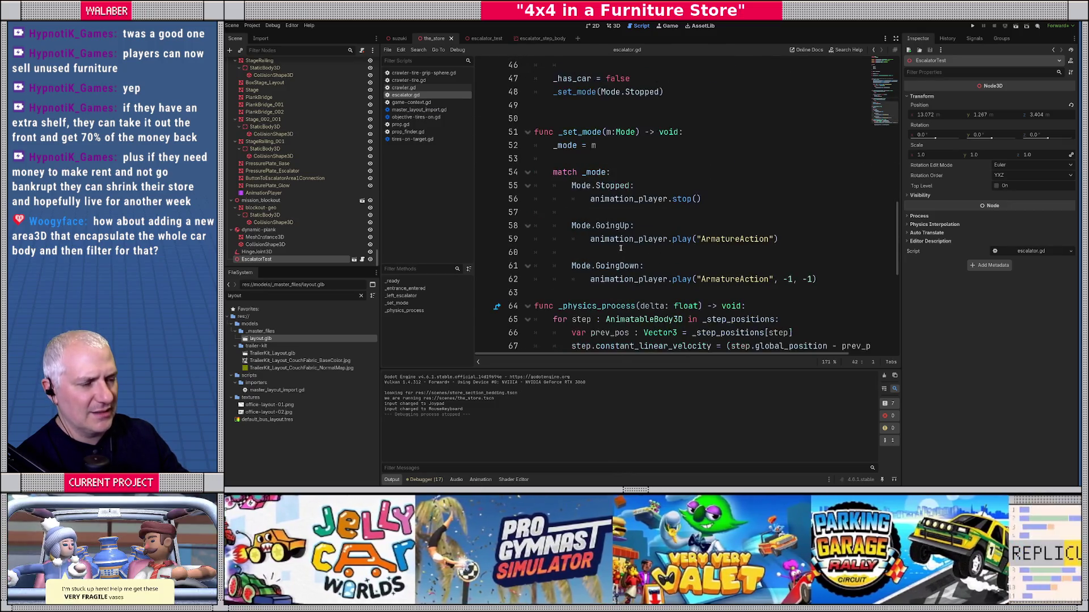
mouse_move(602, 306)
mouse_down()
mouse_move(631, 293)
mouse_move(533, 218)
mouse_up()
click(569, 280)
key(Up)
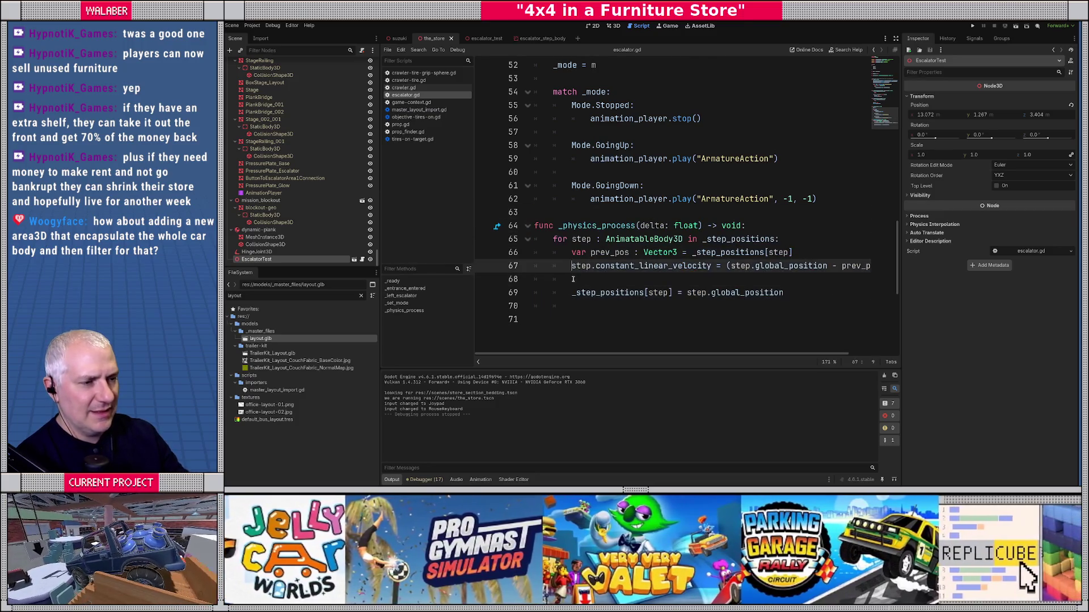
key(ctrl+k)
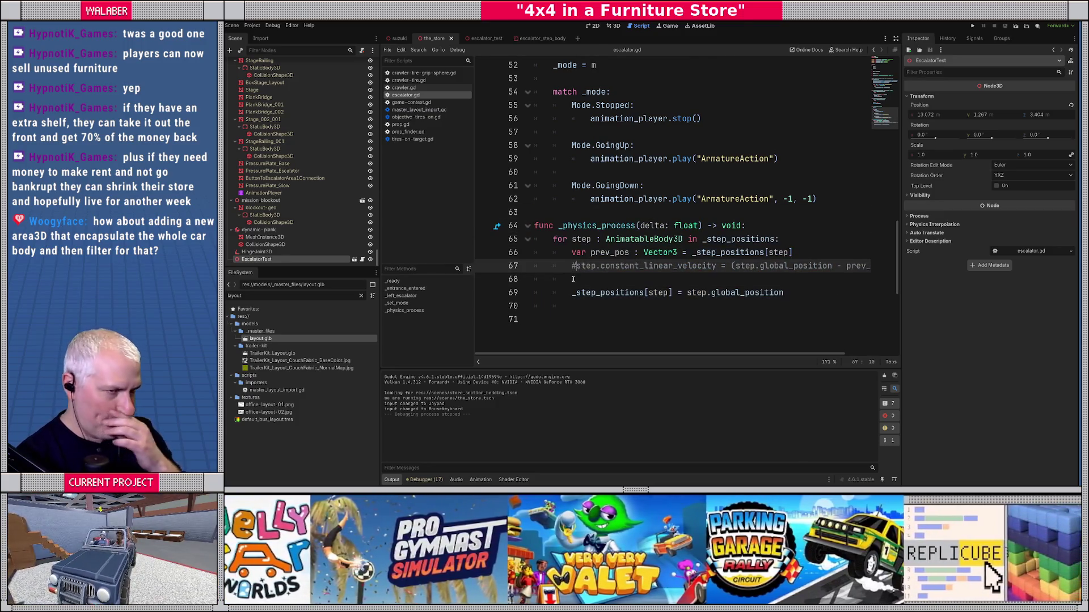
key(F5)
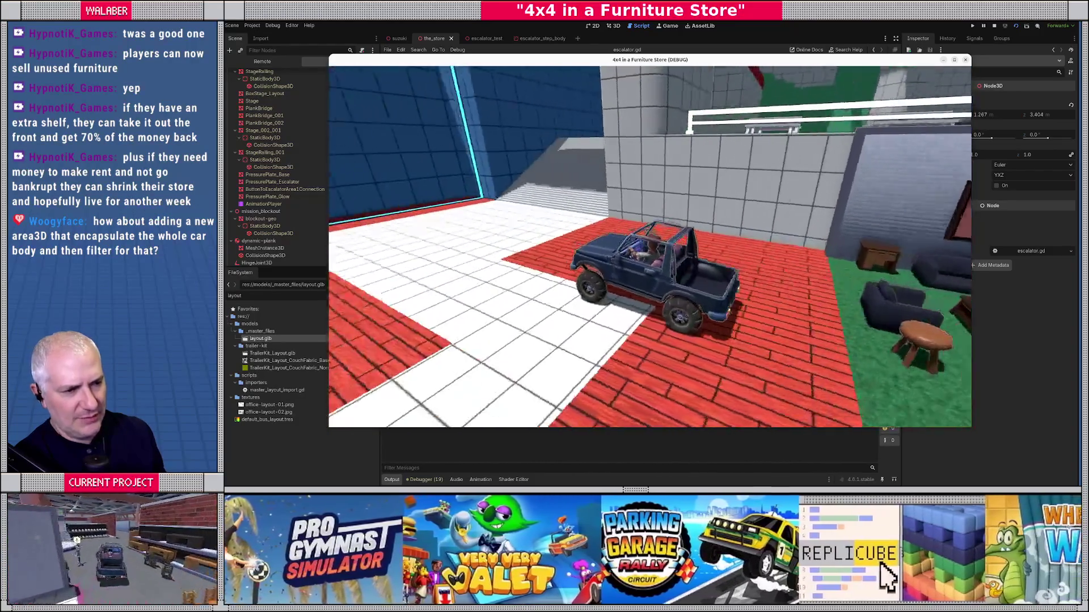
Drive the jeep over the white tiles and up the escalator stairs.
key(w)
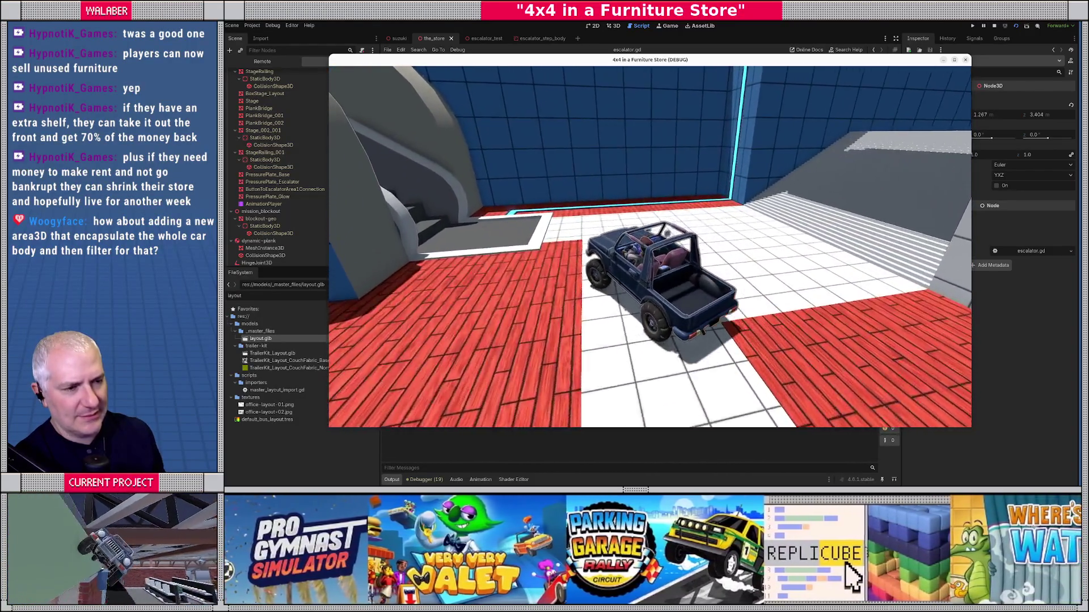
key(w)
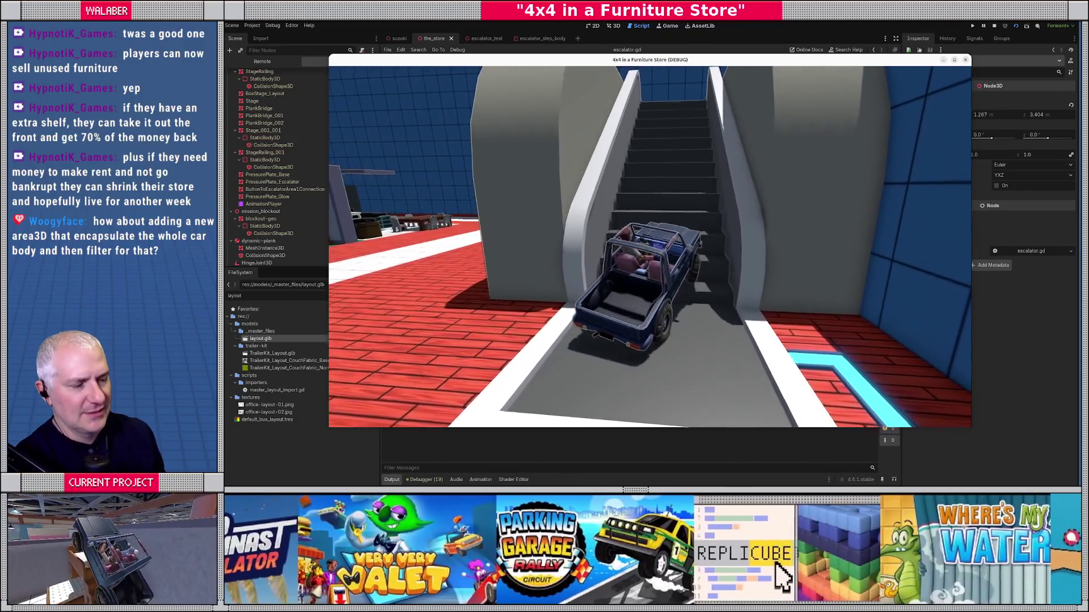
key(w)
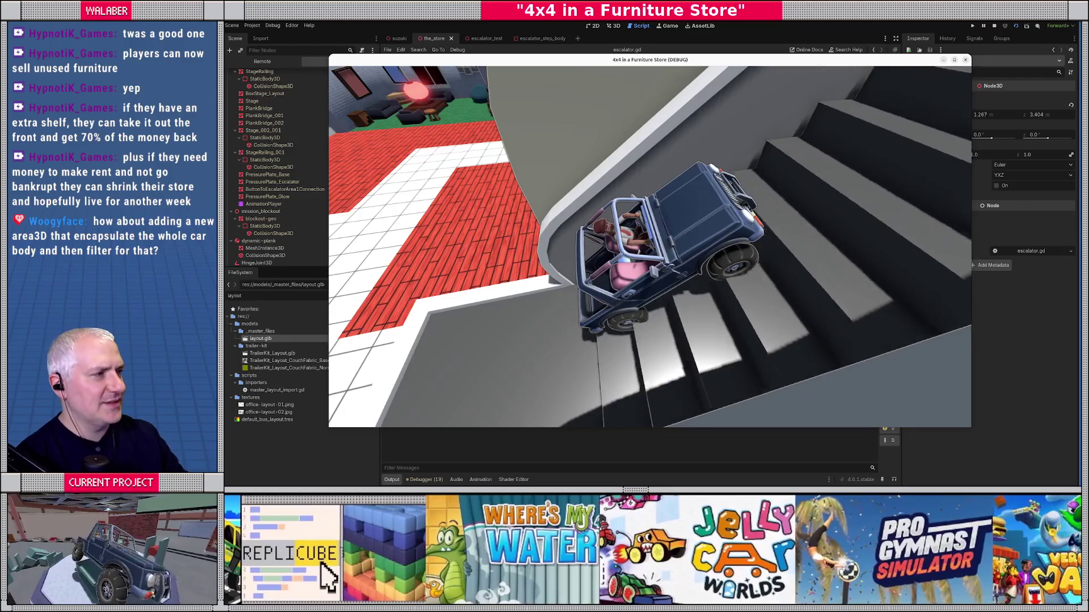
Stop the game, uncomment constant_linear_velocity, and open its StaticBody3D documentation.
key(F8)
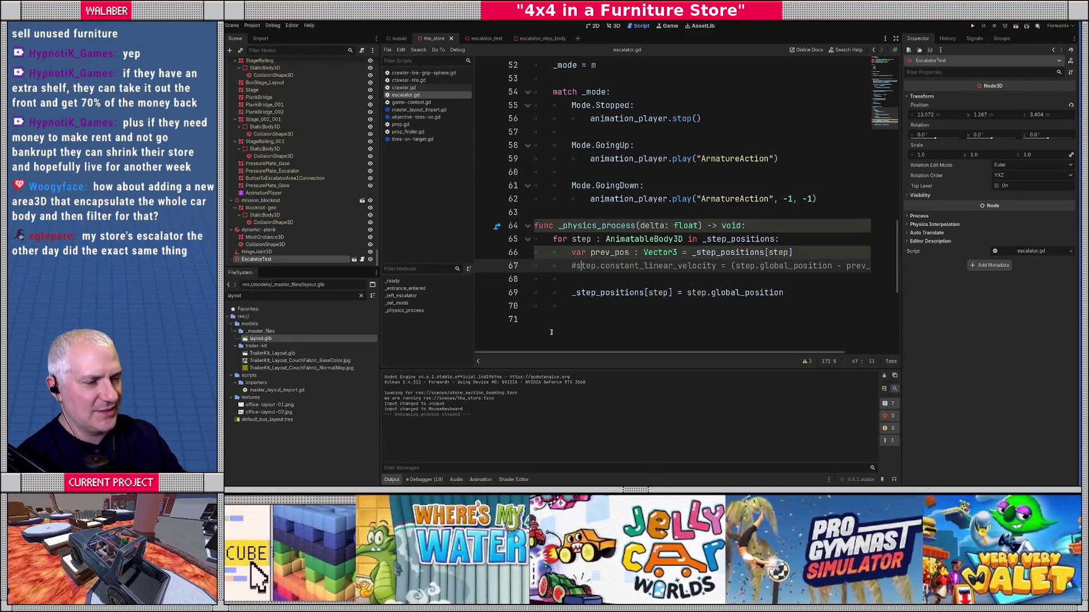
key(ctrl+k)
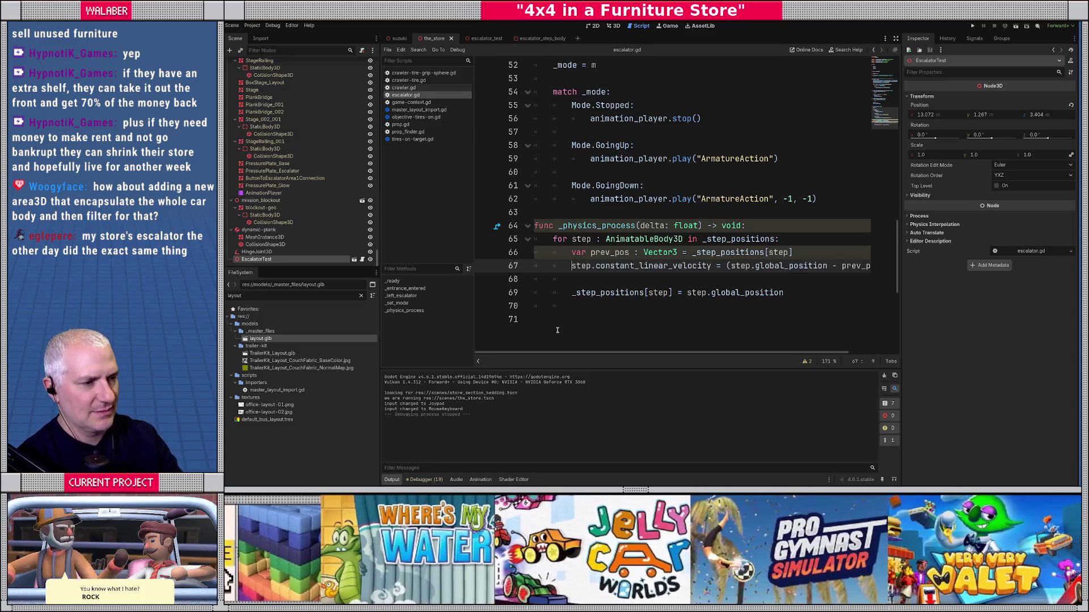
ctrl+click(598, 266)
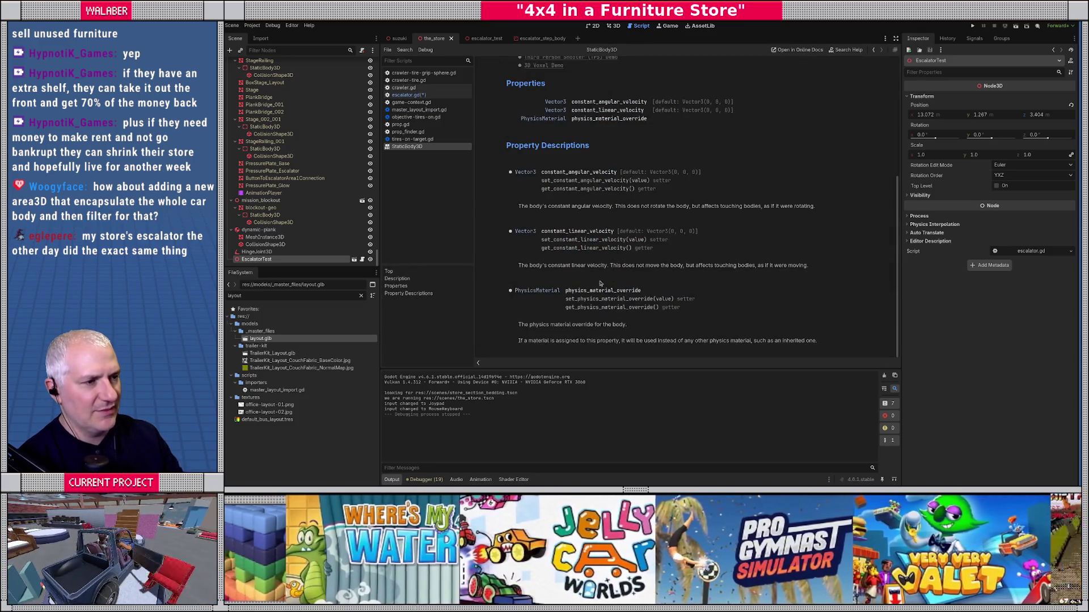